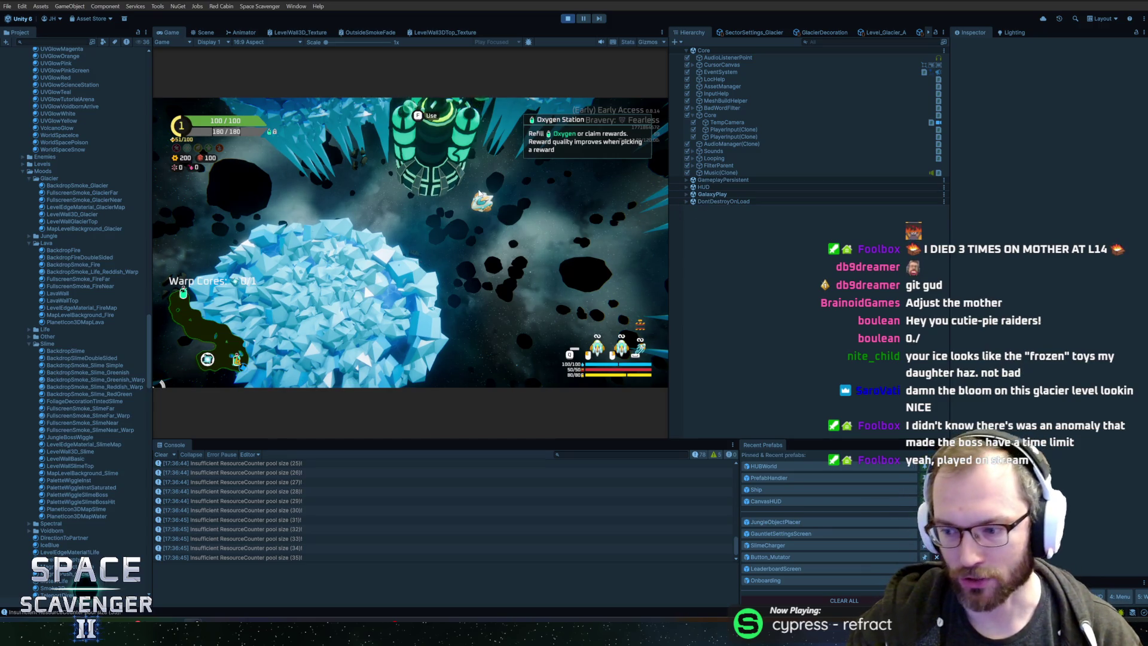
# Step: Focus the running game and fly the ship up-left, then right, over the glacier
pyautogui.click(414, 172)
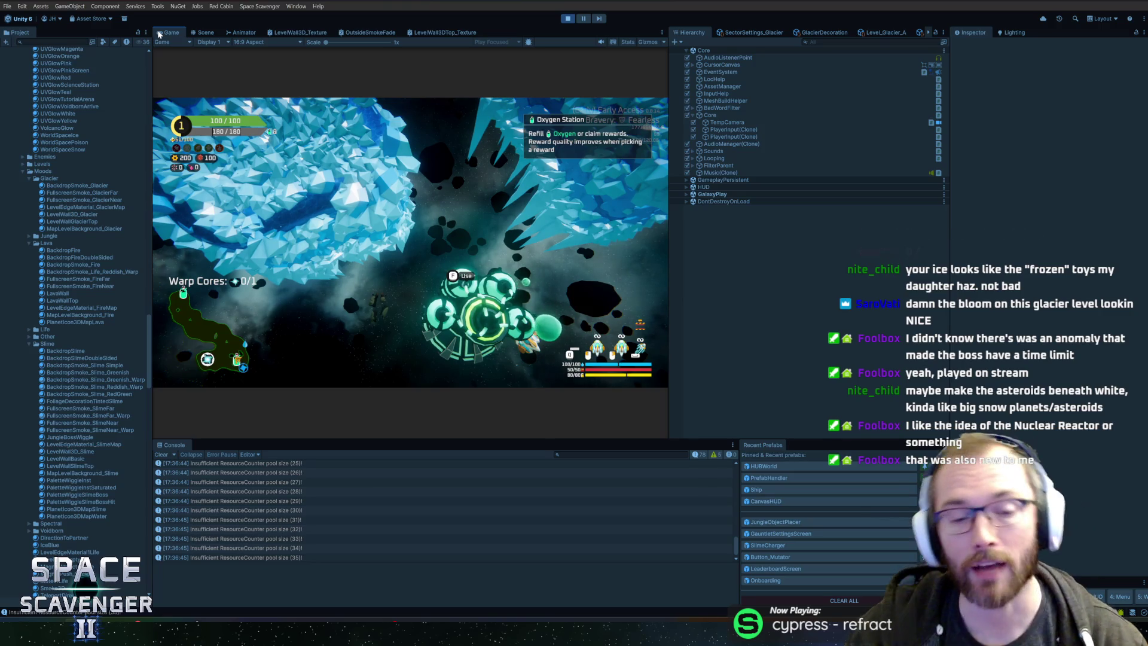
pyautogui.press('w')
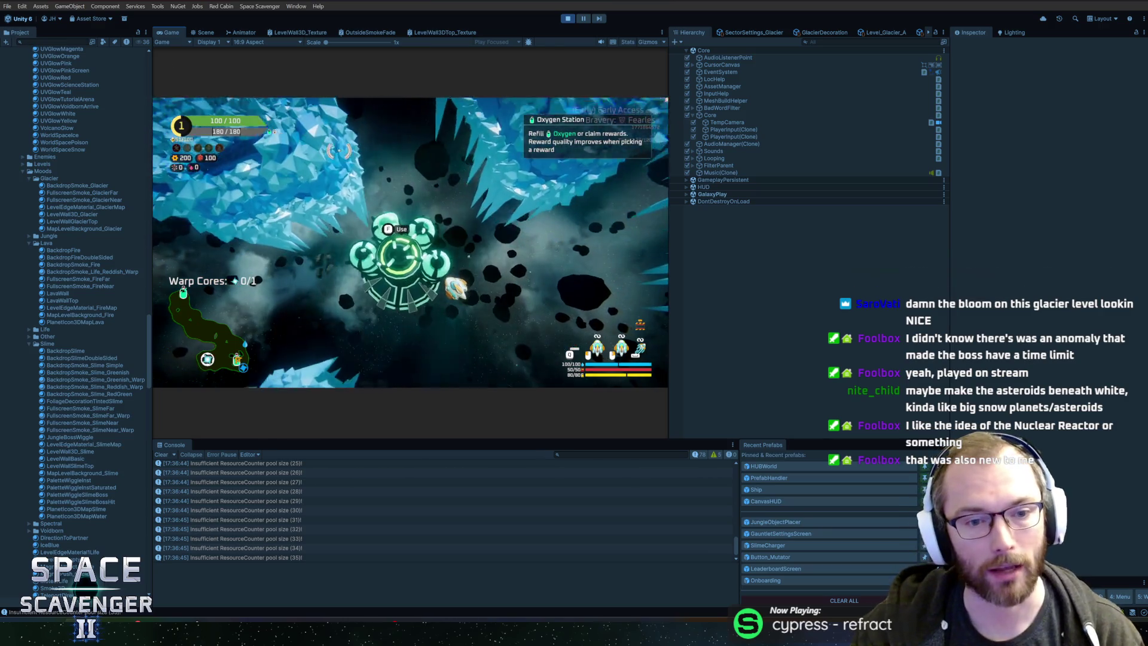
pyautogui.press('d')
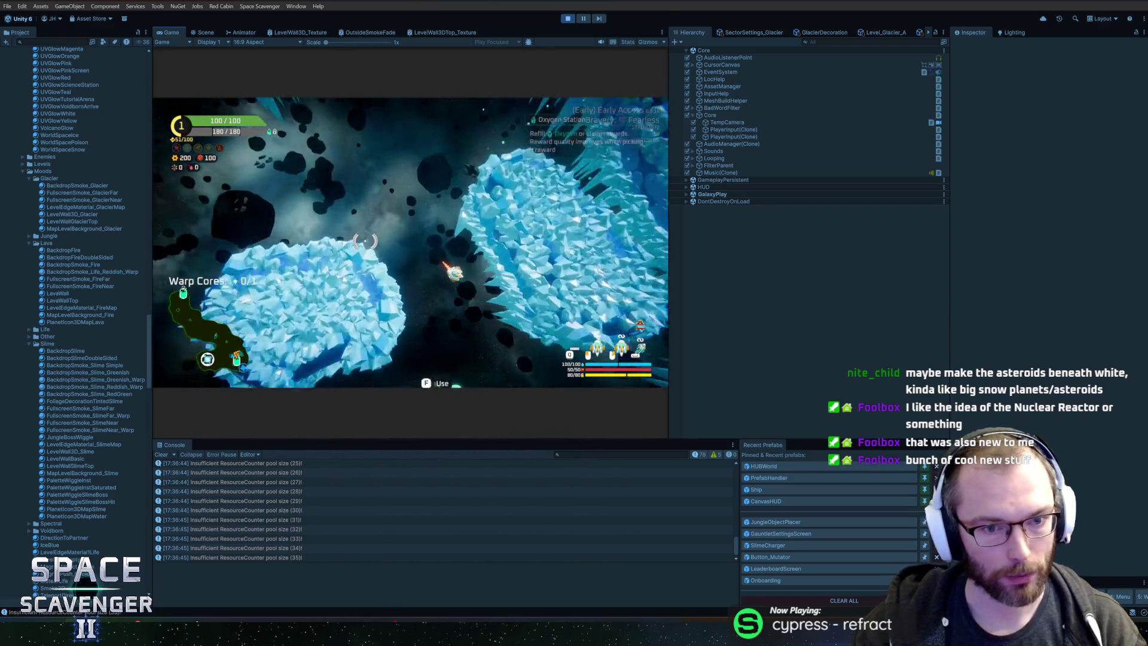
# Step: Spawn an asteroid with the 'spawn asteroid' console command and fly onward through the level
pyautogui.press('`')
pyautogui.write('spawn asteroid')
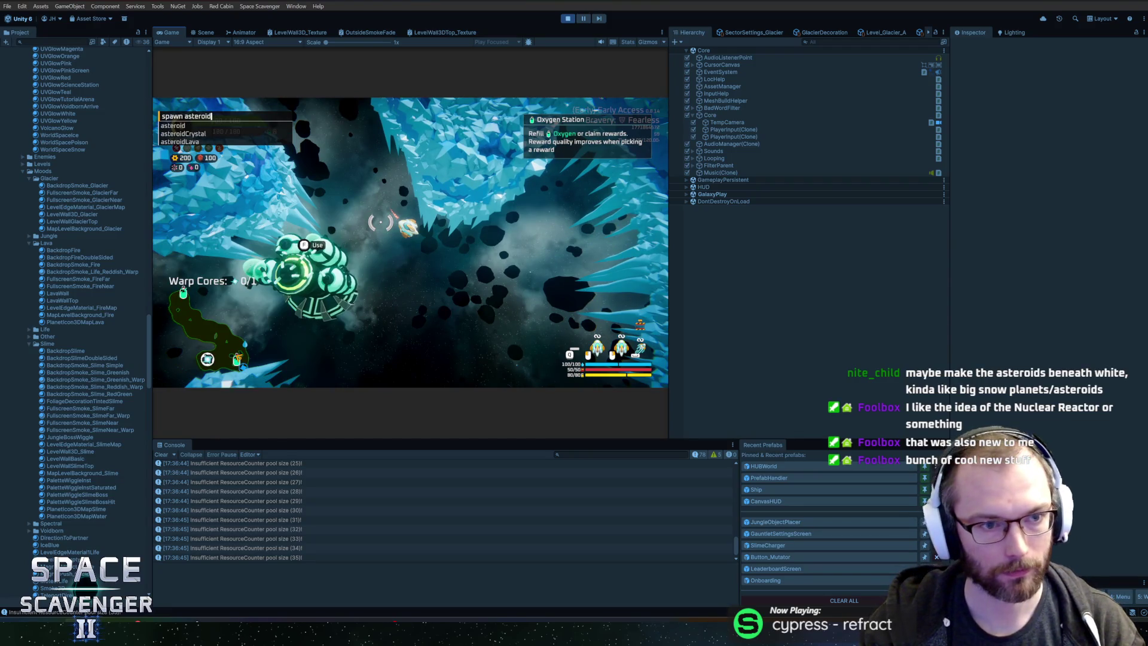
pyautogui.press('Return')
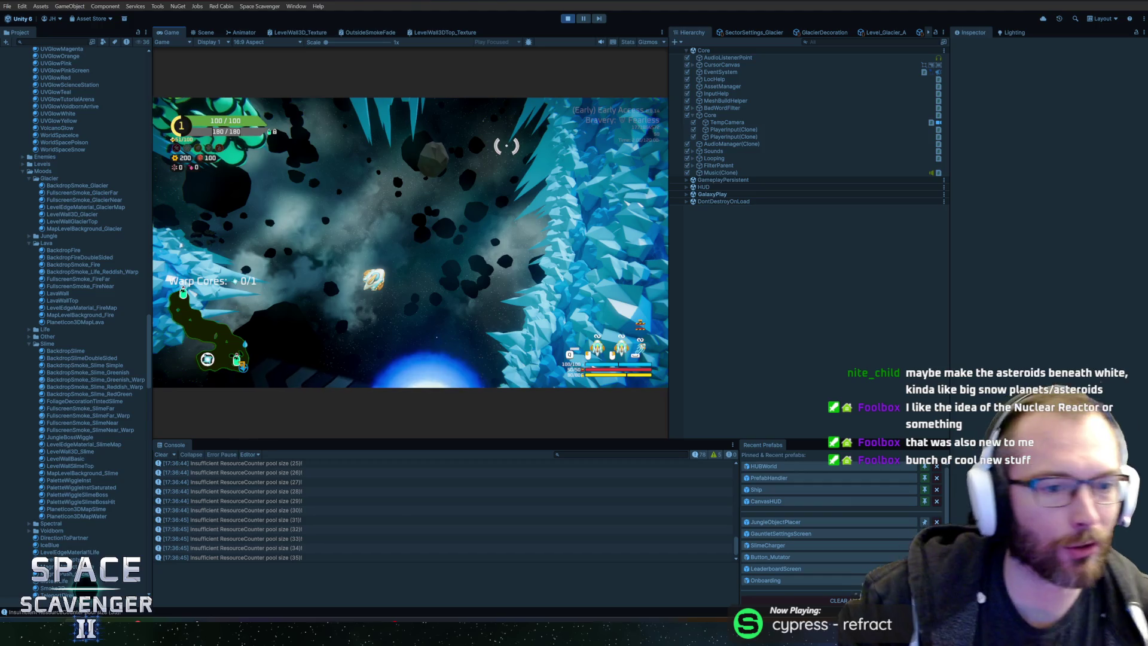
pyautogui.press('w')
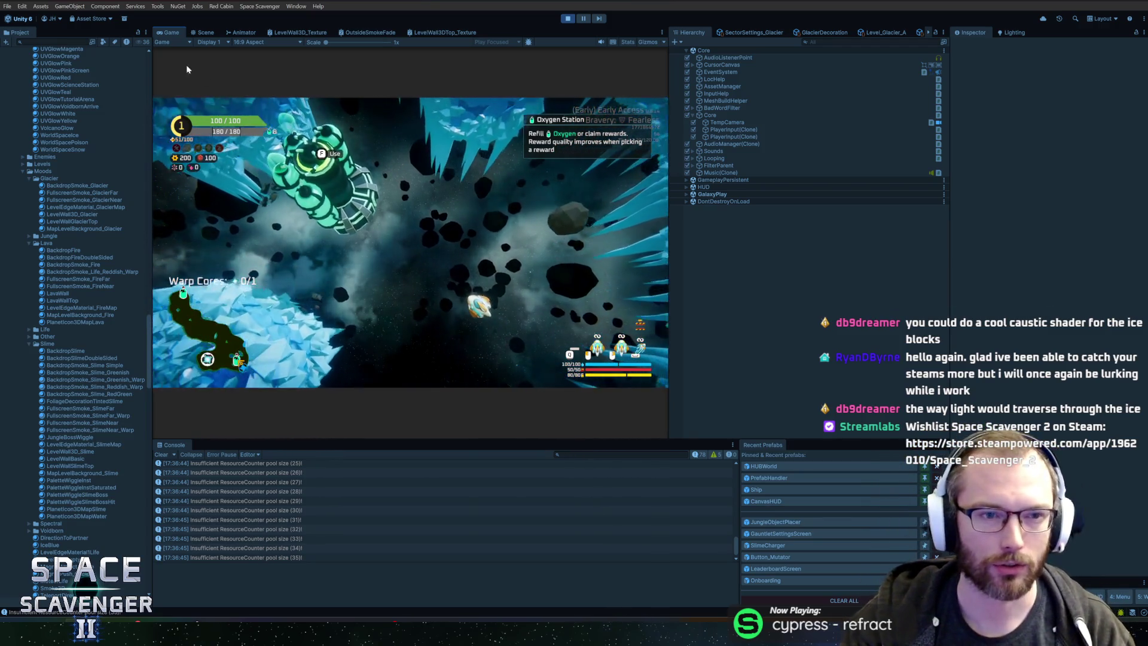
# Step: Maximize and restore the Game view, select a LevelWall3DTop(Clone), and widen the Inspector
pyautogui.doubleClick(170, 32)
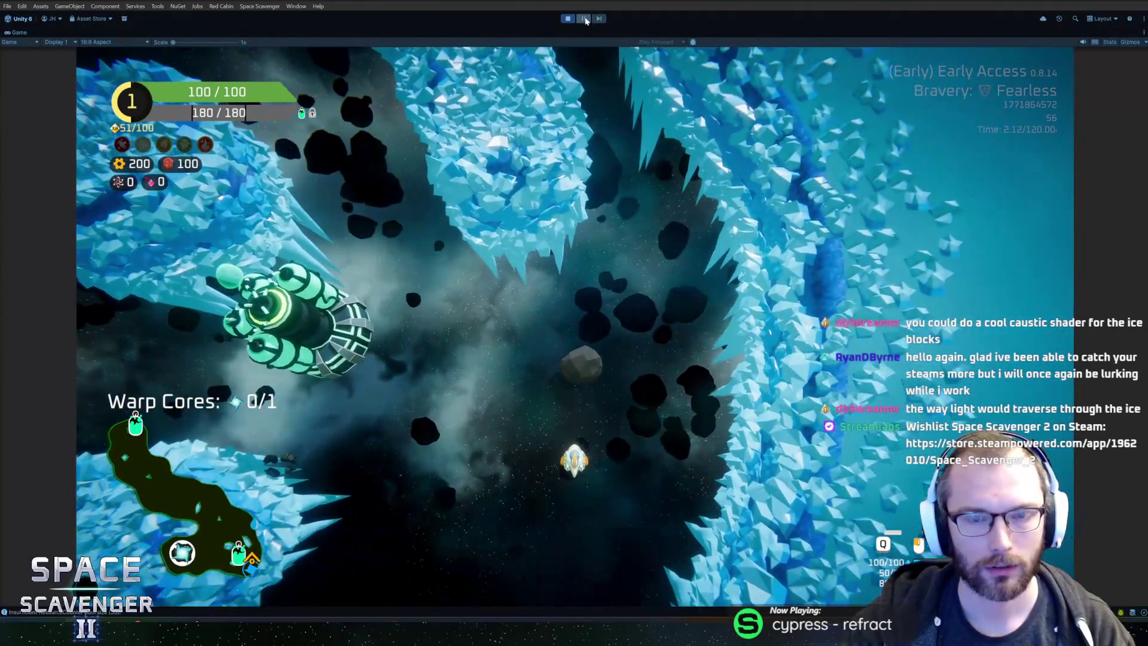
pyautogui.hotkey('shift', 'space')
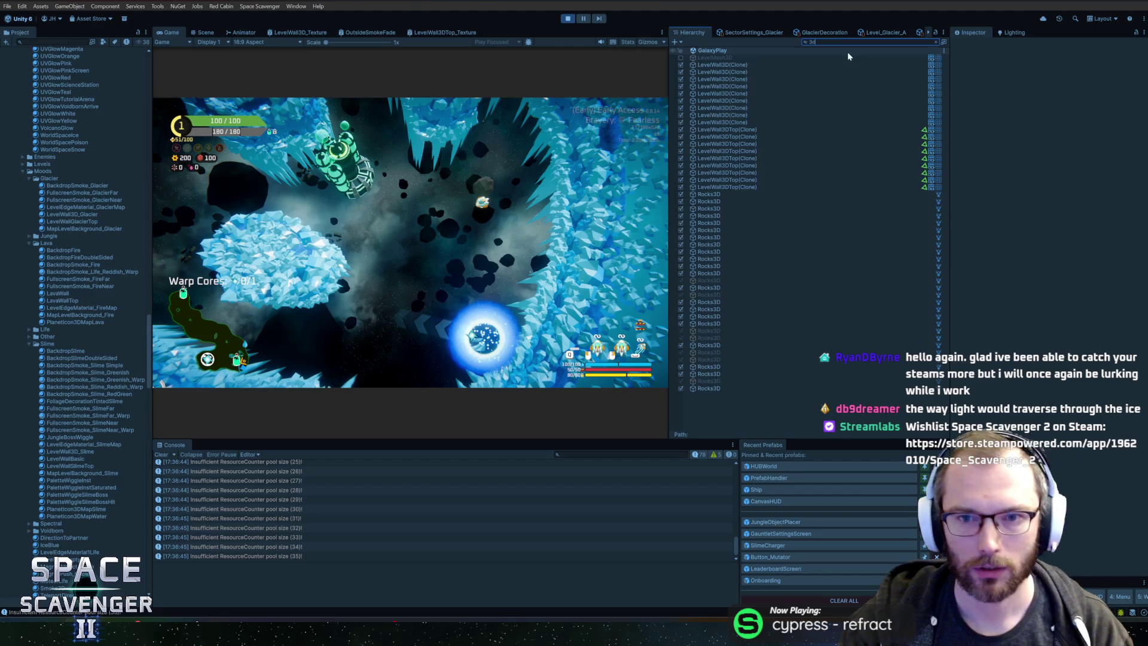
pyautogui.click(751, 129)
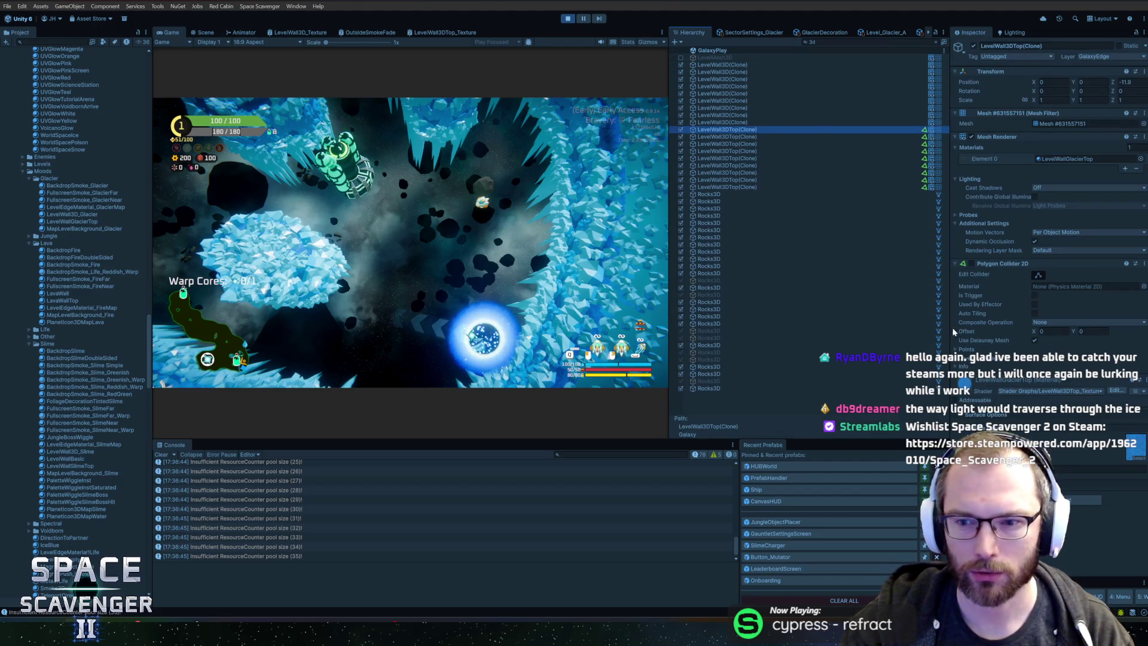
pyautogui.moveTo(951, 330); pyautogui.dragTo(884, 331)
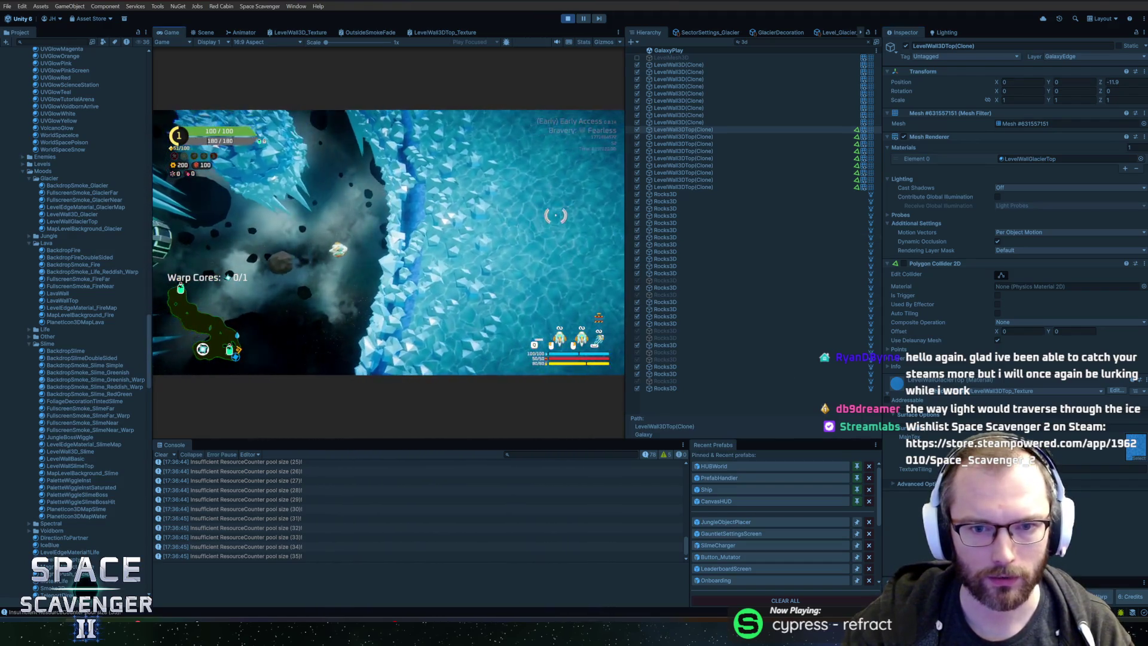
# Step: Add a Multiply node to the LevelWall3DTop_Texture shader graph
pyautogui.click(446, 32)
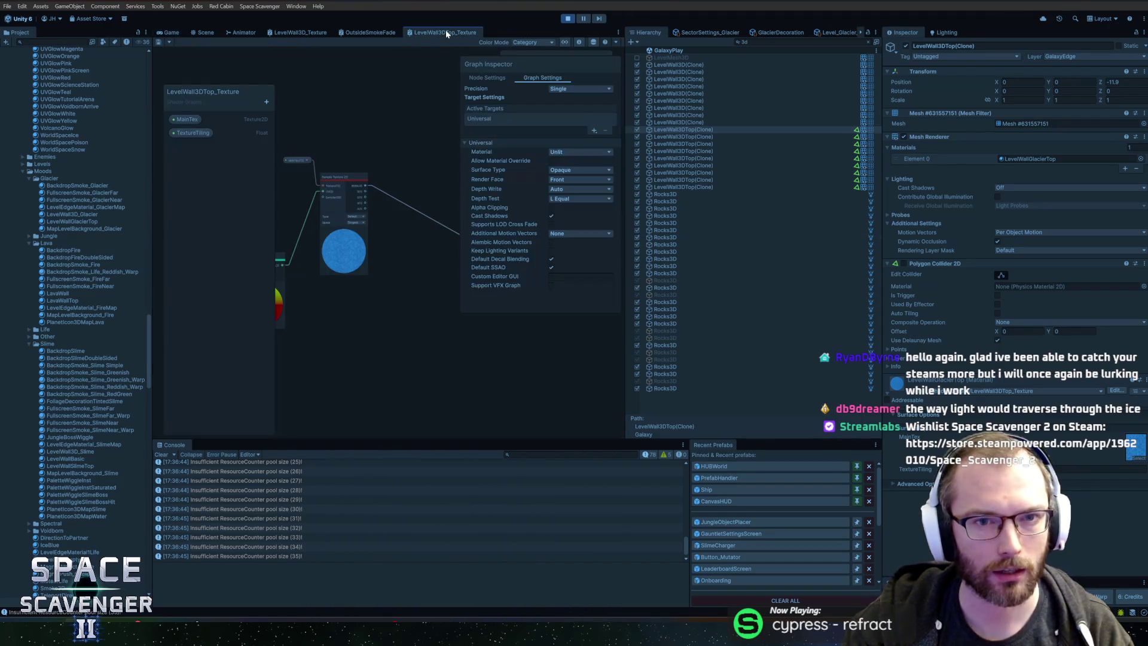
pyautogui.rightClick(386, 172)
pyautogui.click(394, 178)
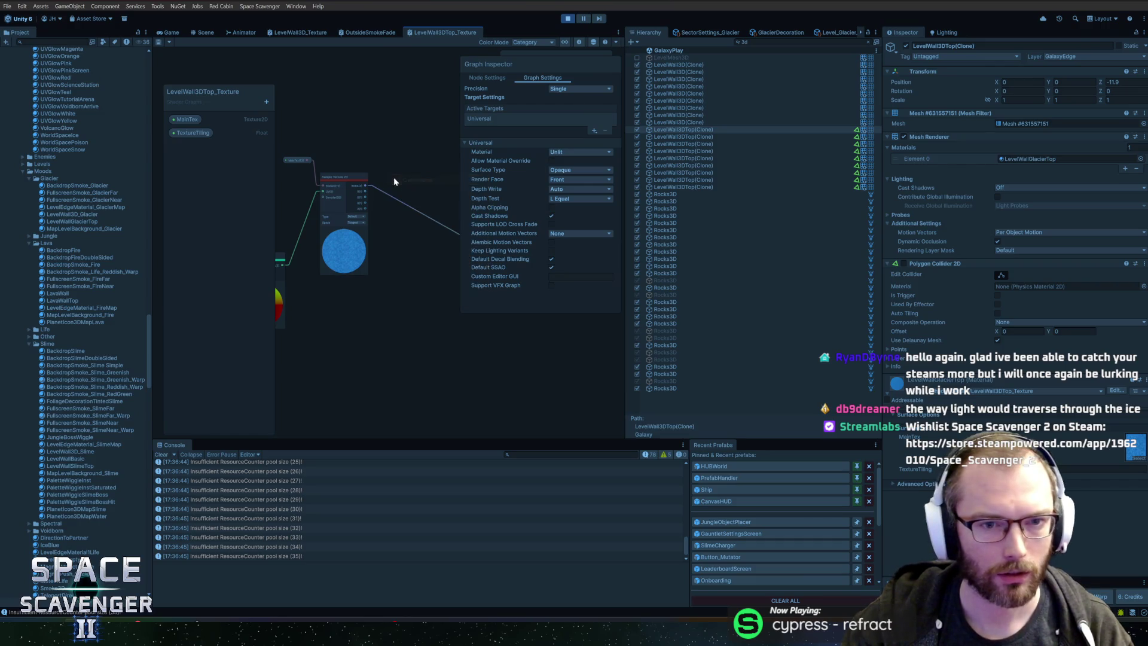
pyautogui.write('mult')
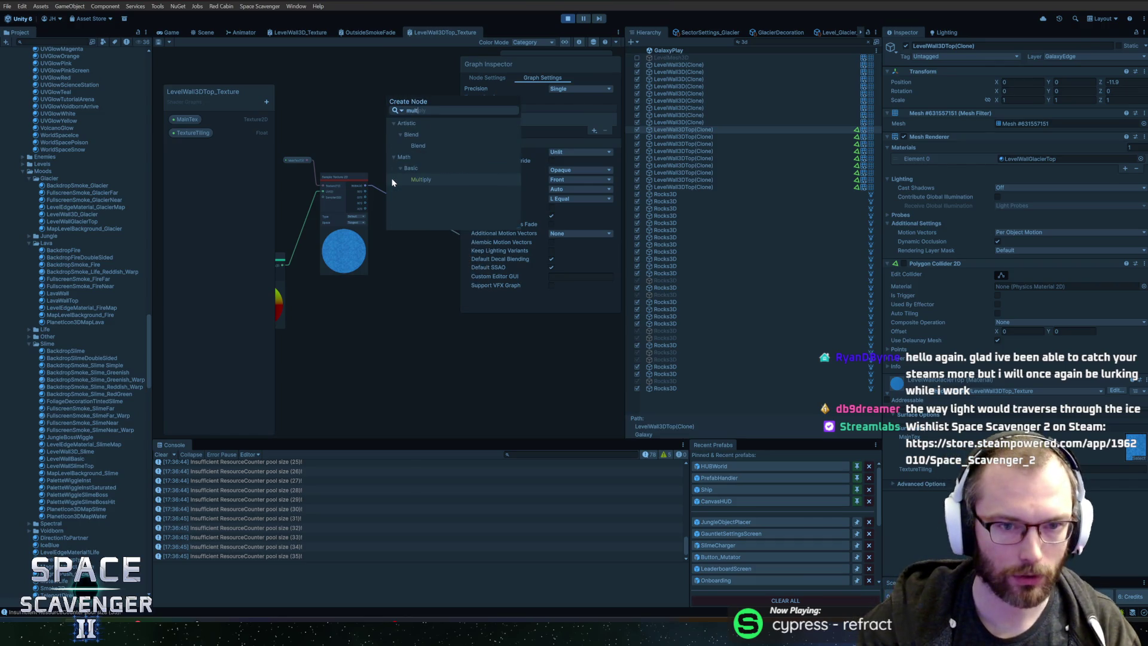
pyautogui.click(394, 179)
# Step: Create a Color property named TextureTint and place its node in the graph
pyautogui.click(266, 102)
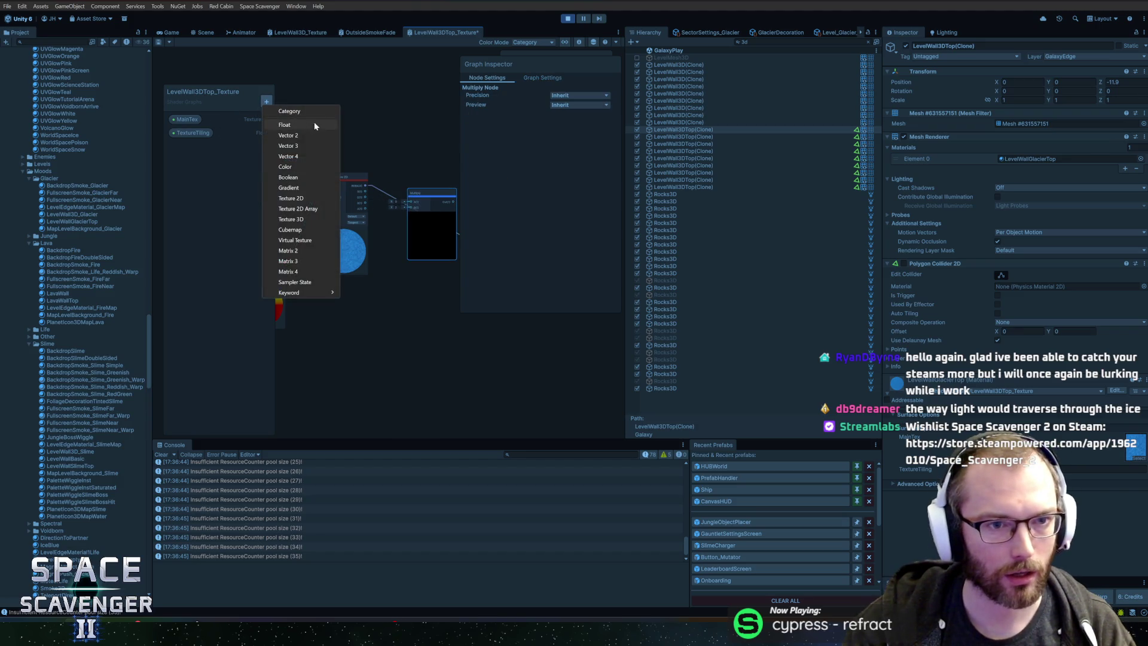
pyautogui.click(285, 167)
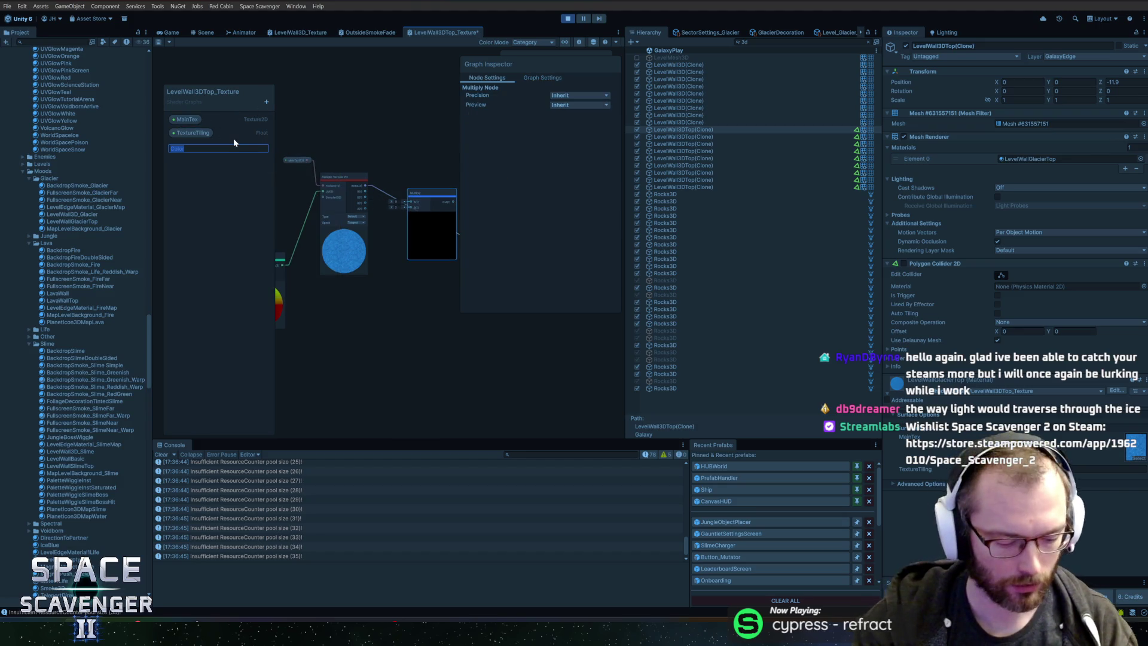
pyautogui.write('Textu')
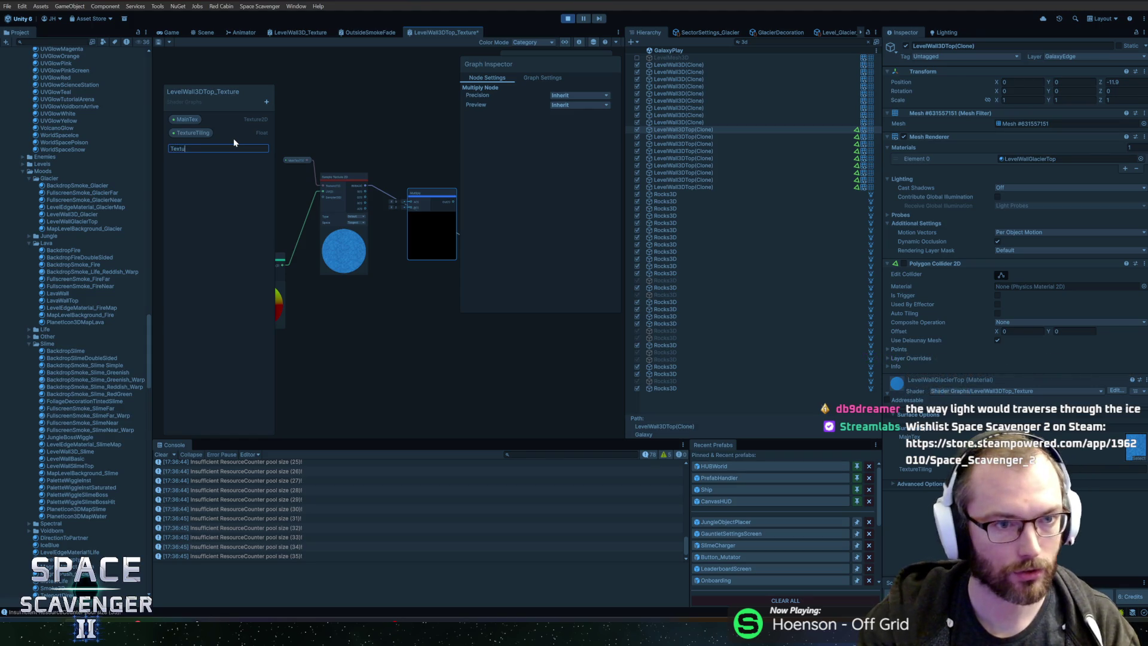
pyautogui.write('reTint')
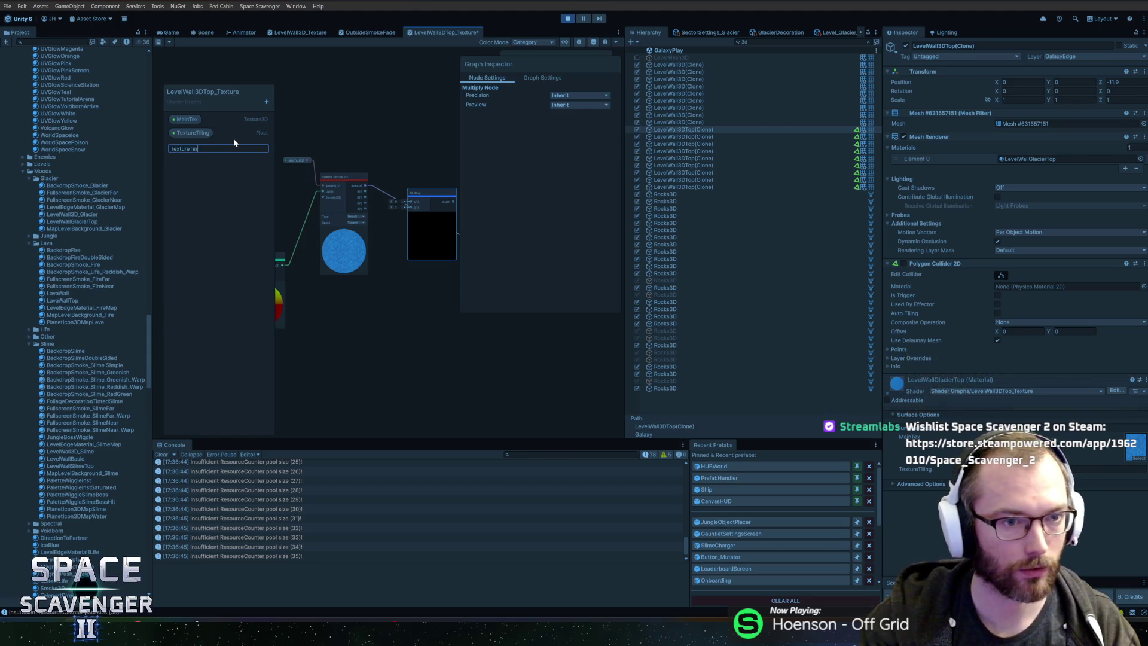
pyautogui.press('Return')
pyautogui.click(198, 149)
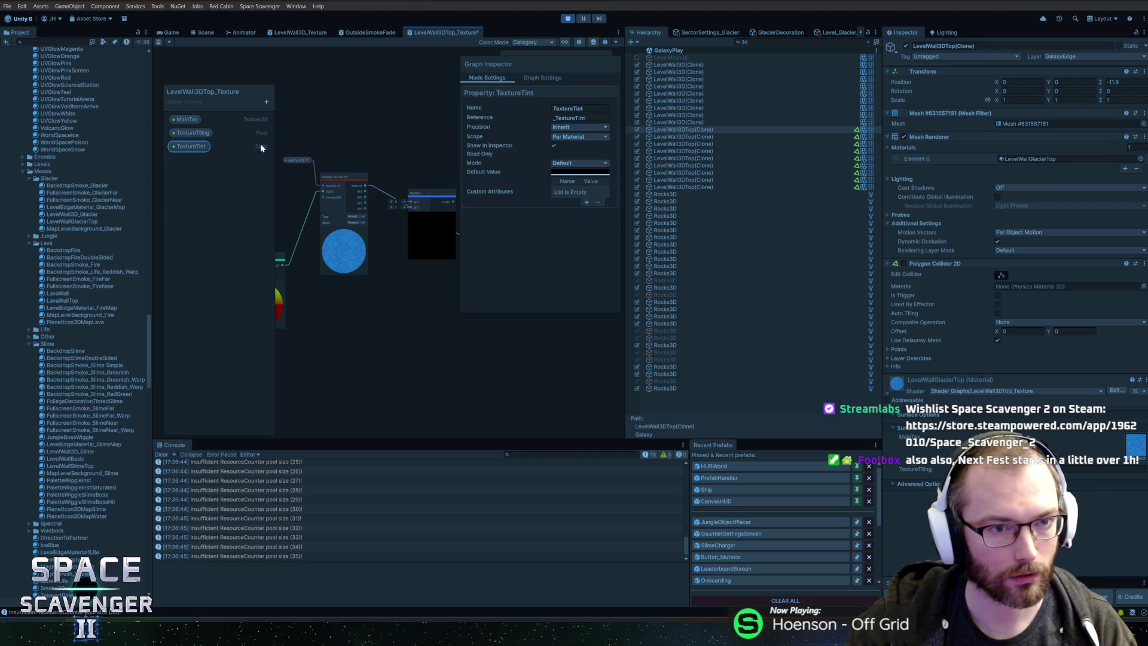
pyautogui.moveTo(361, 277); pyautogui.dragTo(345, 158)
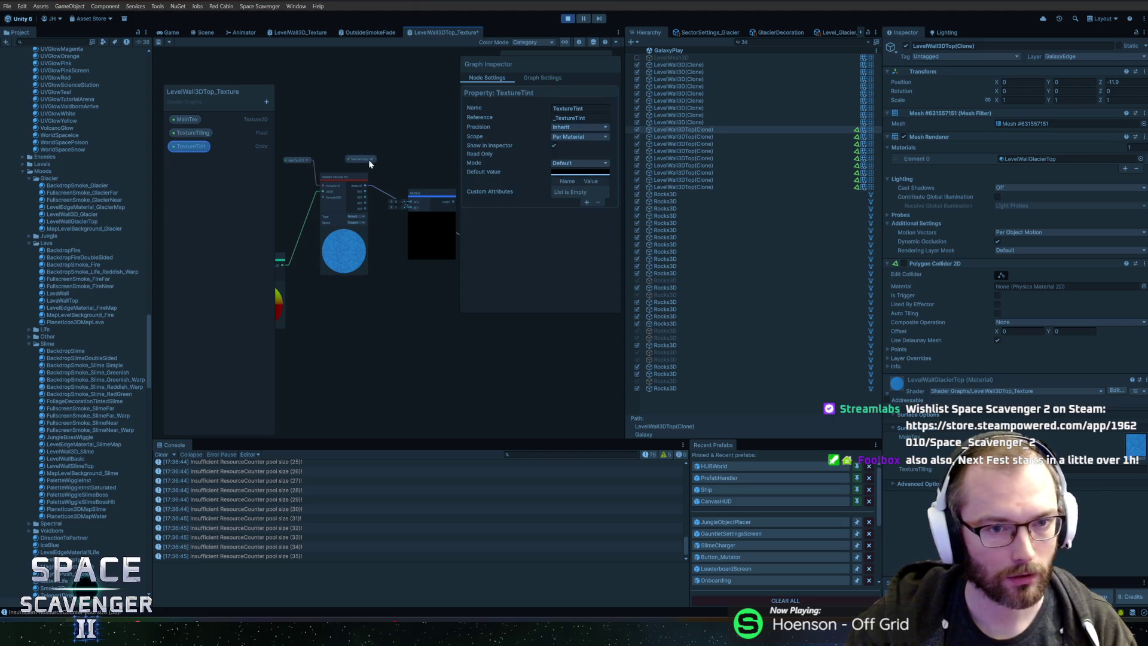
# Step: Wire TextureTint into Multiply B and Multiply into Base Color, set its default colour, and save
pyautogui.moveTo(405, 206); pyautogui.dragTo(407, 206)
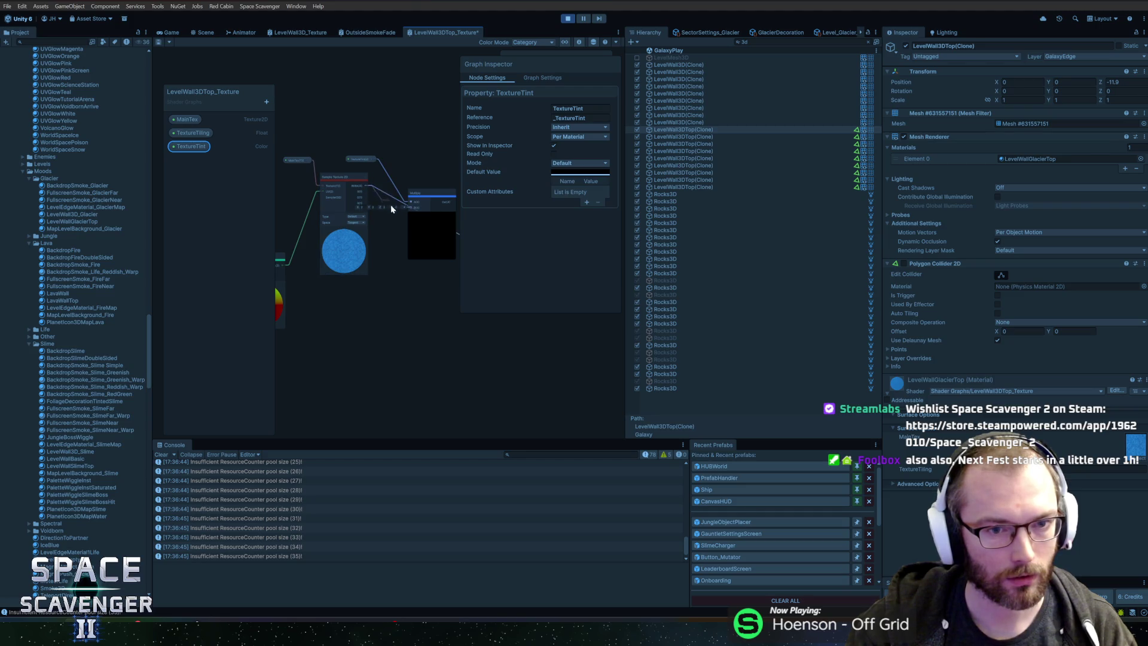
pyautogui.scroll(3, 411, 209)
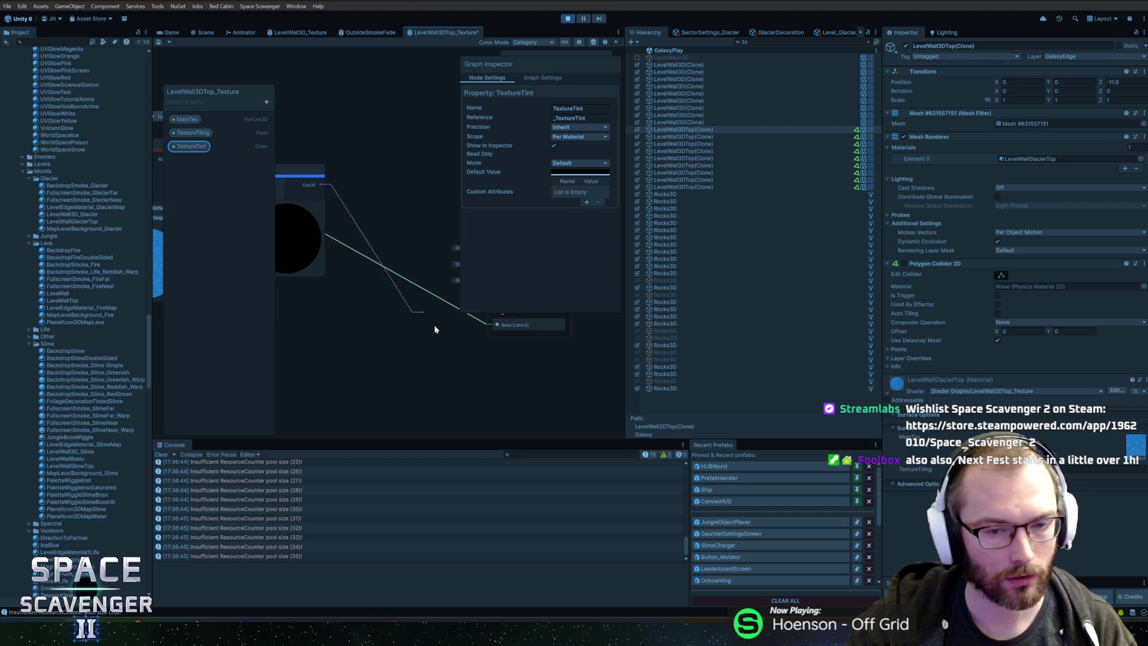
pyautogui.moveTo(500, 323); pyautogui.dragTo(497, 324)
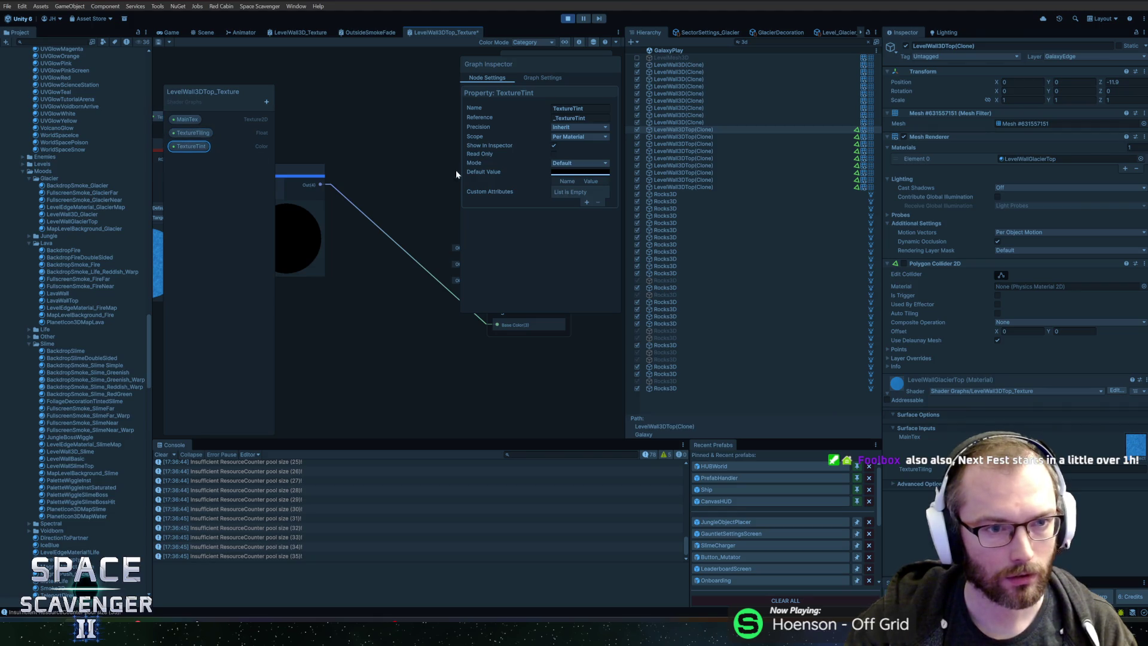
pyautogui.click(560, 173)
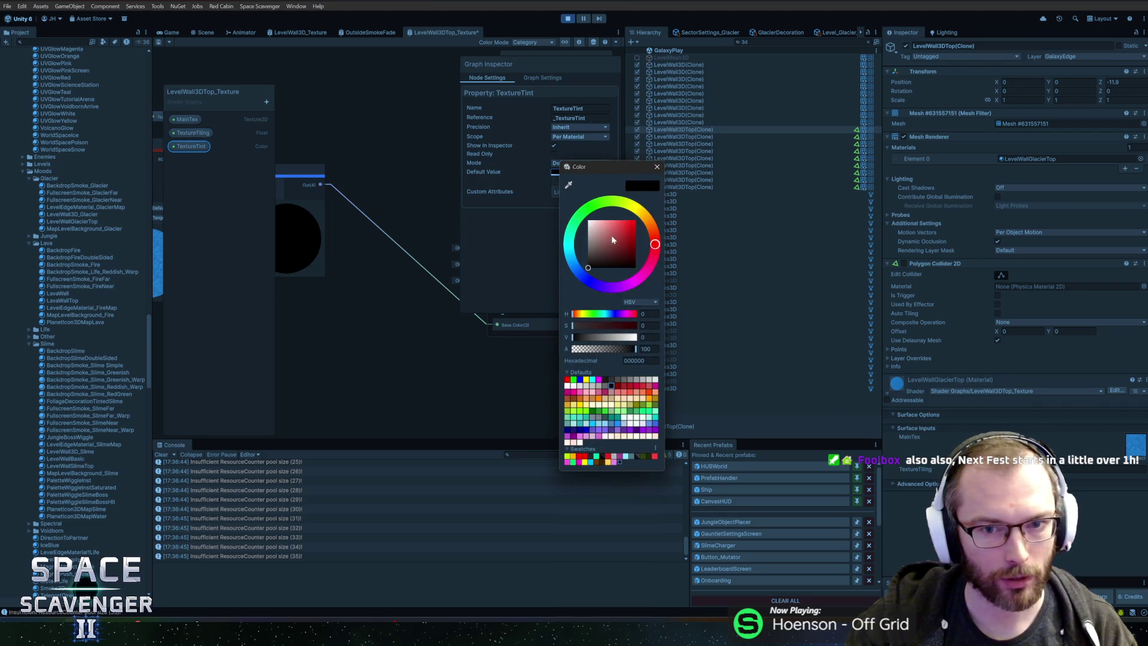
pyautogui.click(656, 167)
pyautogui.click(162, 43)
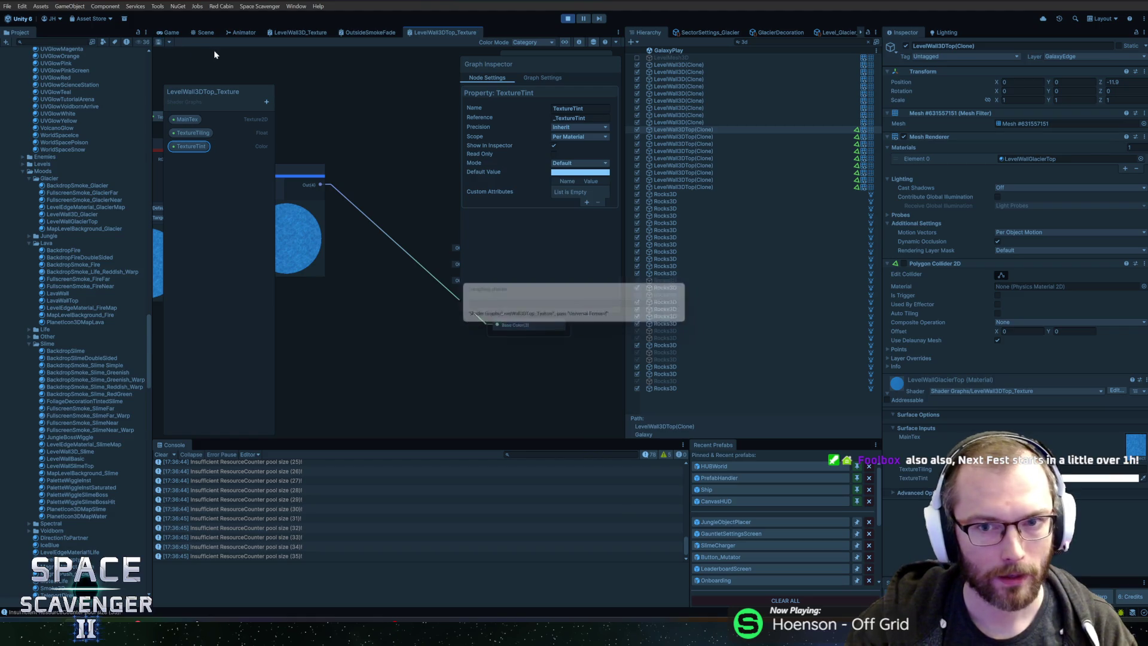
# Step: Return to the running game and compare the two LevelWall3DTop(Clone) objects in the Inspector
pyautogui.click(167, 33)
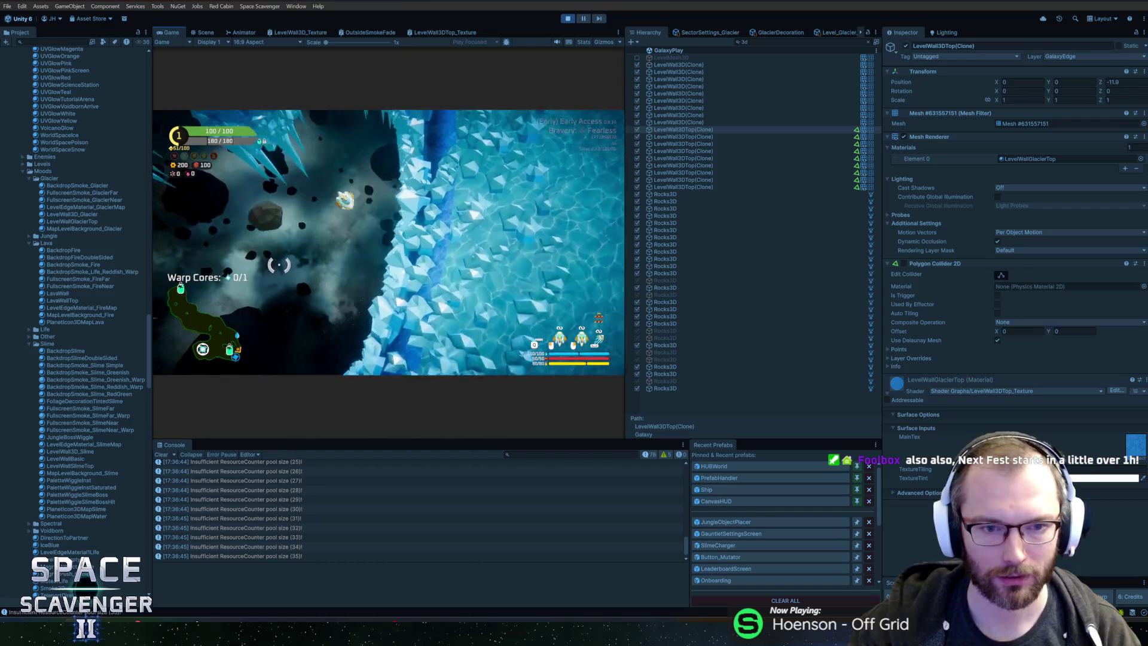
pyautogui.click(680, 136)
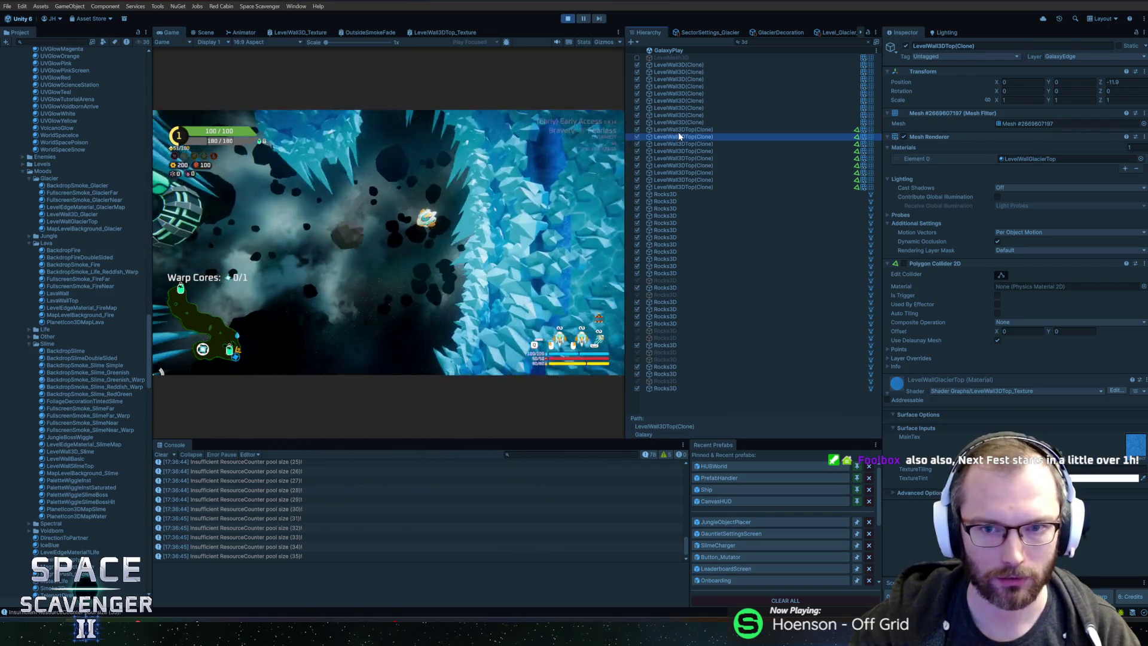
pyautogui.click(681, 130)
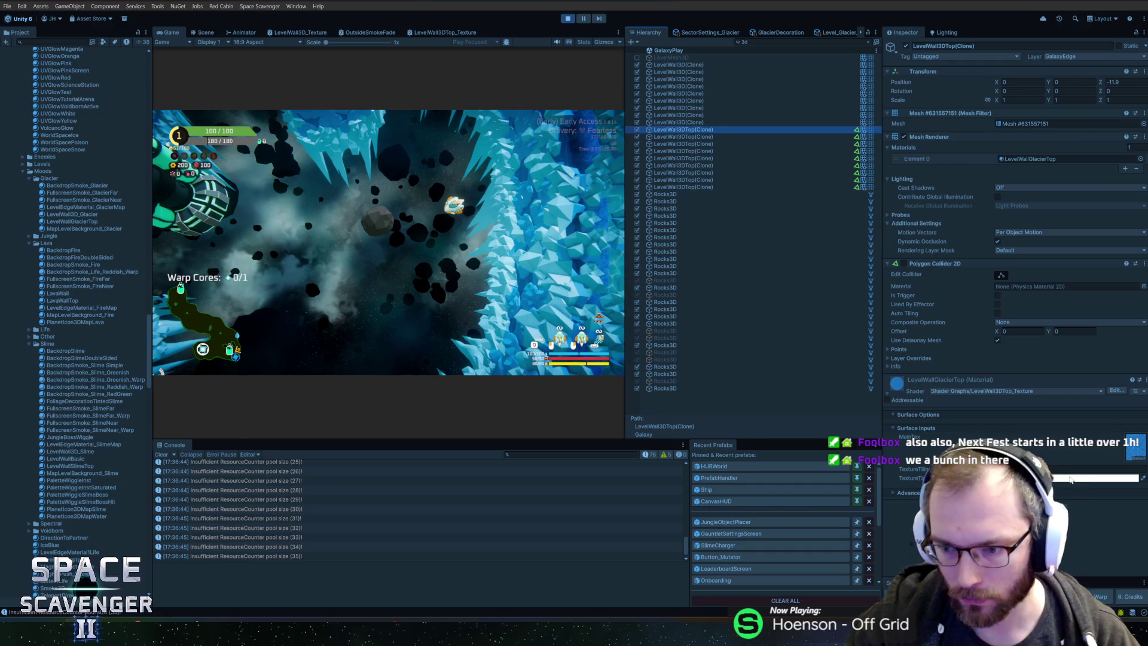
# Step: Copy the BaseColor value from a LevelWall3D clone's glacier material
pyautogui.click(674, 123)
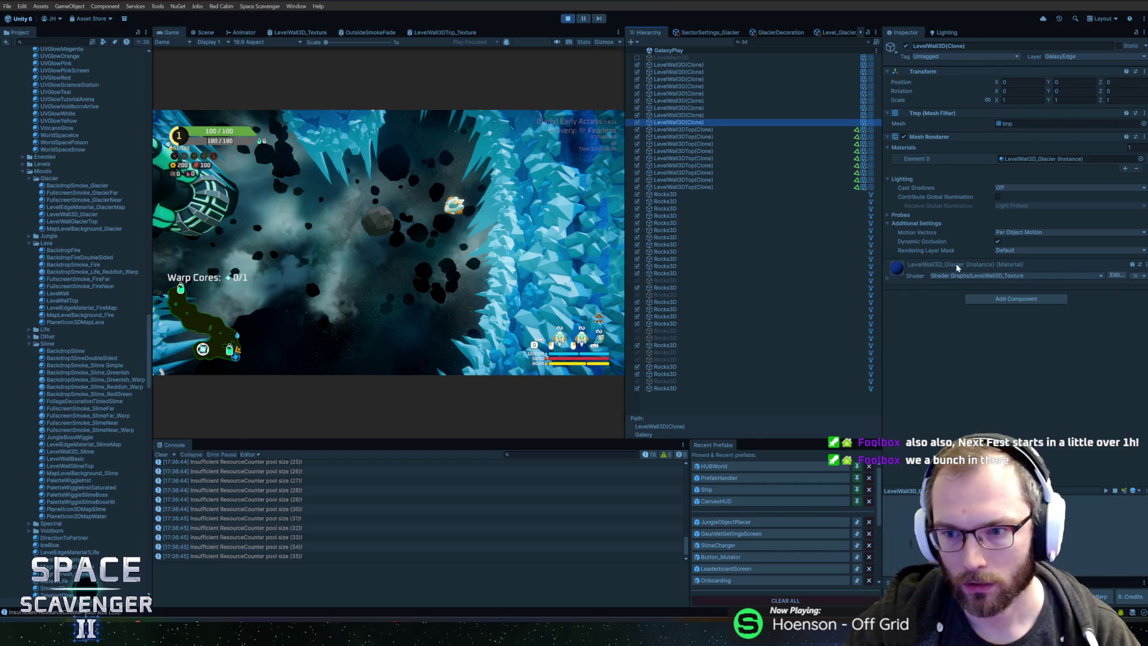
pyautogui.click(897, 276)
pyautogui.rightClick(1060, 388)
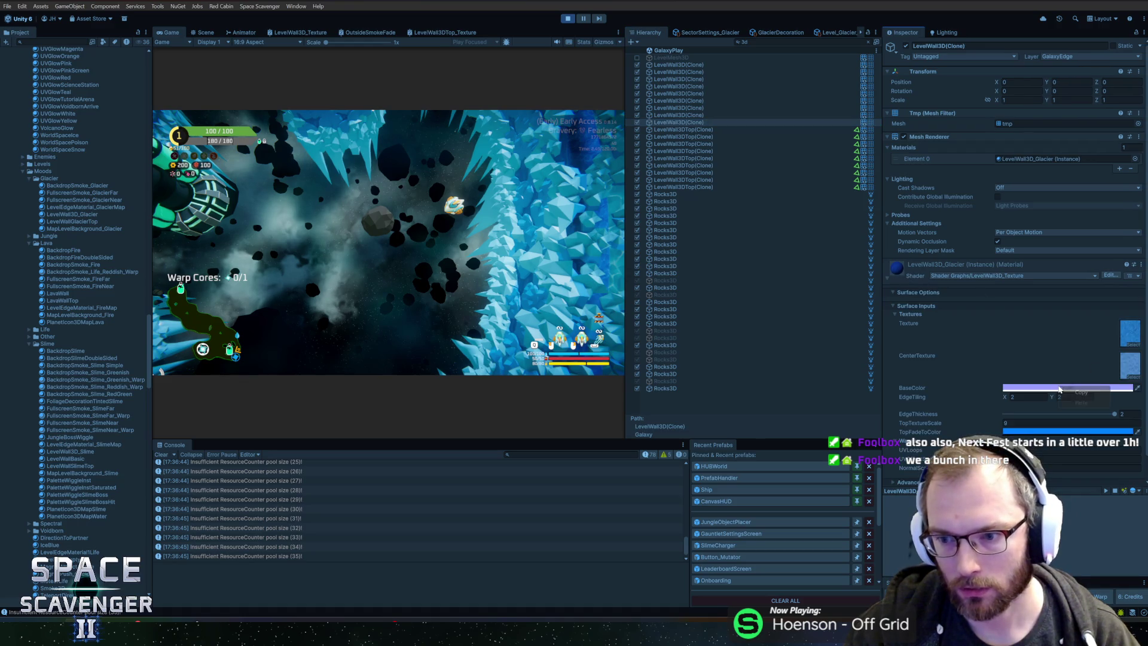
pyautogui.click(1098, 395)
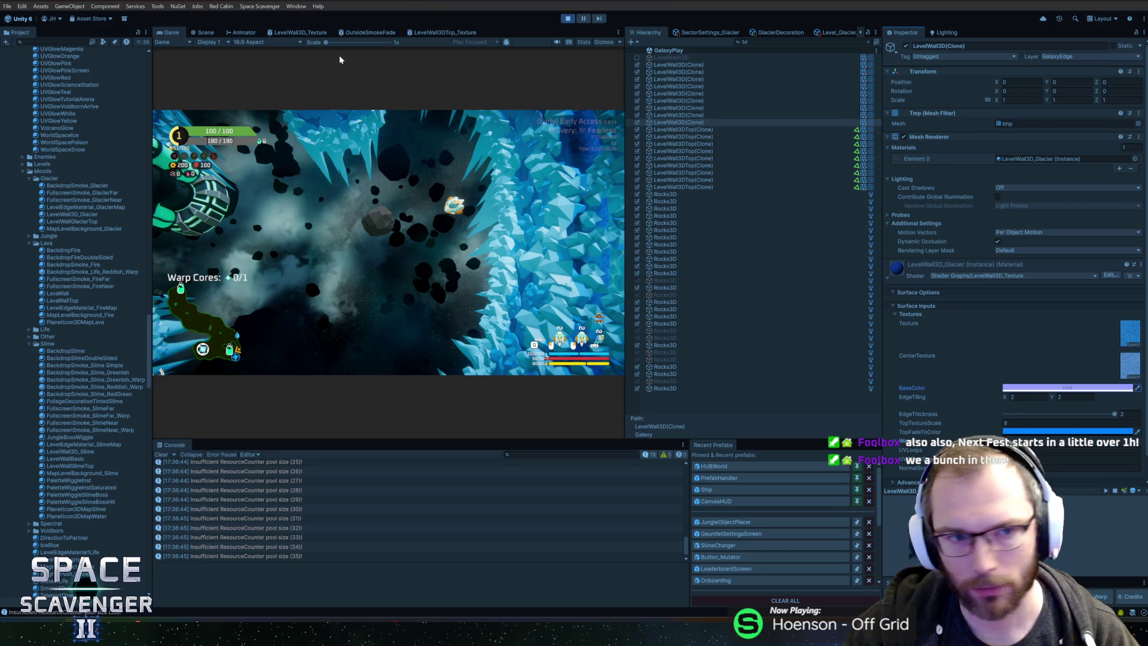
# Step: Set TextureTint's Mode to HDR in the shader graph, save, and return to the game view
pyautogui.click(443, 32)
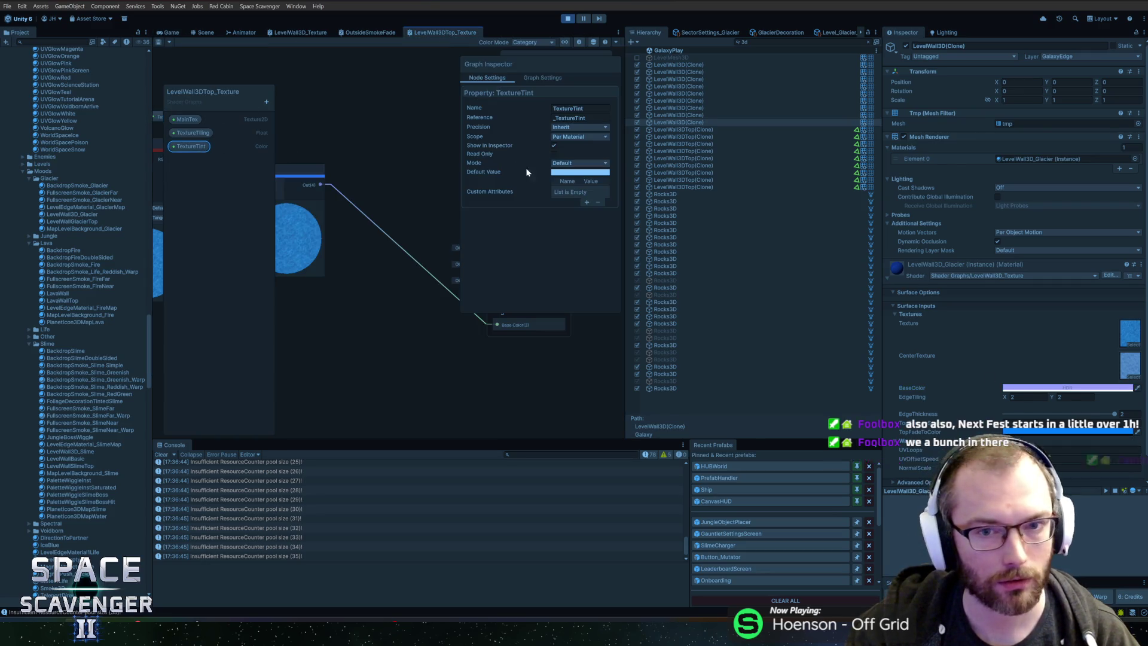
pyautogui.click(578, 162)
pyautogui.click(571, 176)
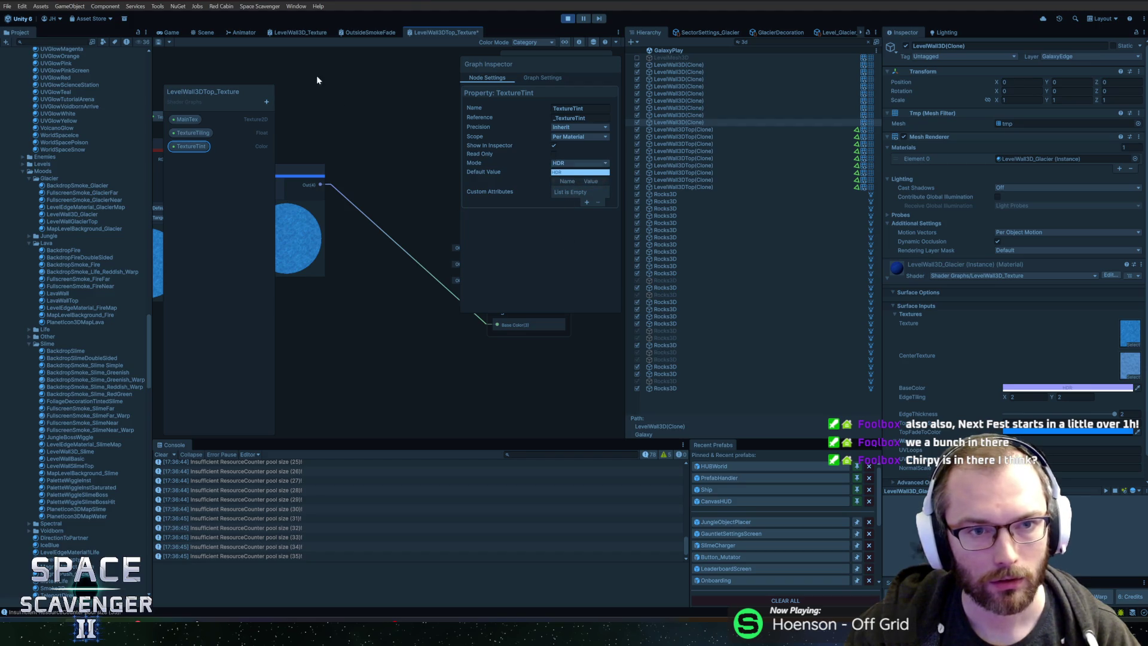
pyautogui.click(160, 41)
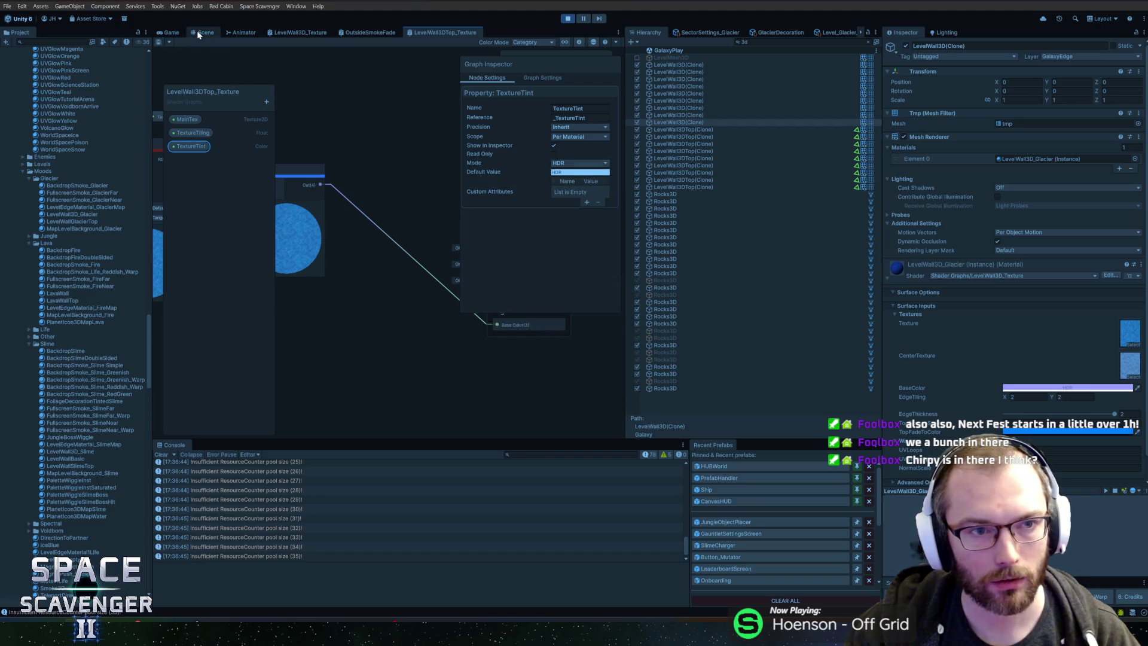
pyautogui.click(197, 32)
pyautogui.click(178, 31)
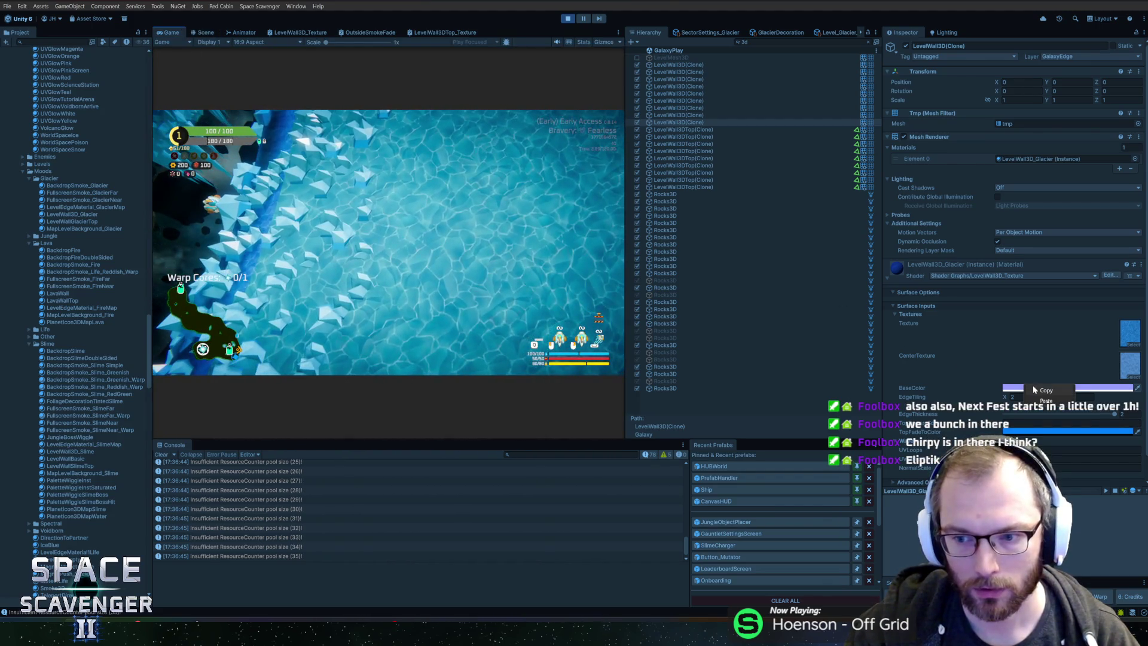
# Step: Deactivate individual LevelWall3DTop clones one at a time: a middle one, the last, and the first
pyautogui.click(680, 130)
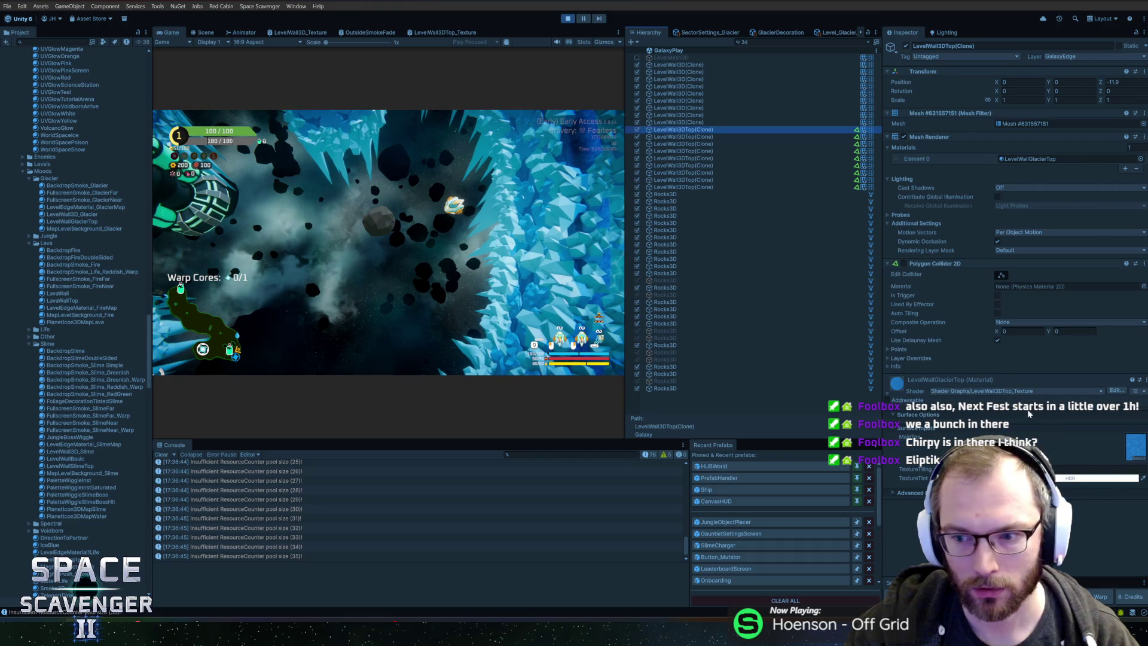
pyautogui.click(905, 47)
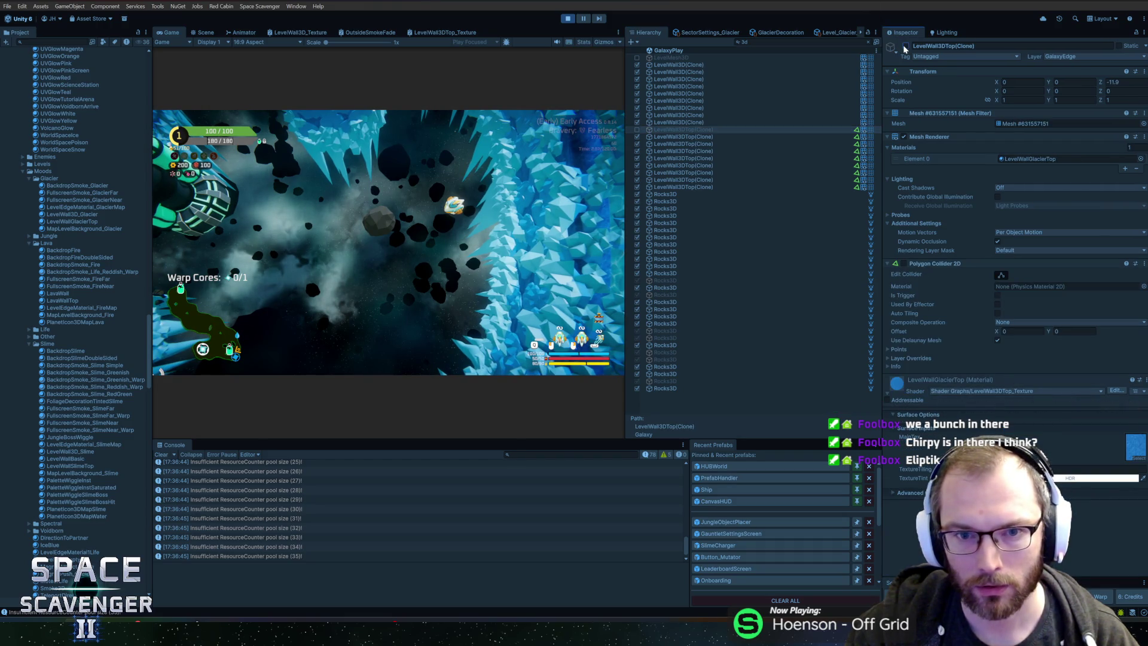
pyautogui.click(706, 187)
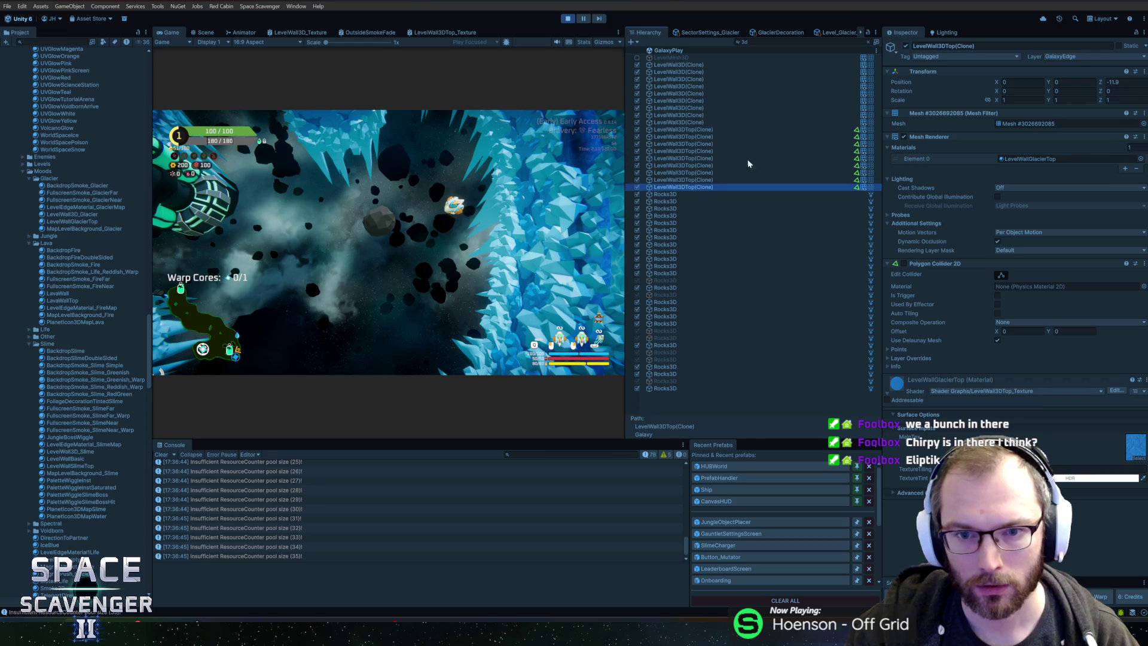
pyautogui.click(904, 48)
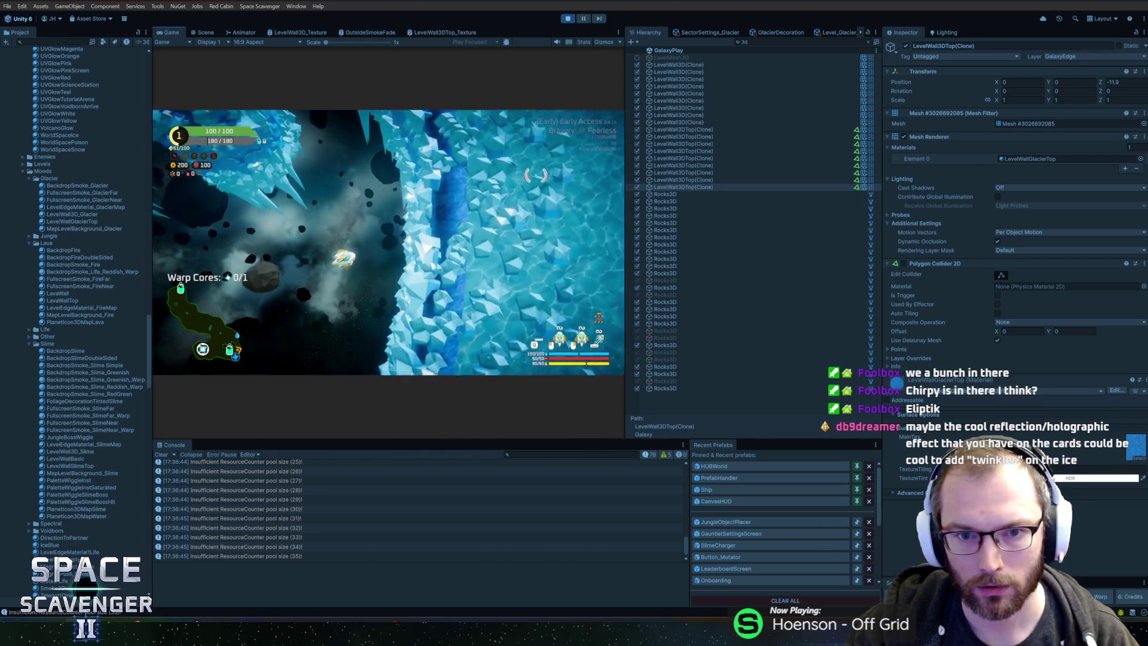
pyautogui.click(683, 129)
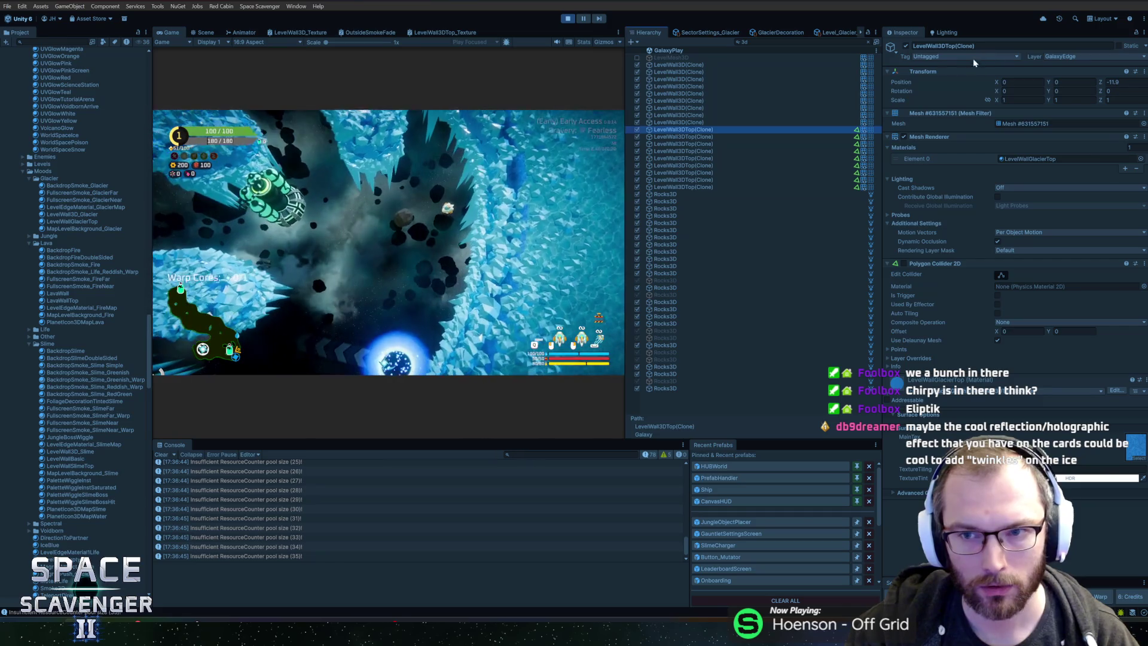
pyautogui.click(905, 46)
# Step: Toggle groups of five, two, then one remaining clone off and on to find the ice-top drawer
pyautogui.click(717, 136)
pyautogui.keyDown('shift'); pyautogui.click(720, 165); pyautogui.keyUp('shift')
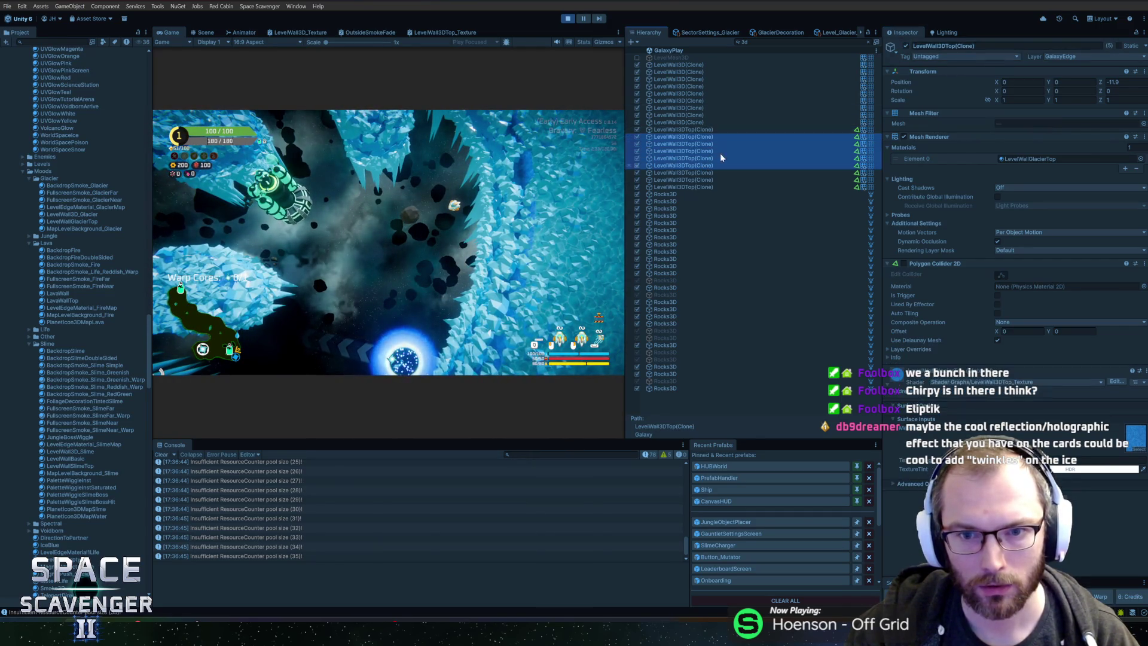
pyautogui.click(905, 46)
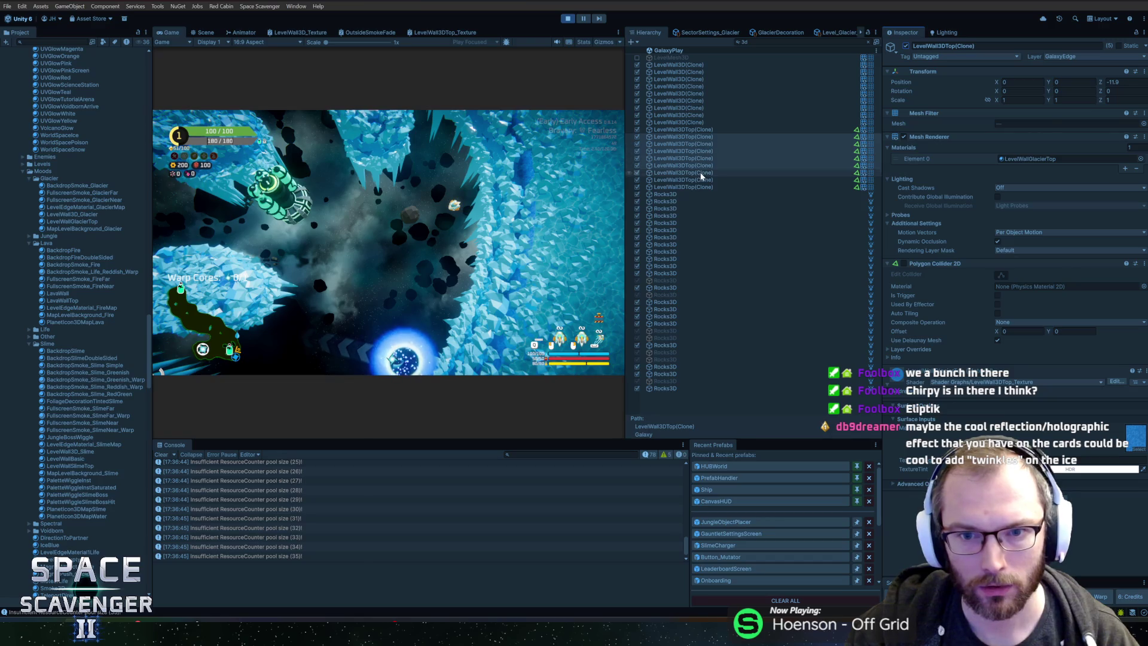
pyautogui.click(700, 173)
pyautogui.keyDown('shift'); pyautogui.click(702, 180); pyautogui.keyUp('shift')
pyautogui.click(904, 45)
pyautogui.click(904, 45)
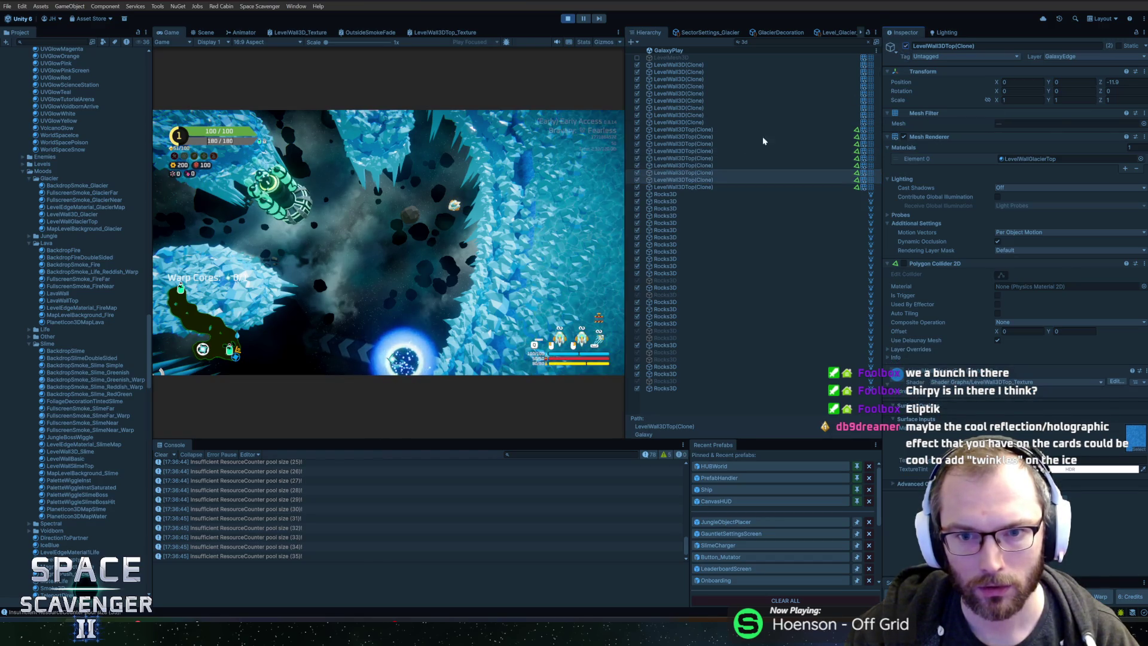
pyautogui.click(693, 179)
pyautogui.click(906, 46)
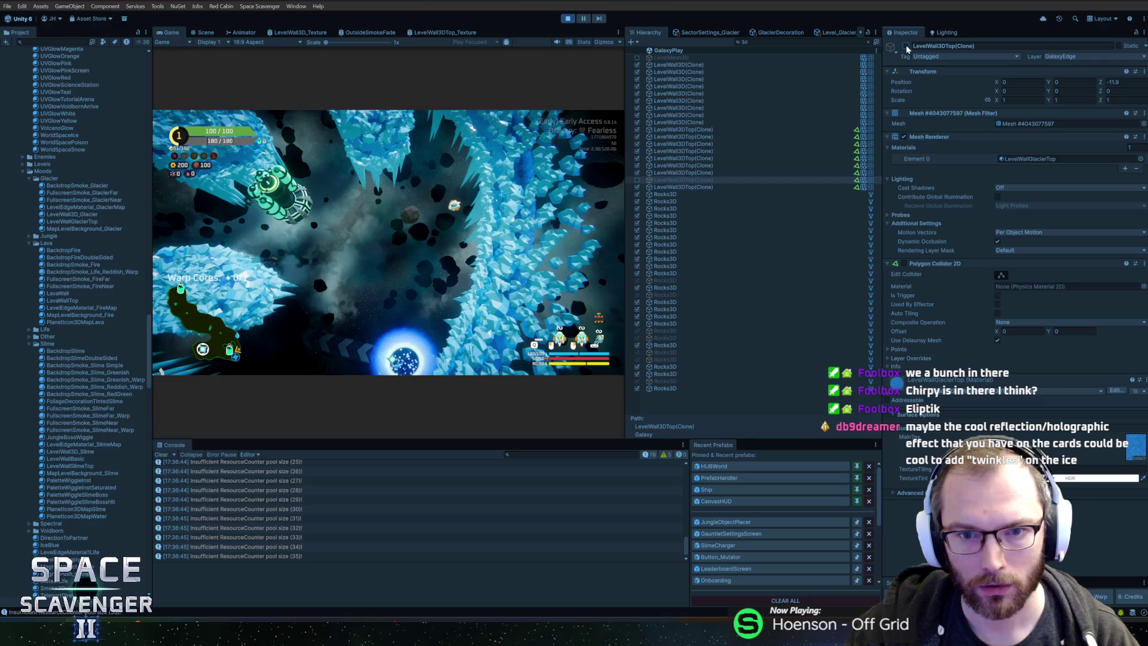
pyautogui.click(905, 46)
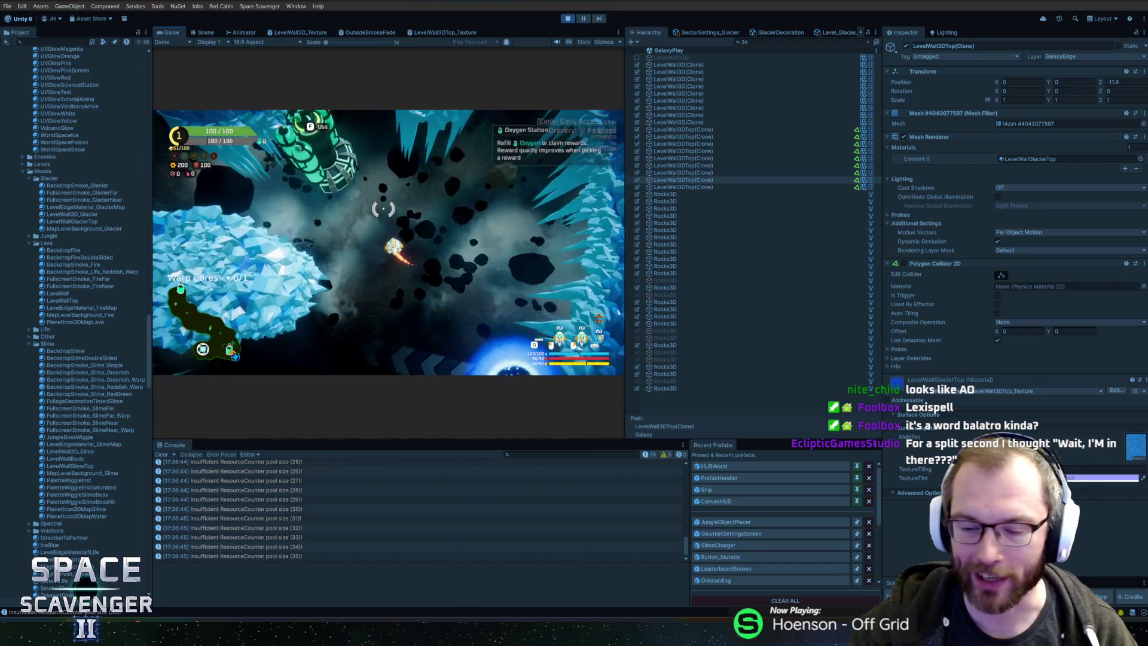
# Step: Use the Oxygen Station and claim the 25 XP reward
pyautogui.press('f')
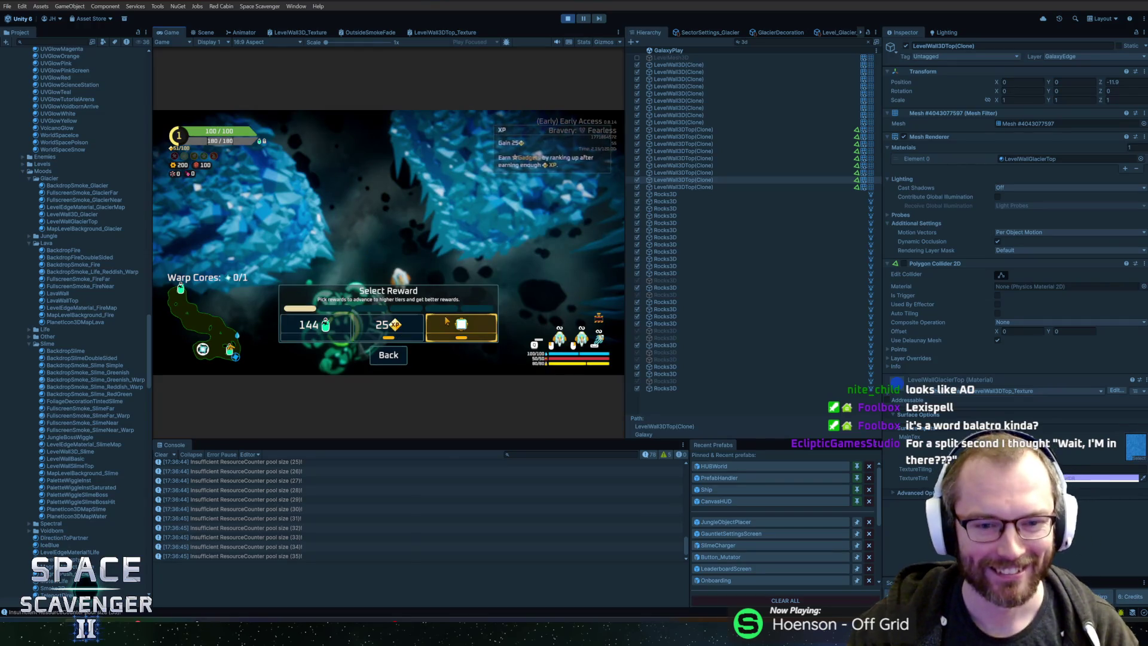
pyautogui.click(405, 327)
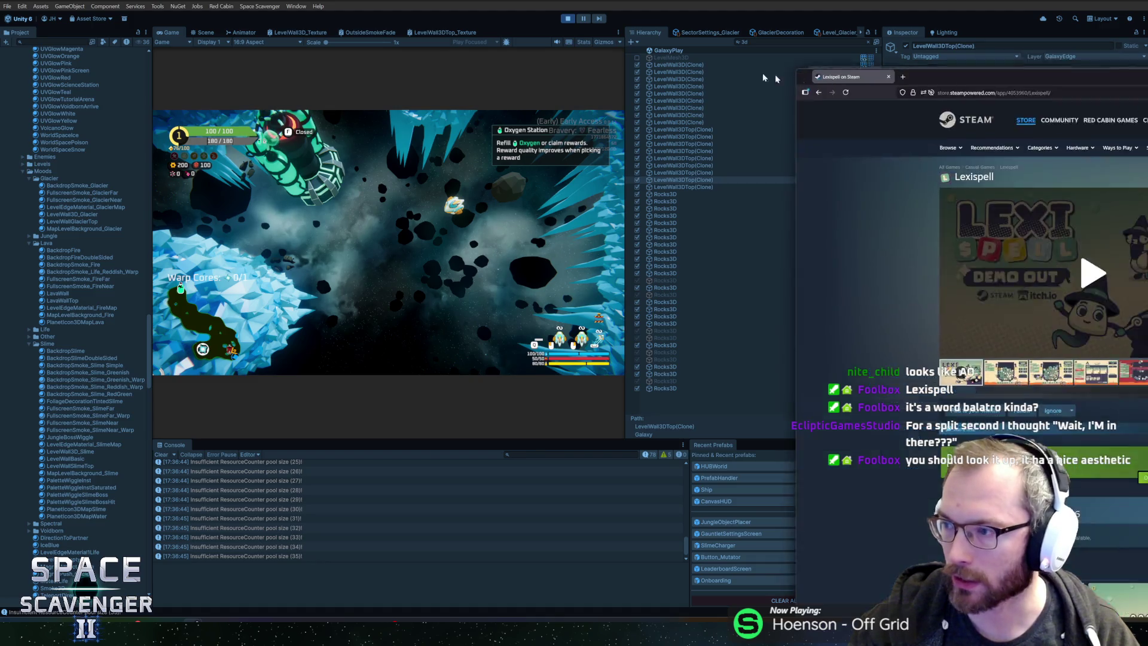
pyautogui.moveTo(1147, 71)
pyautogui.mouseDown()
pyautogui.moveTo(533, 103)
pyautogui.moveTo(538, 75)
pyautogui.mouseUp()
pyautogui.click(517, 306)
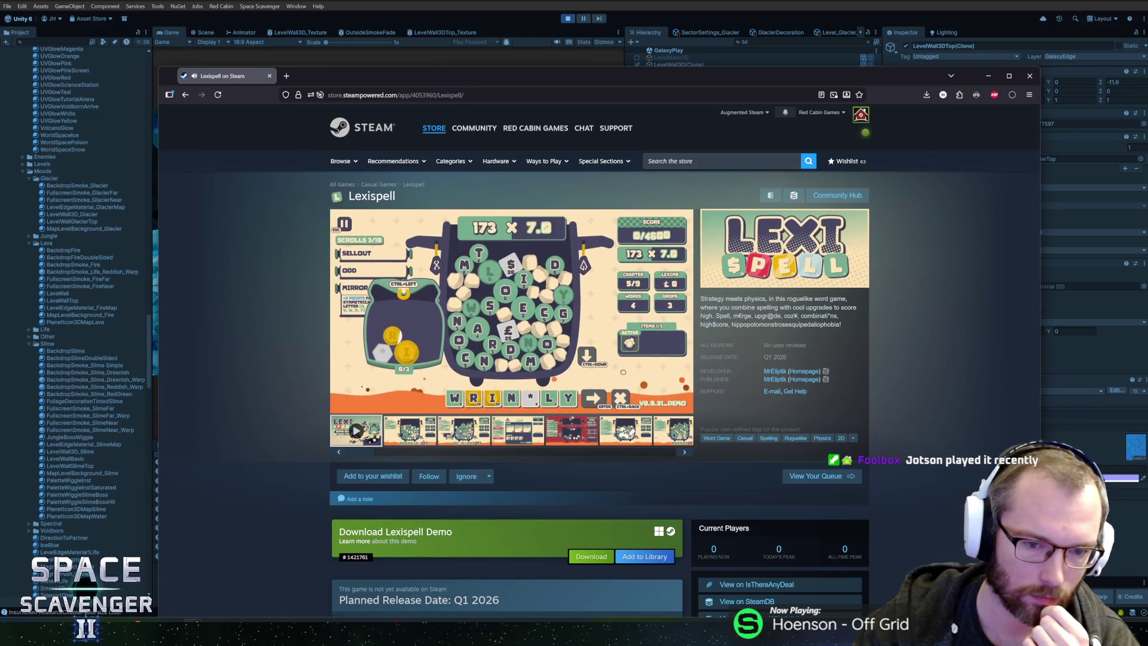
pyautogui.moveTo(661, 326)
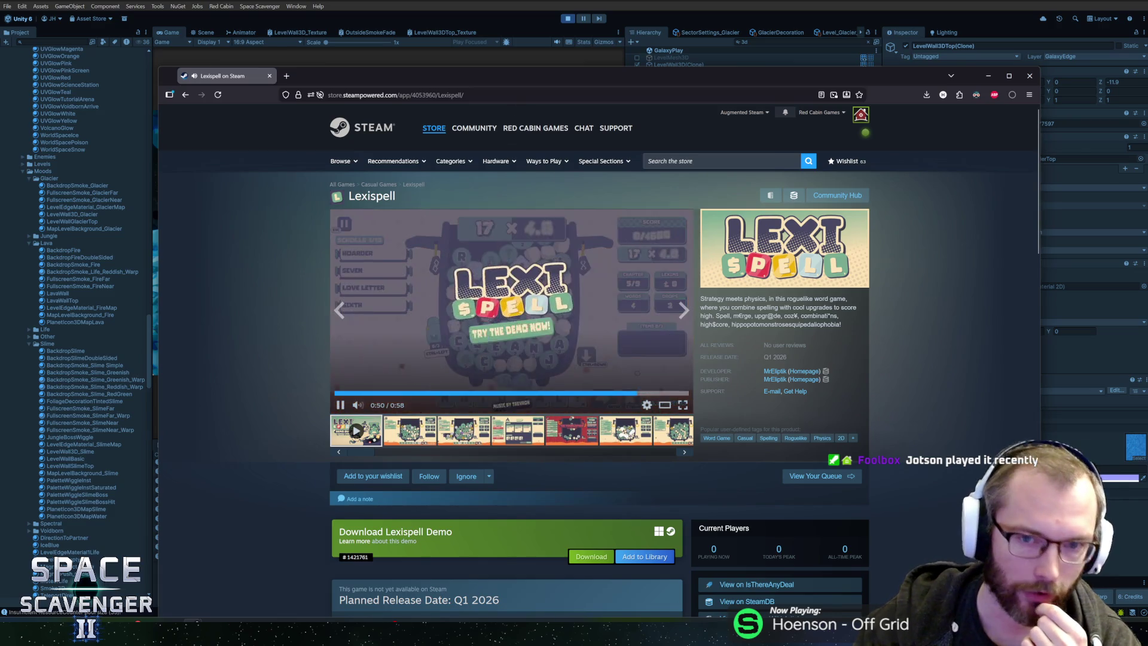
pyautogui.press('super+Down')
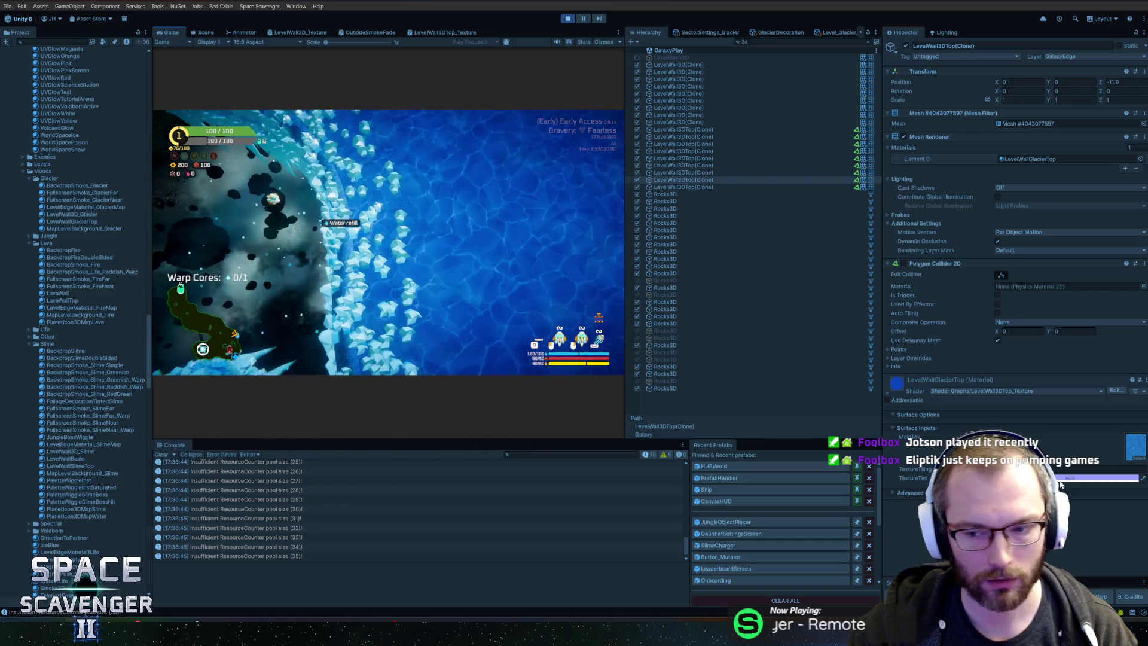
# Step: Make the TextureTint colour slightly darker and less saturated in the HDR picker
pyautogui.click(1062, 479)
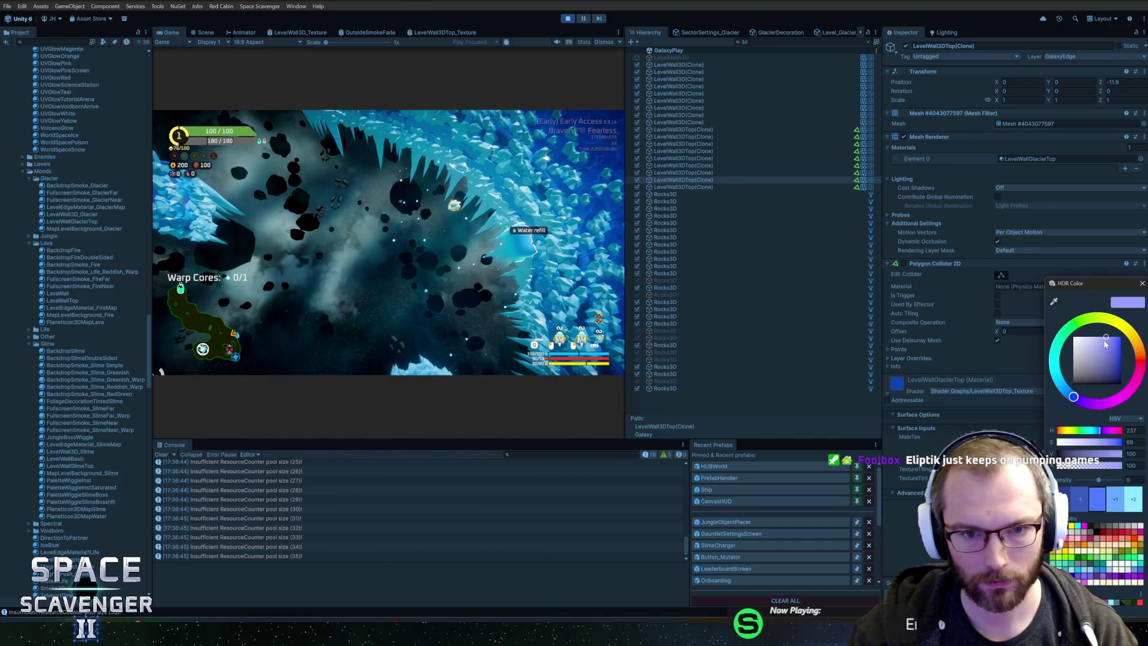
pyautogui.click(1104, 341)
pyautogui.click(1142, 284)
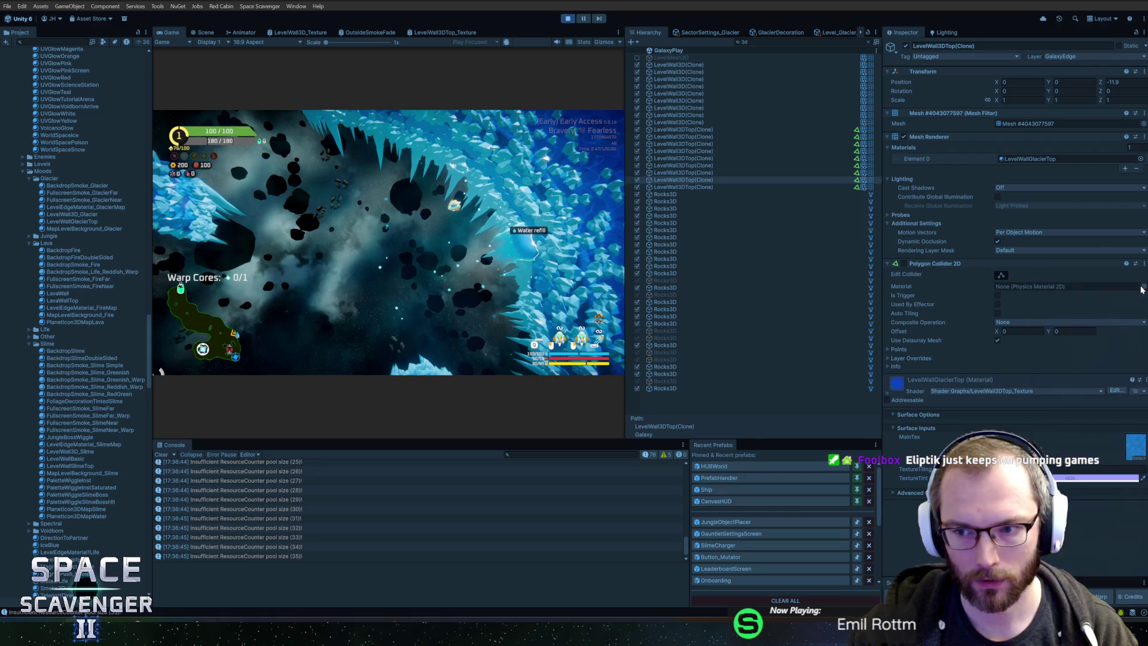
# Step: Compare against the LevelWall3D clone's BaseColor, then recheck the LevelWall3DTop TextureTint colour
pyautogui.click(684, 123)
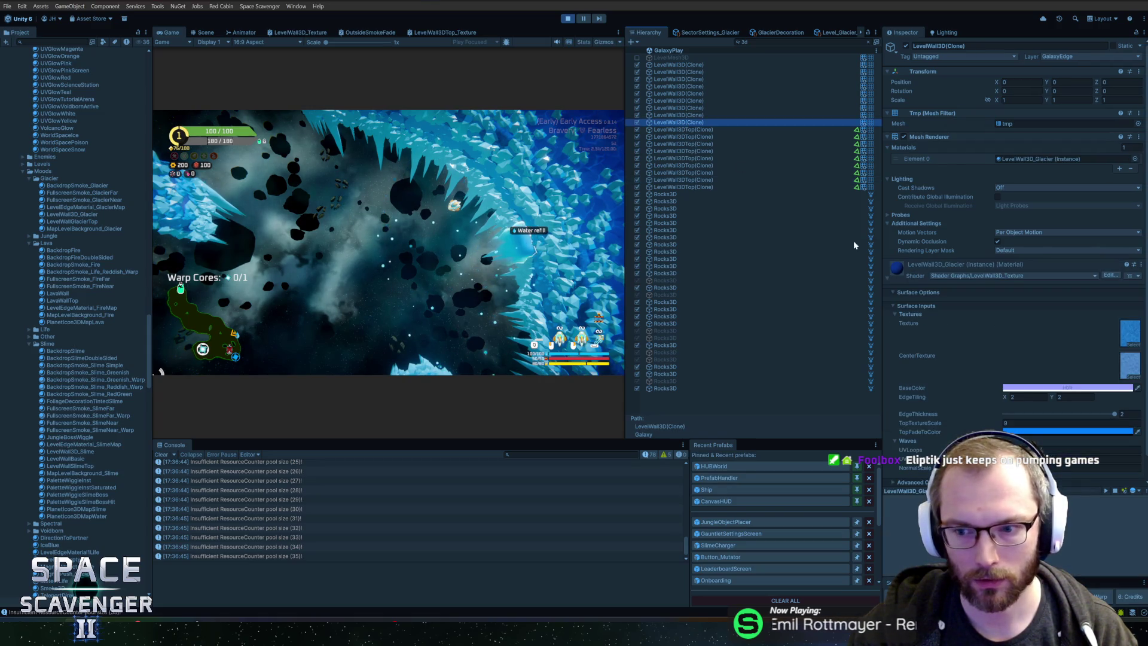
pyautogui.click(1028, 387)
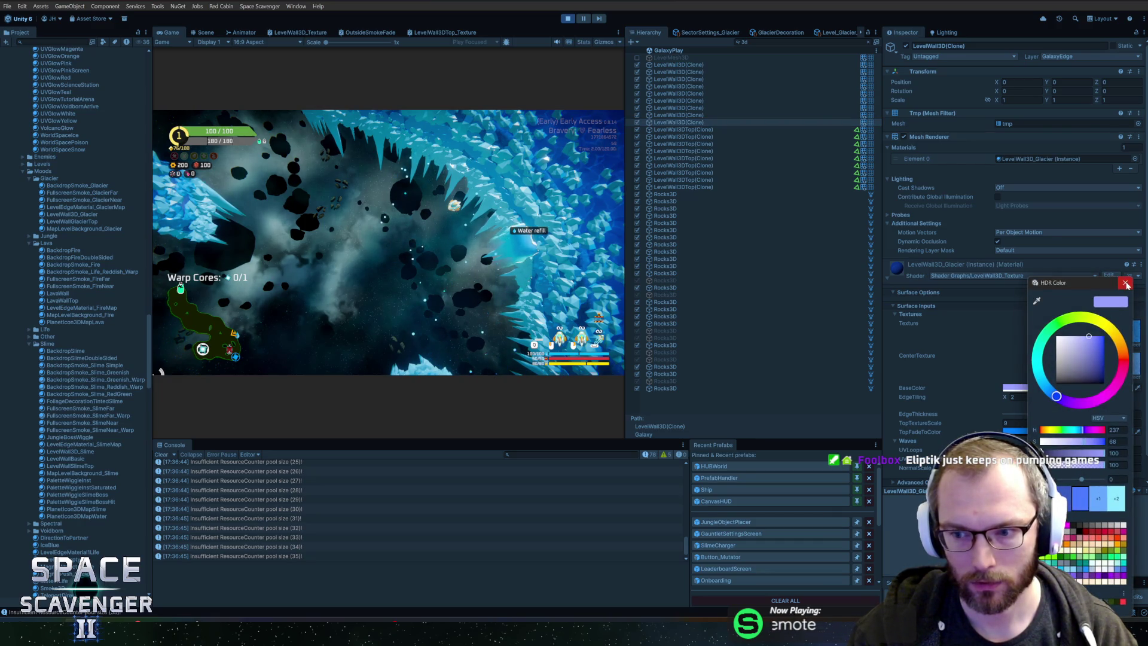
pyautogui.click(1125, 283)
pyautogui.click(696, 129)
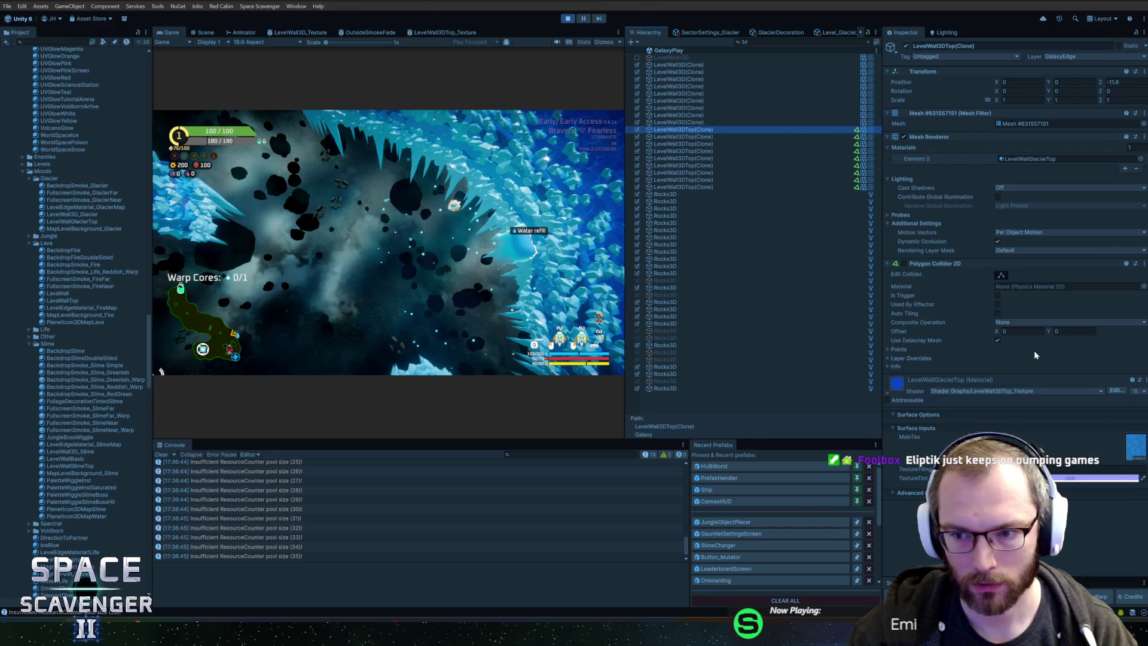
pyautogui.click(1109, 478)
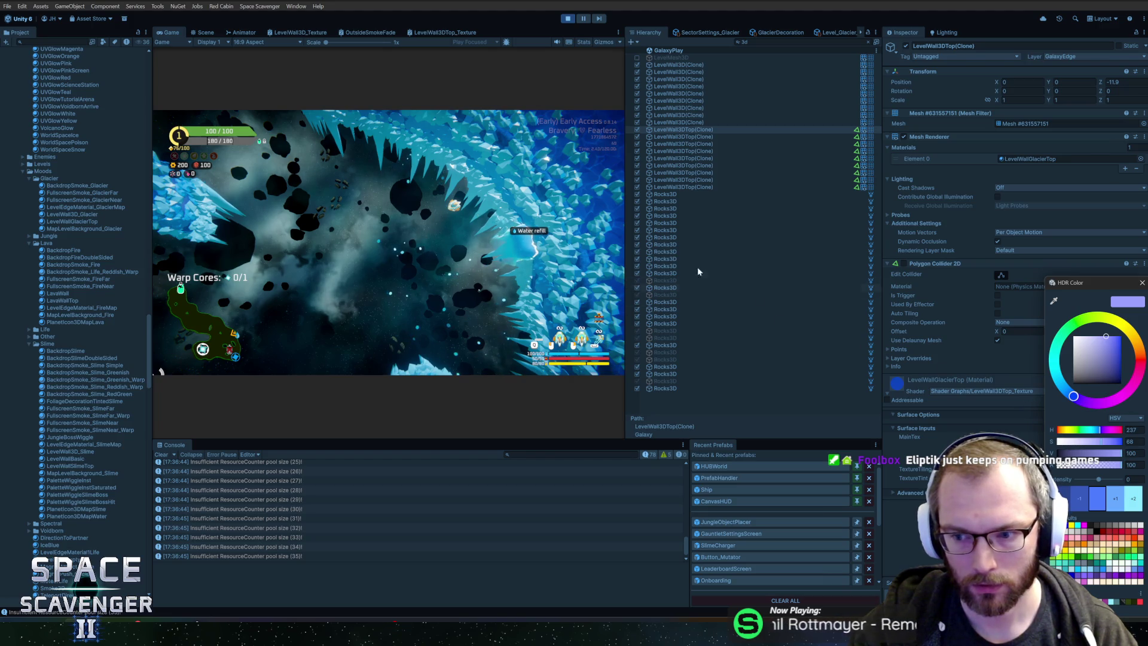
pyautogui.click(501, 190)
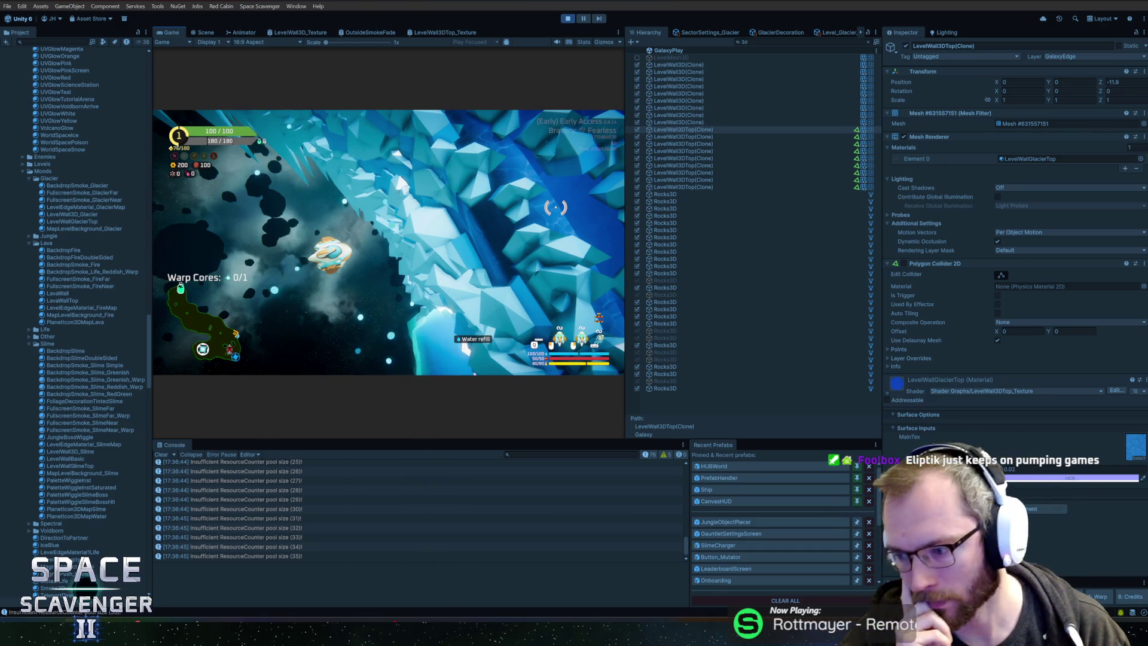
pyautogui.press('`')
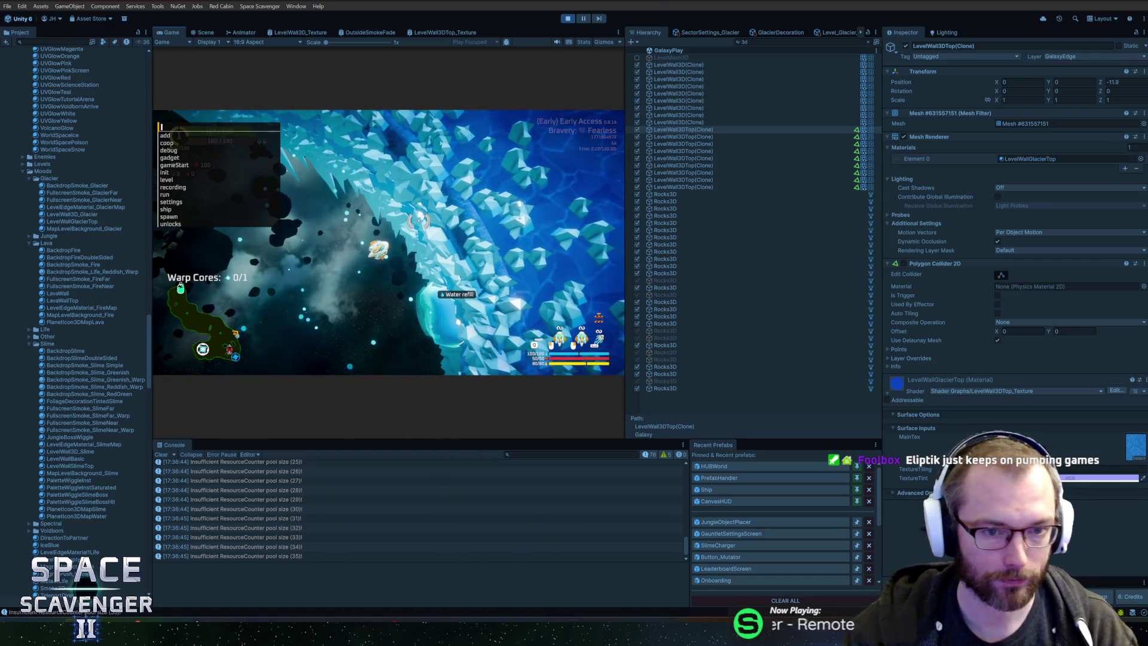
pyautogui.write('debug f')
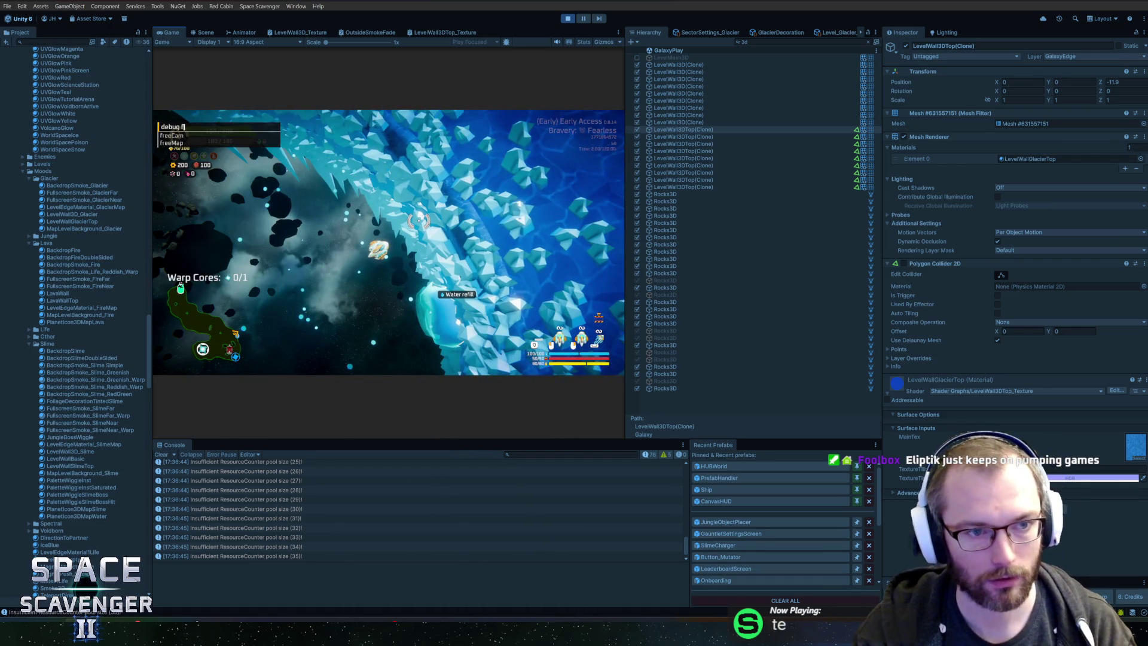
pyautogui.write('eCam 1')
pyautogui.press('Return')
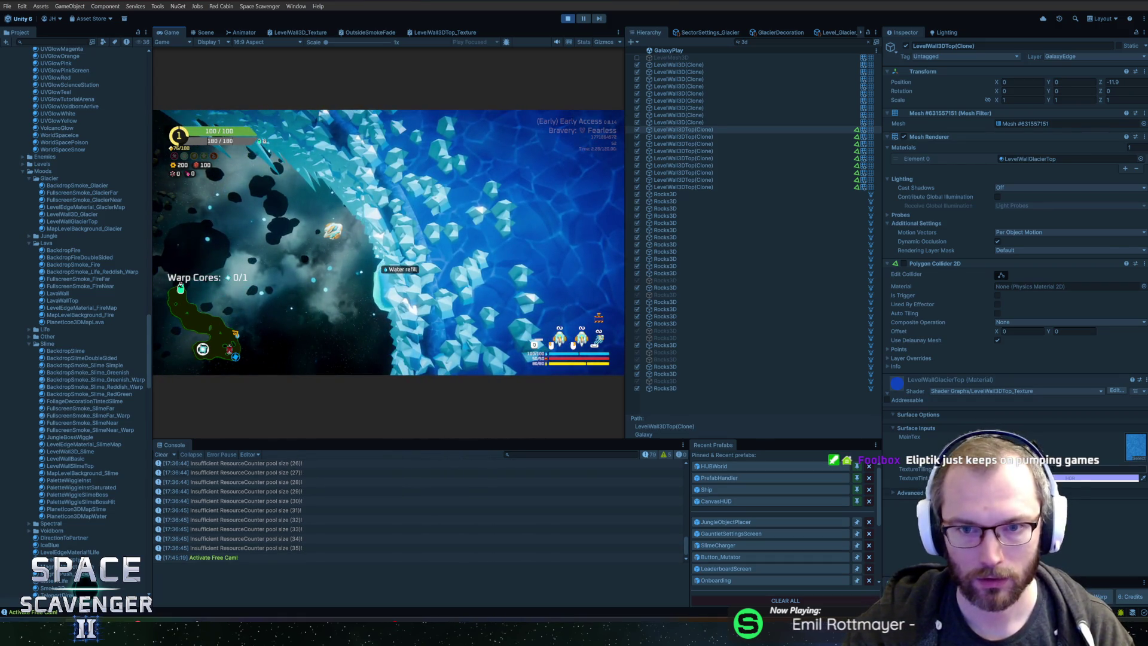
pyautogui.click(716, 173)
pyautogui.click(695, 179)
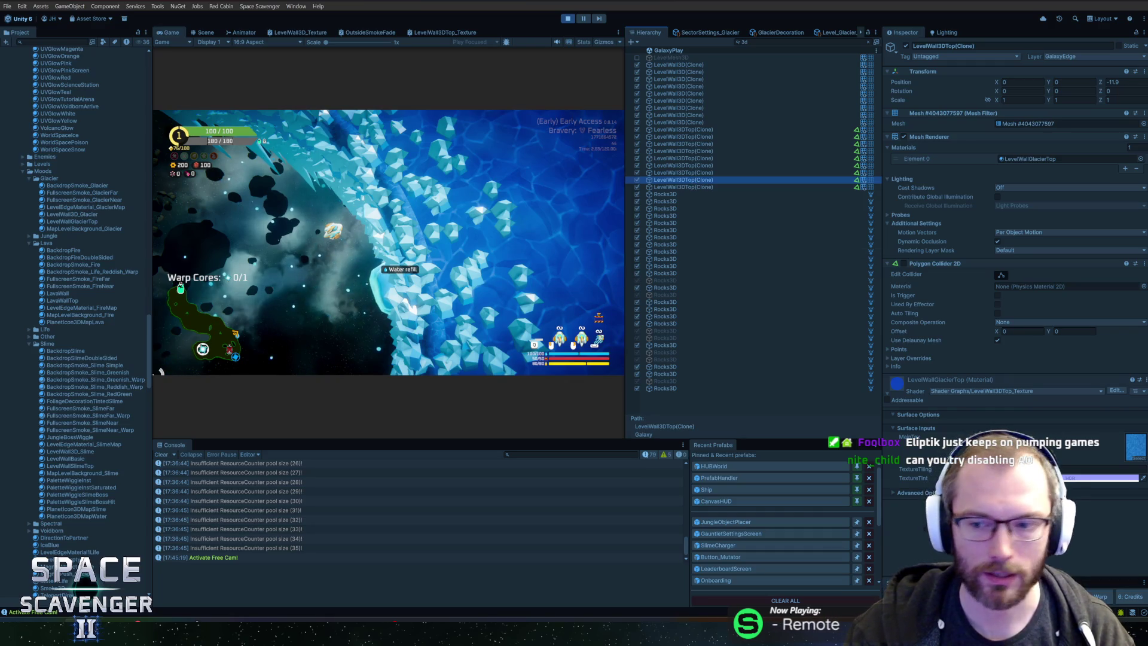
pyautogui.click(1100, 478)
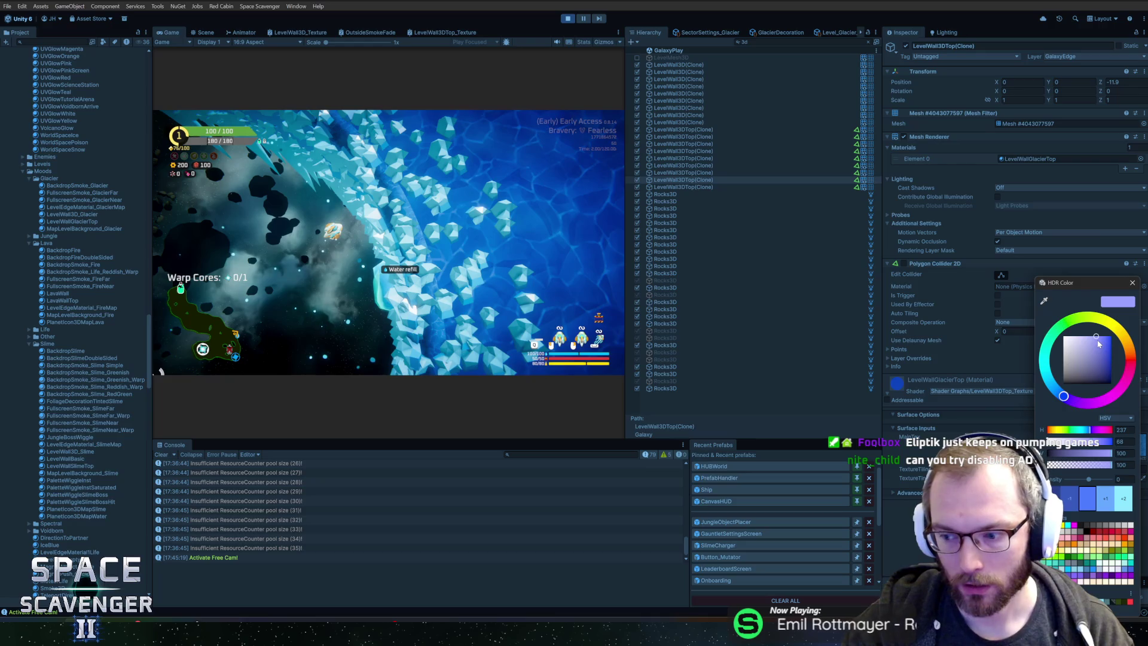
pyautogui.moveTo(1098, 342); pyautogui.dragTo(1087, 336)
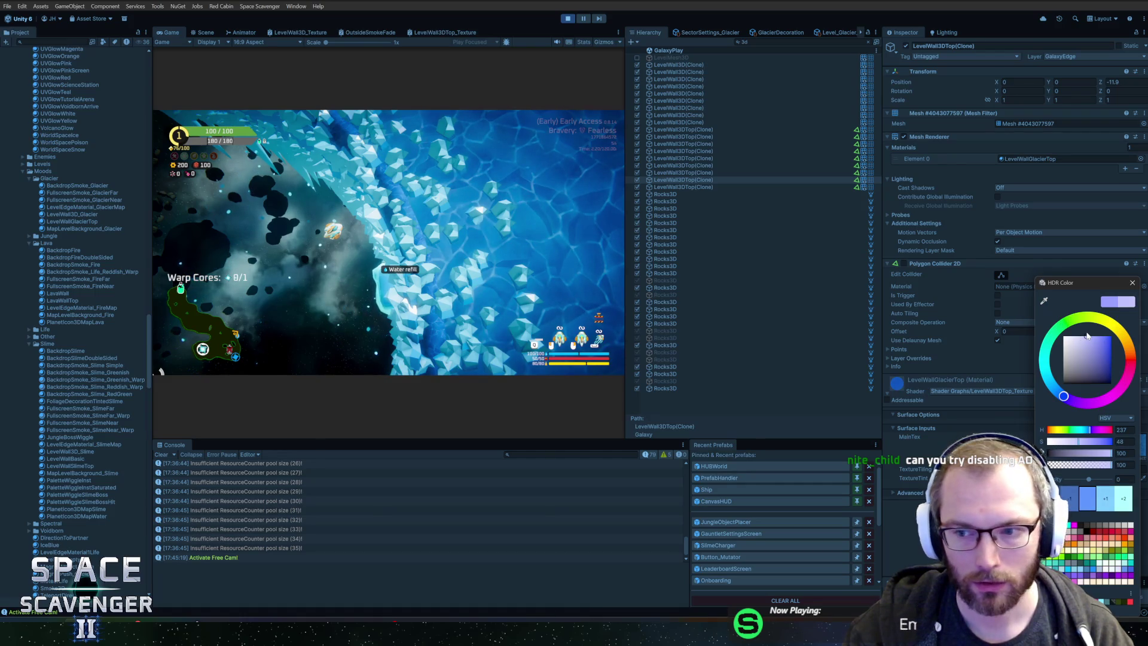
pyautogui.click(1121, 304)
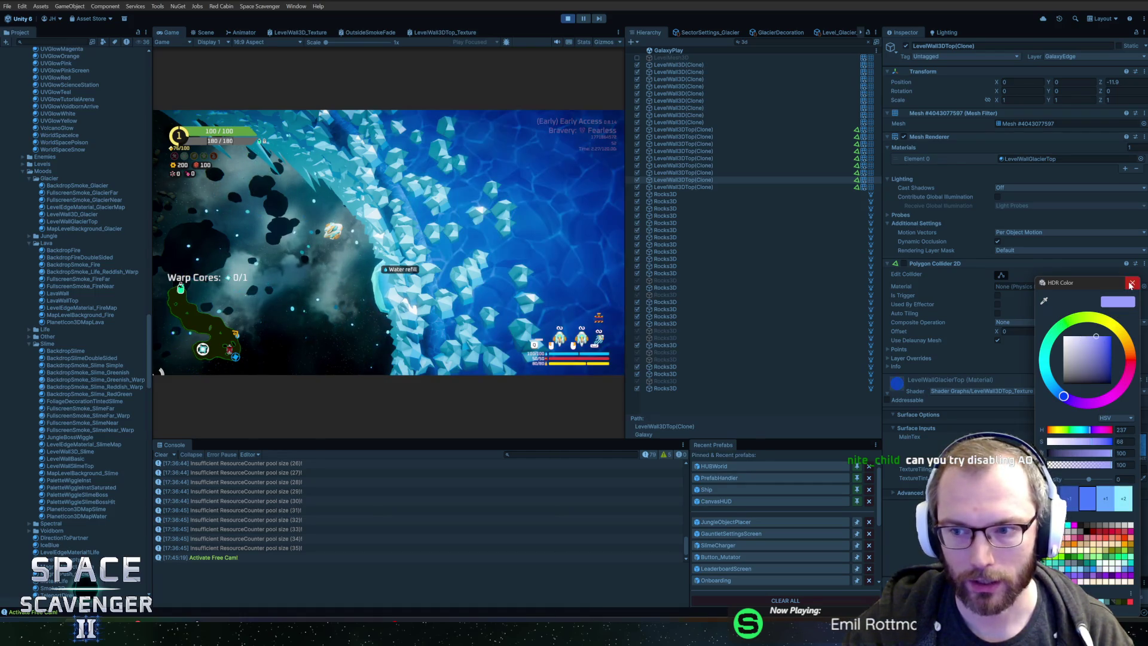
pyautogui.click(1131, 283)
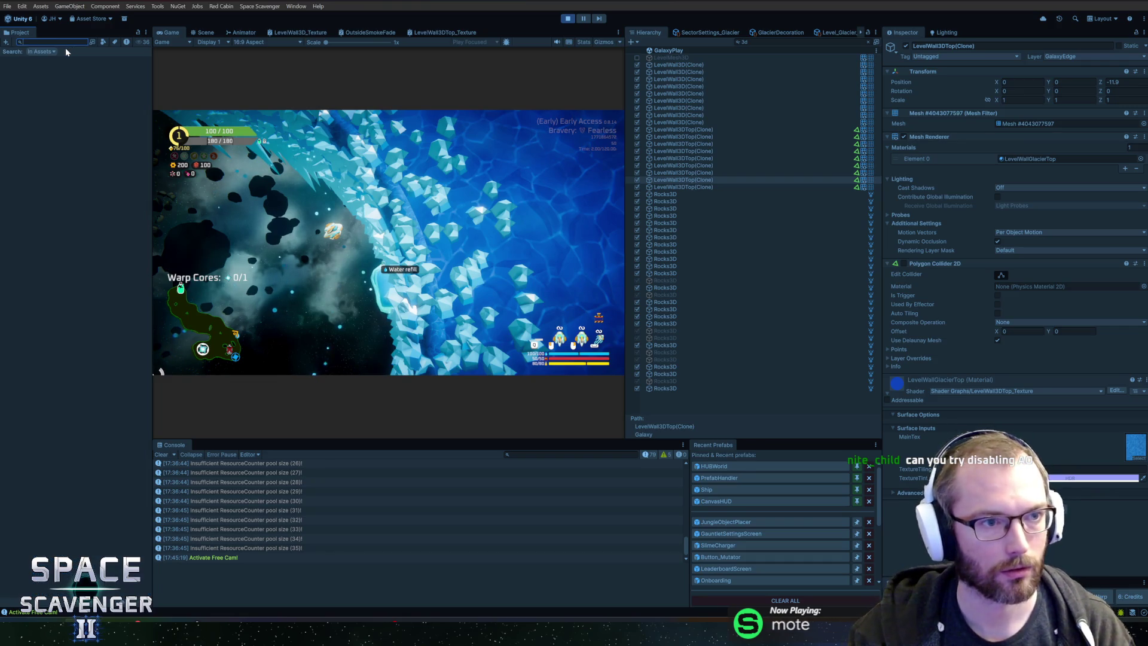
# Step: Search 'rend' in the Project panel and open the URPRenderer asset
pyautogui.write('rend')
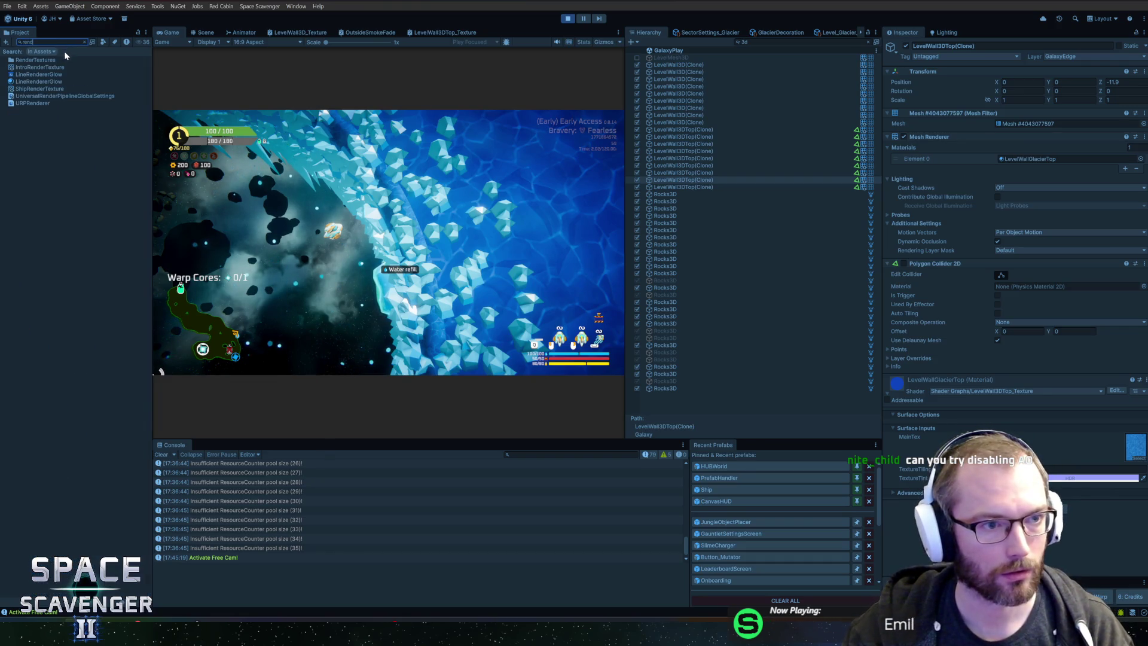
pyautogui.click(35, 98)
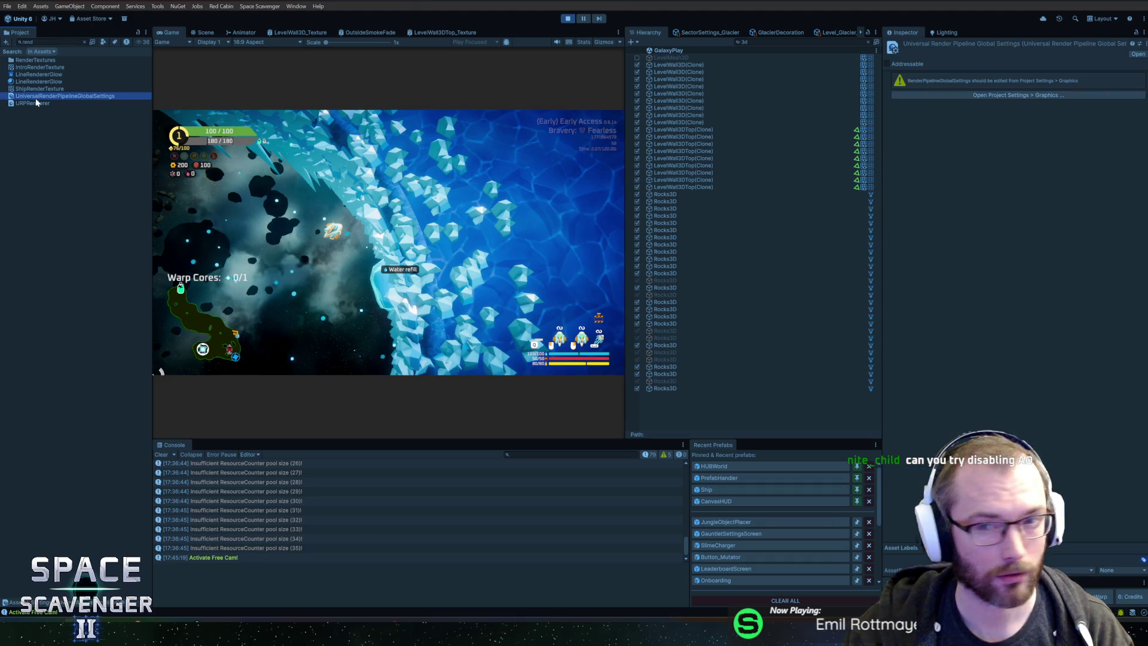
pyautogui.click(37, 101)
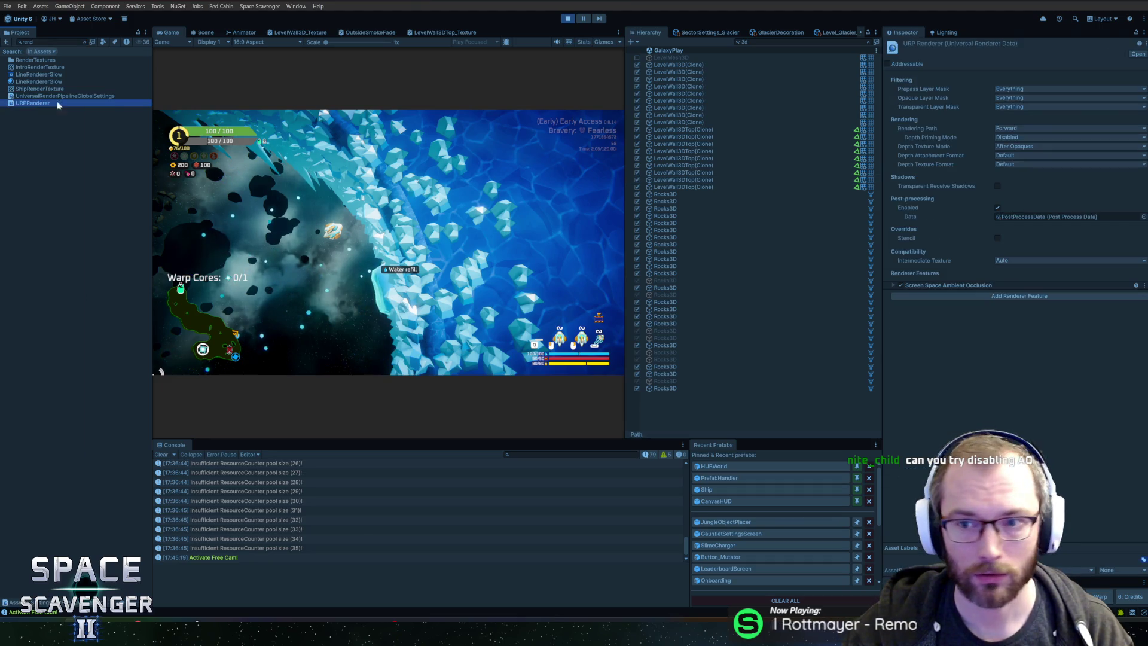
# Step: Toggle Screen Space Ambient Occlusion off and back on, leaving it enabled
pyautogui.click(900, 285)
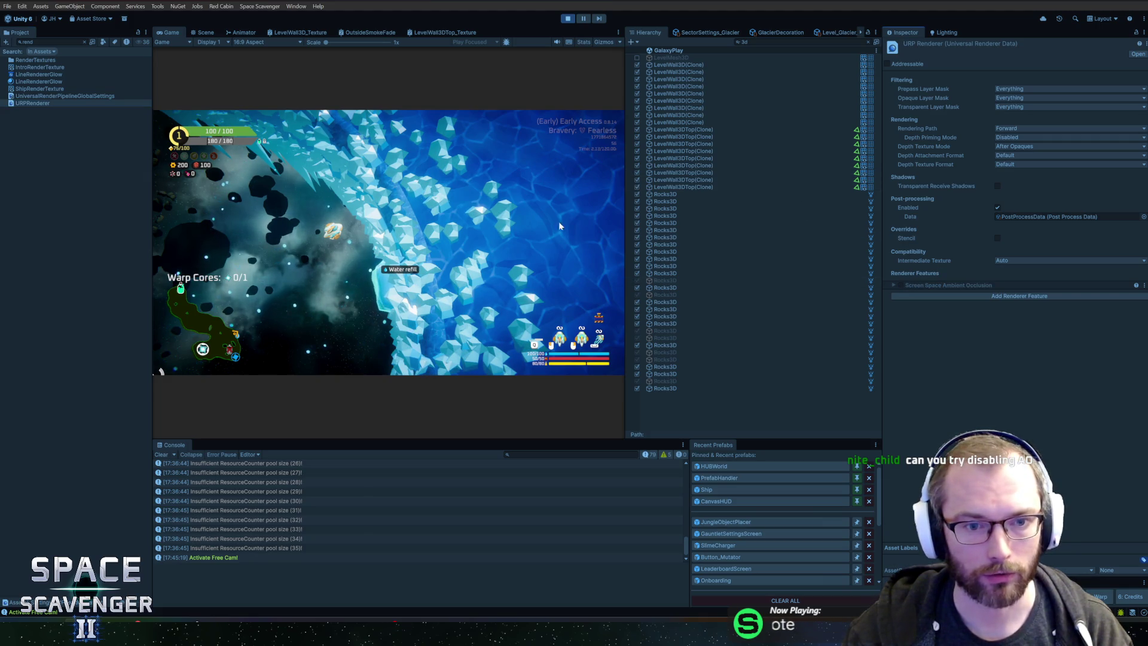
pyautogui.hotkey('ctrl', 'z')
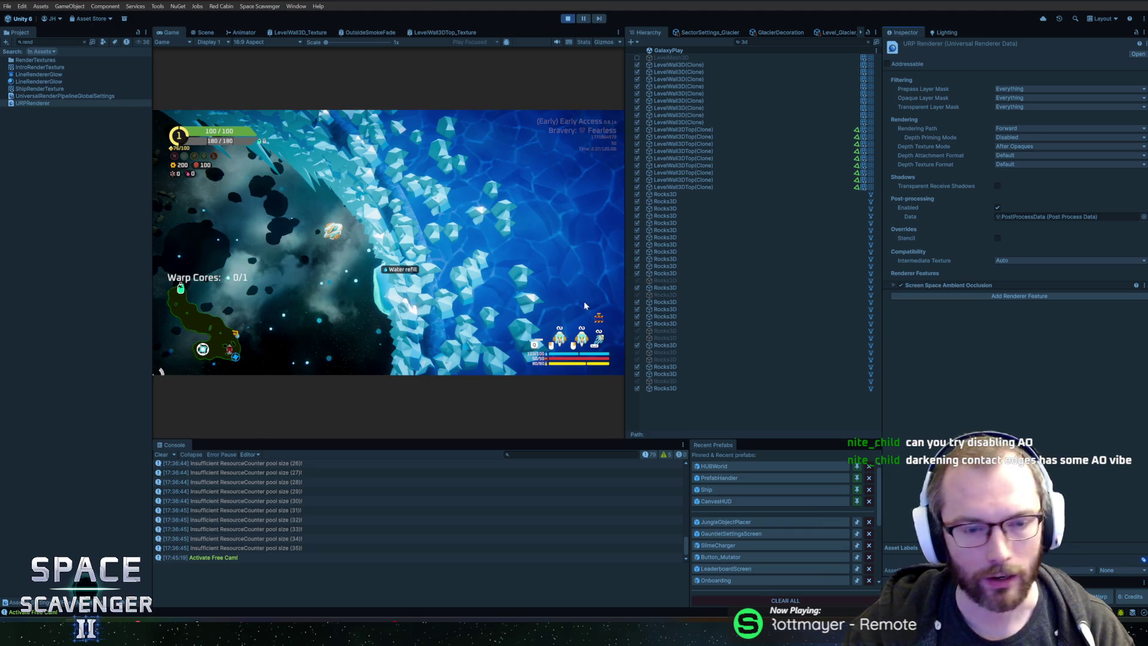
pyautogui.click(901, 285)
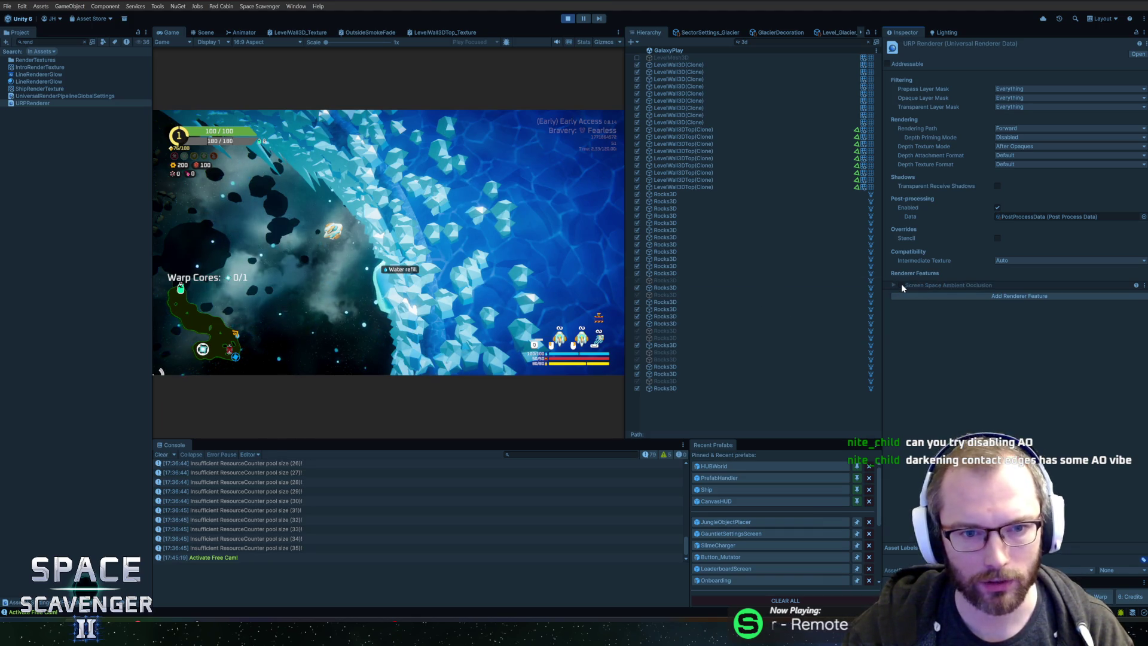
pyautogui.click(902, 285)
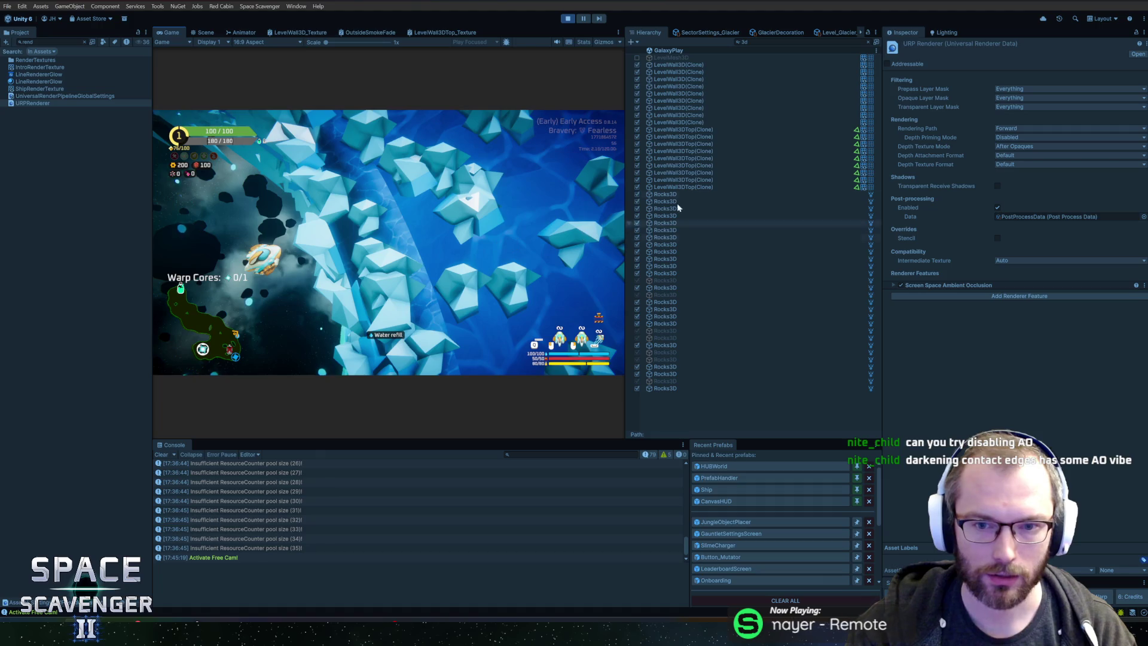
# Step: Hide and show LevelWall3D clones, singly and as a run of five, to see their effect
pyautogui.click(690, 122)
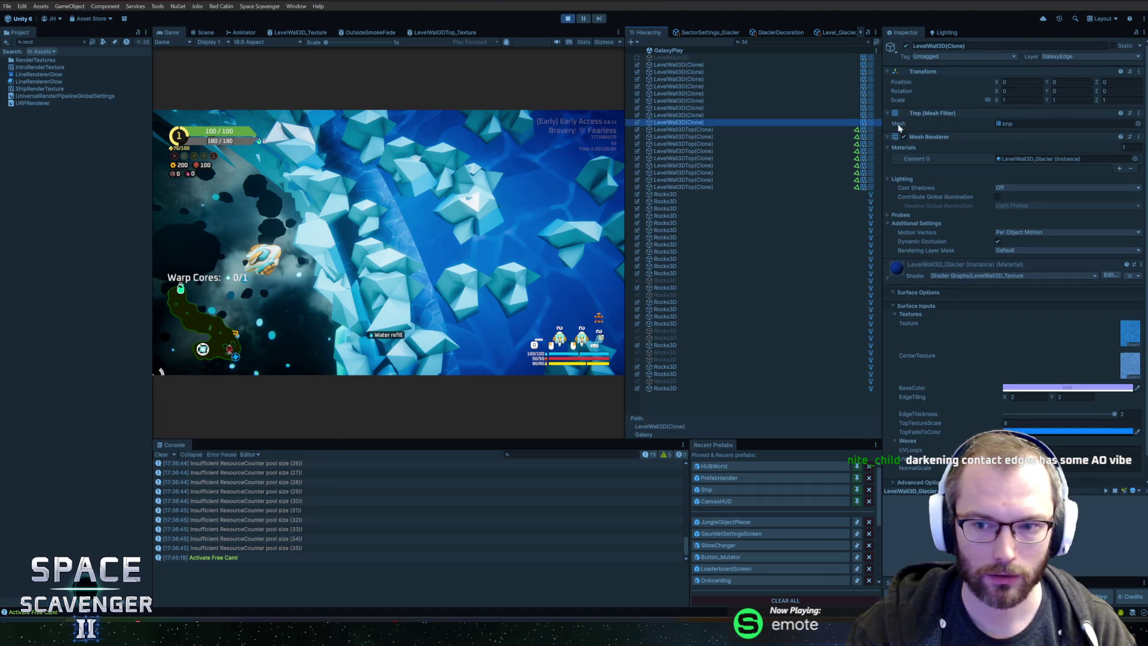
pyautogui.click(906, 46)
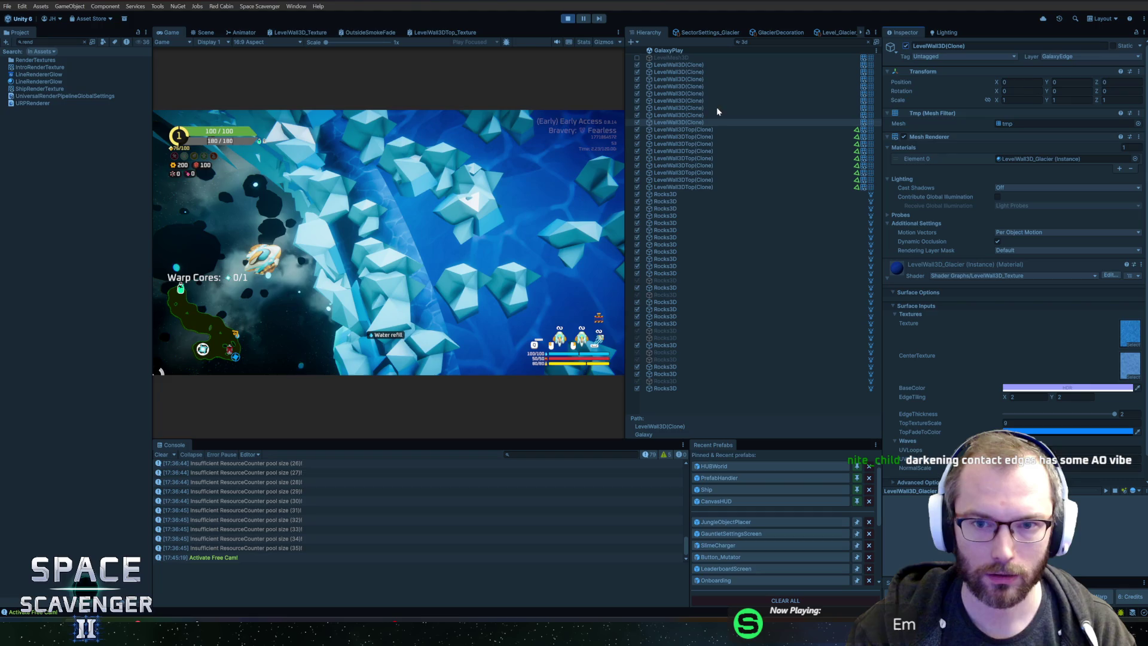
pyautogui.click(687, 65)
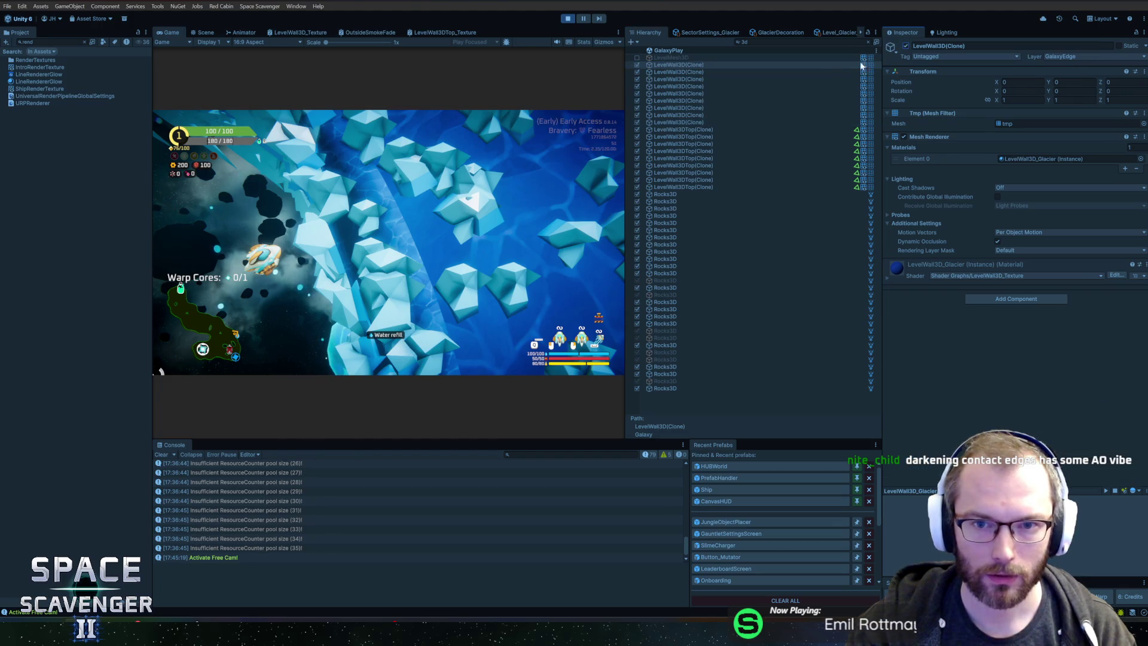
pyautogui.click(677, 73)
pyautogui.keyDown('shift'); pyautogui.click(697, 100); pyautogui.keyUp('shift')
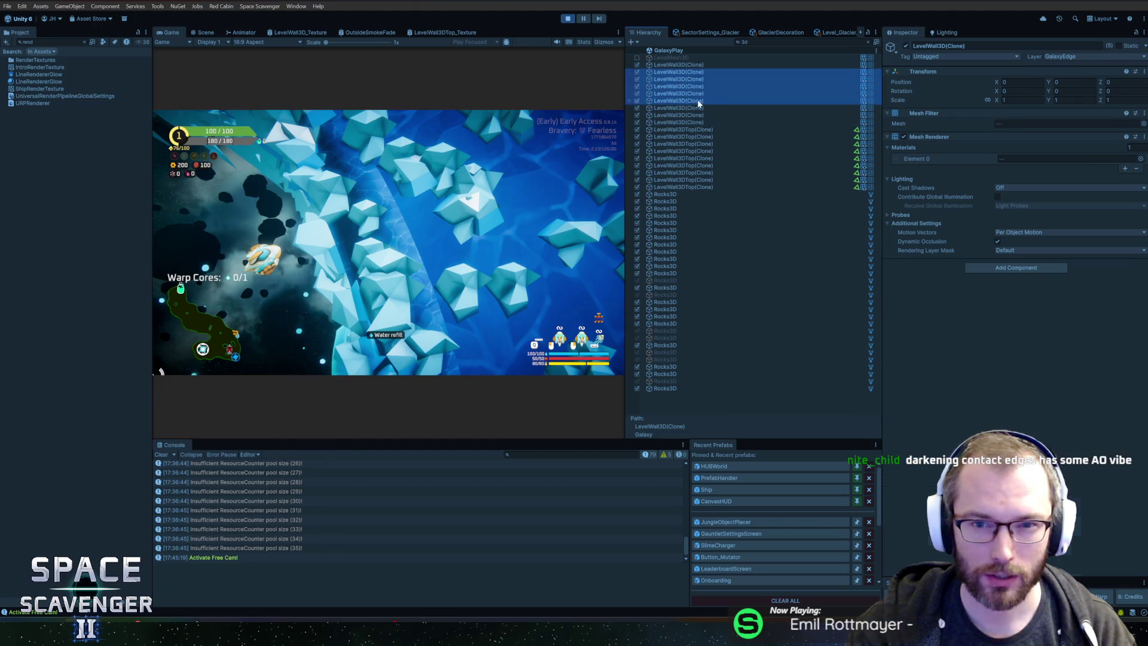
pyautogui.click(906, 46)
pyautogui.click(906, 46)
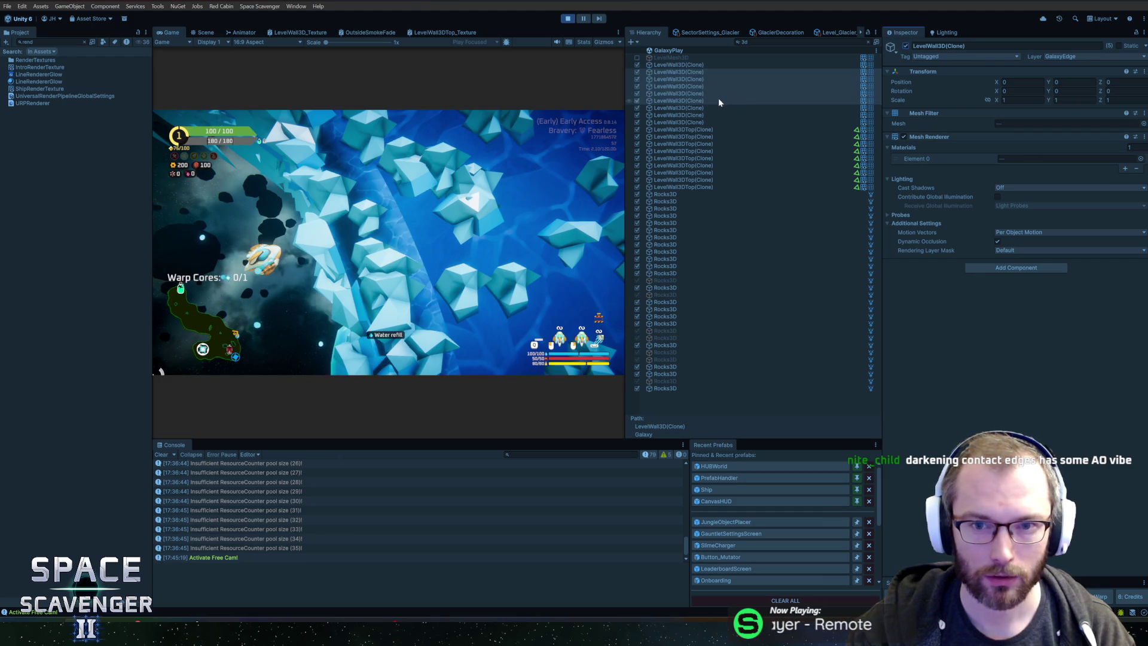
pyautogui.click(718, 98)
pyautogui.keyDown('shift'); pyautogui.click(704, 79); pyautogui.keyUp('shift')
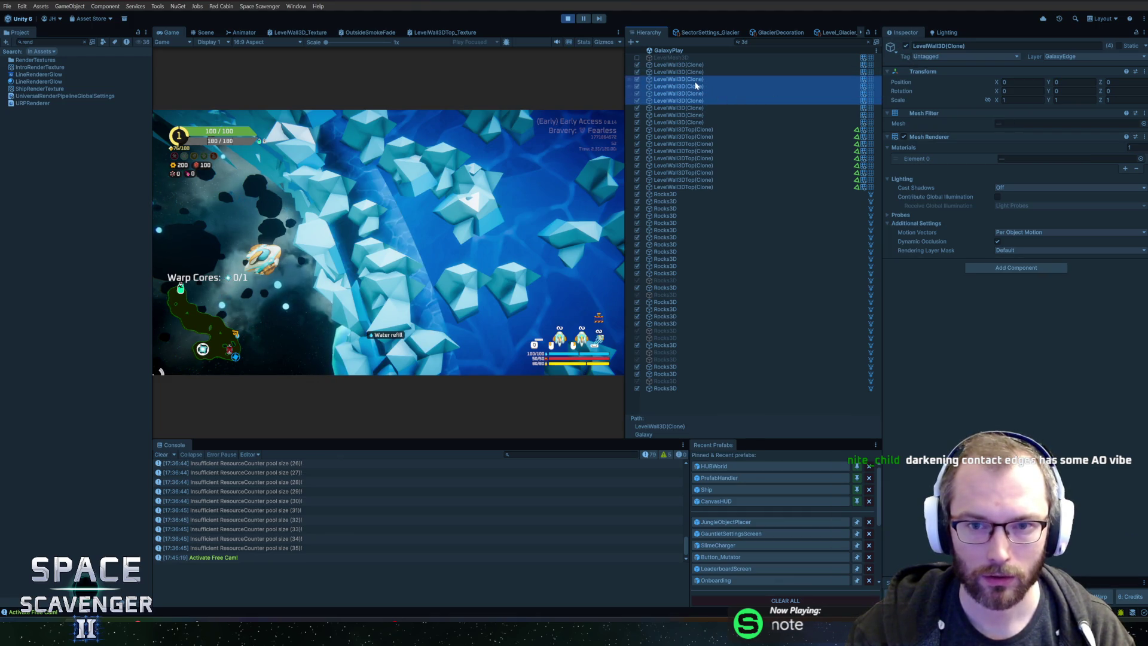
pyautogui.keyDown('ctrl'); pyautogui.click(747, 79); pyautogui.keyUp('ctrl')
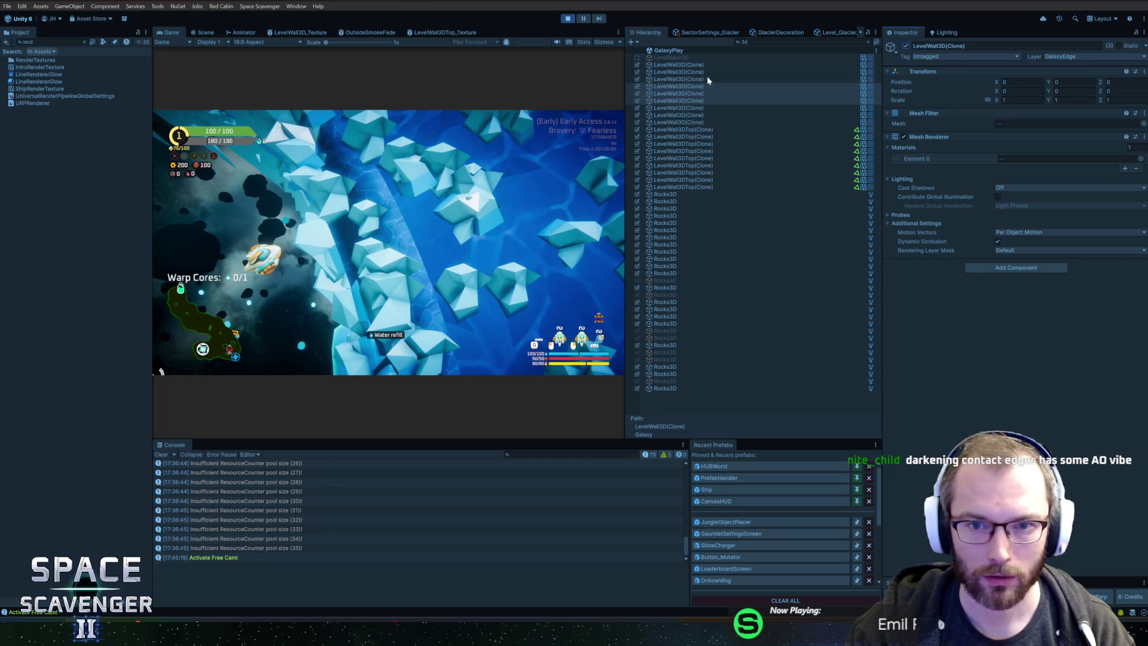
# Step: Toggle a single LevelWall3D clone off and on, then open its glacier material's BaseColor
pyautogui.click(707, 72)
pyautogui.click(906, 46)
pyautogui.click(906, 46)
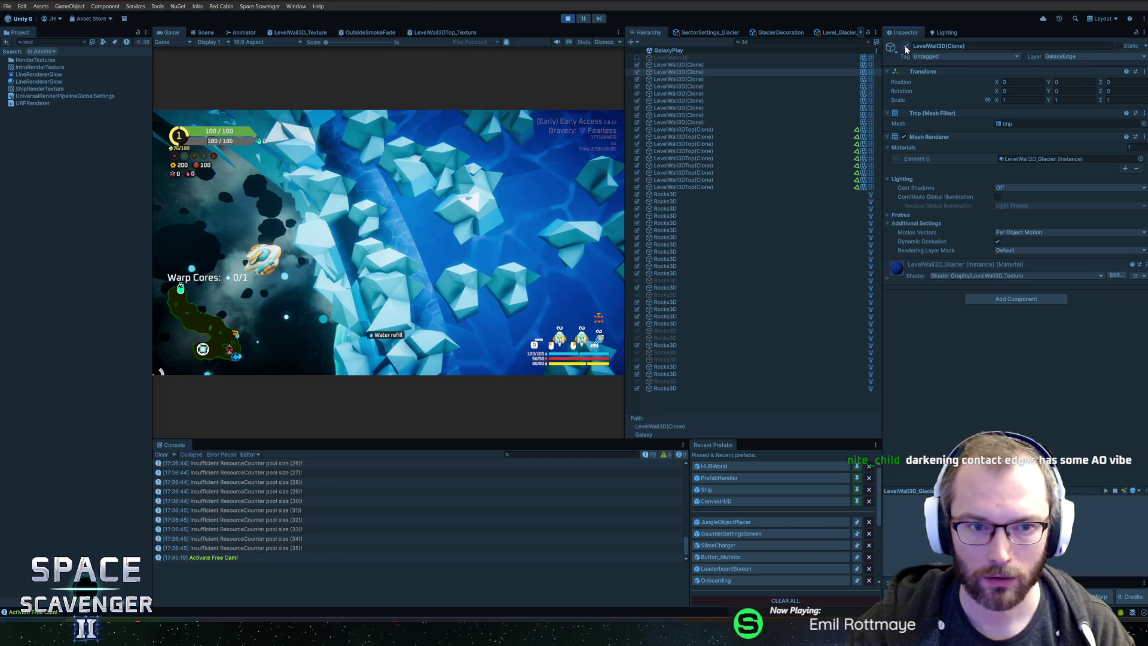
pyautogui.click(904, 46)
pyautogui.click(904, 45)
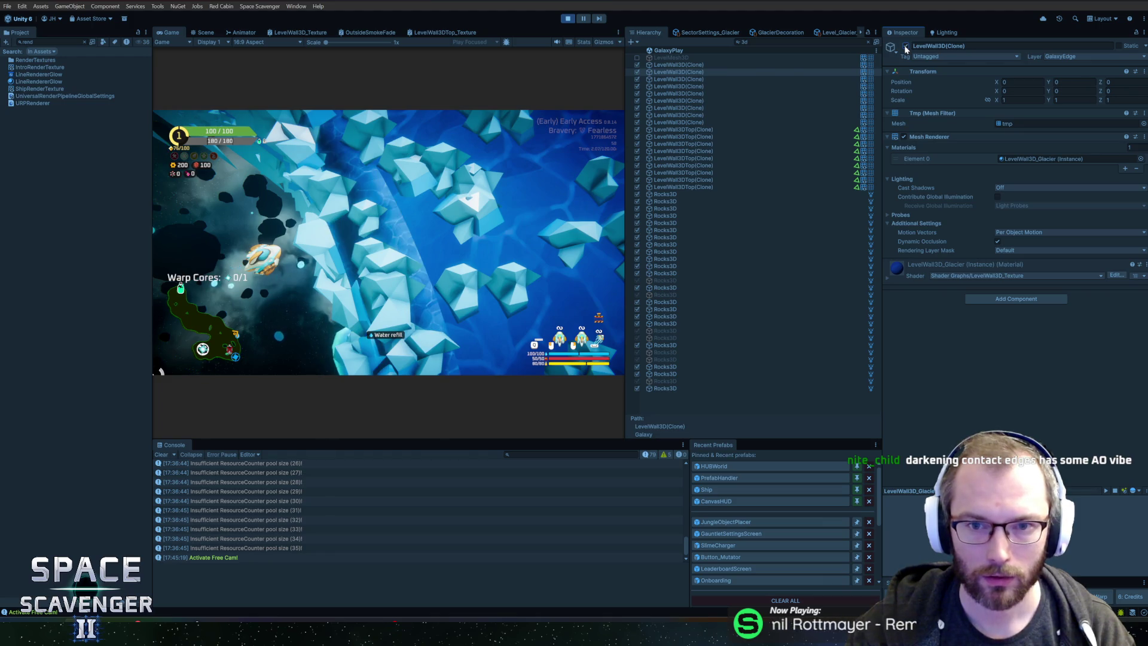
pyautogui.click(697, 72)
pyautogui.click(889, 269)
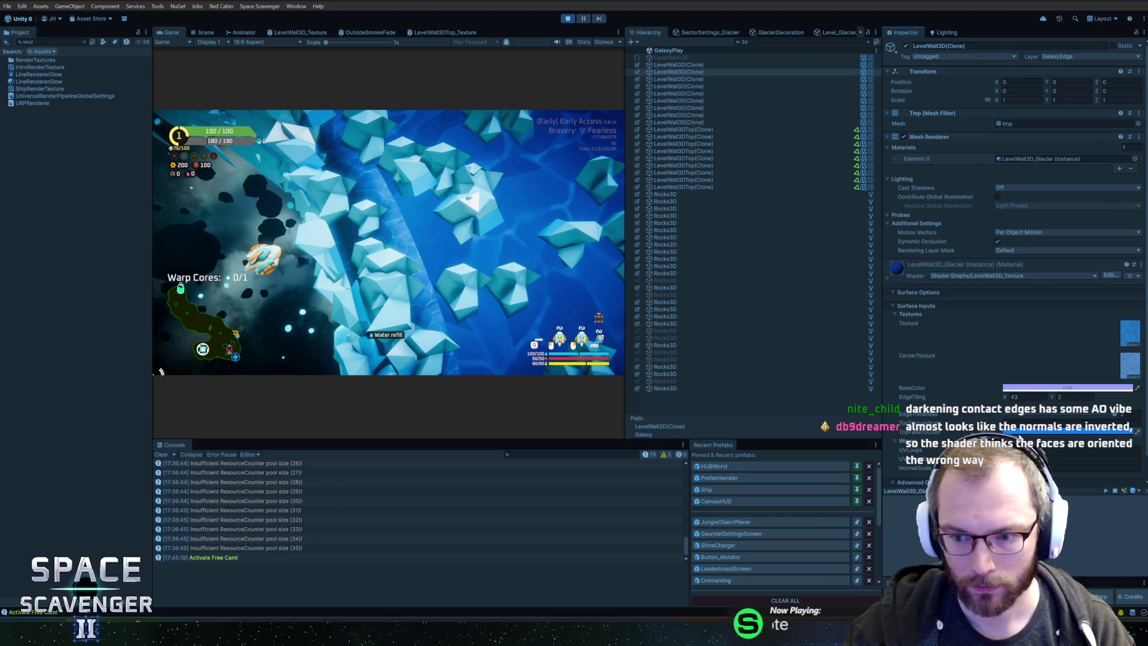
pyautogui.click(1115, 427)
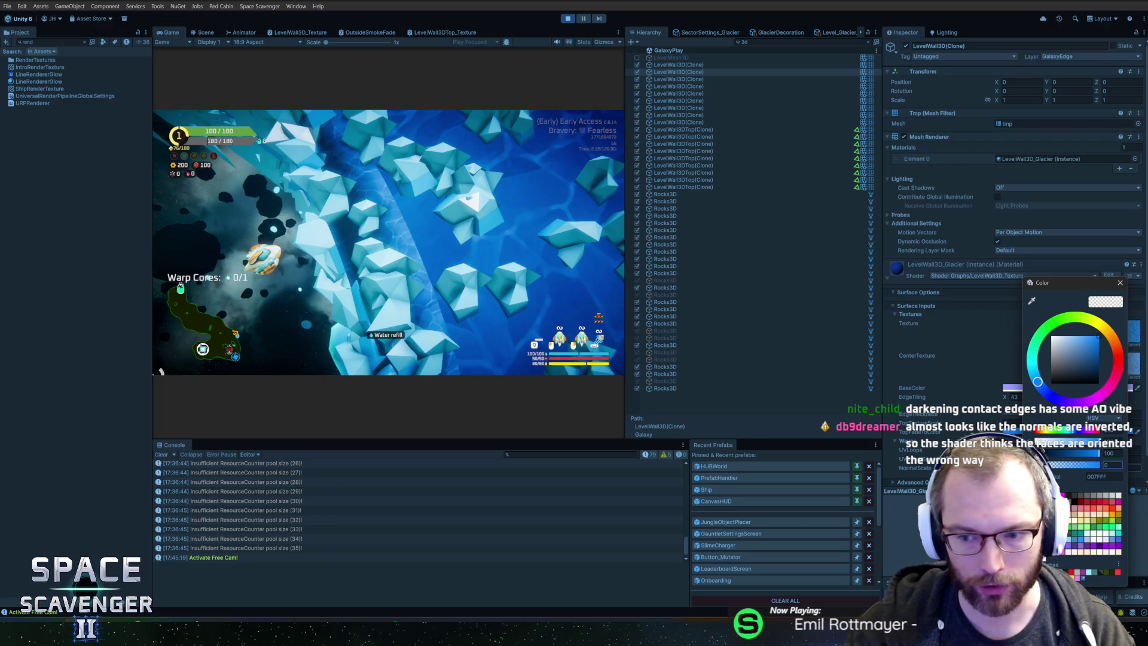
# Step: Try opaque, transparent, pale and deeper blue base colours for the wall material
pyautogui.moveTo(1070, 465); pyautogui.dragTo(1146, 461)
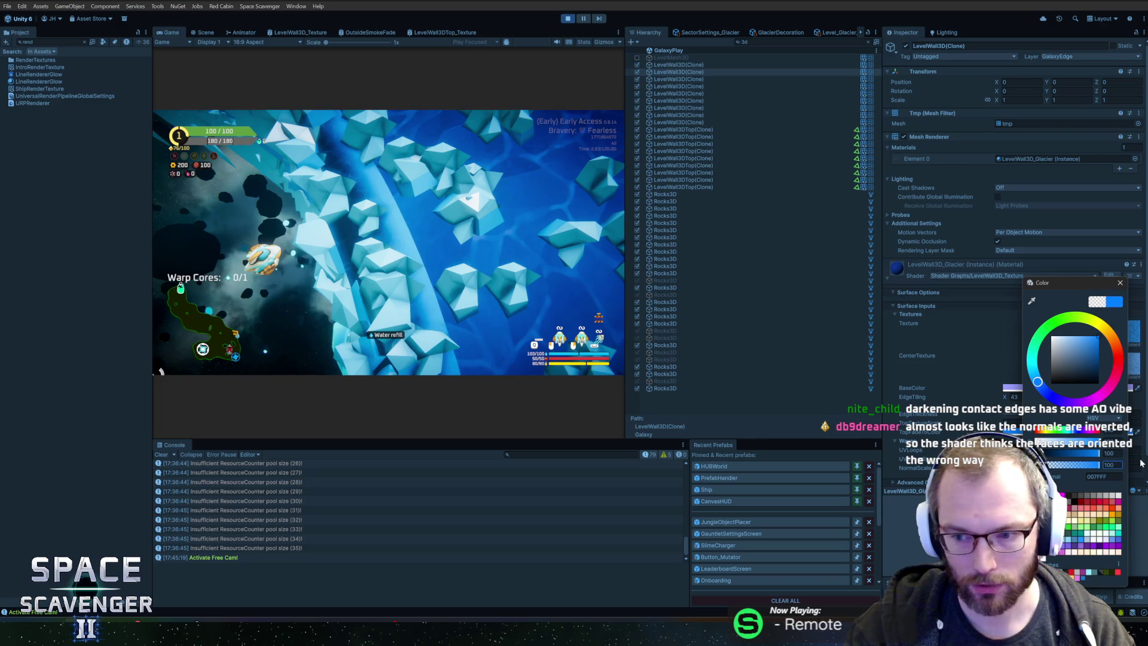
pyautogui.moveTo(1094, 464); pyautogui.dragTo(1040, 465)
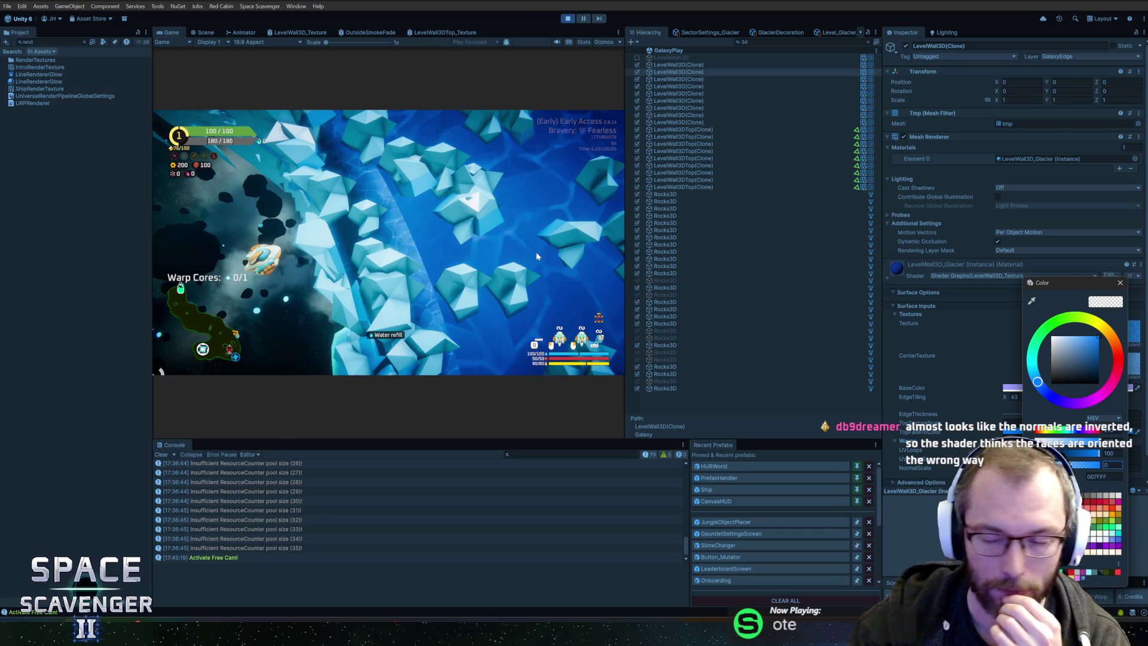
pyautogui.click(1060, 338)
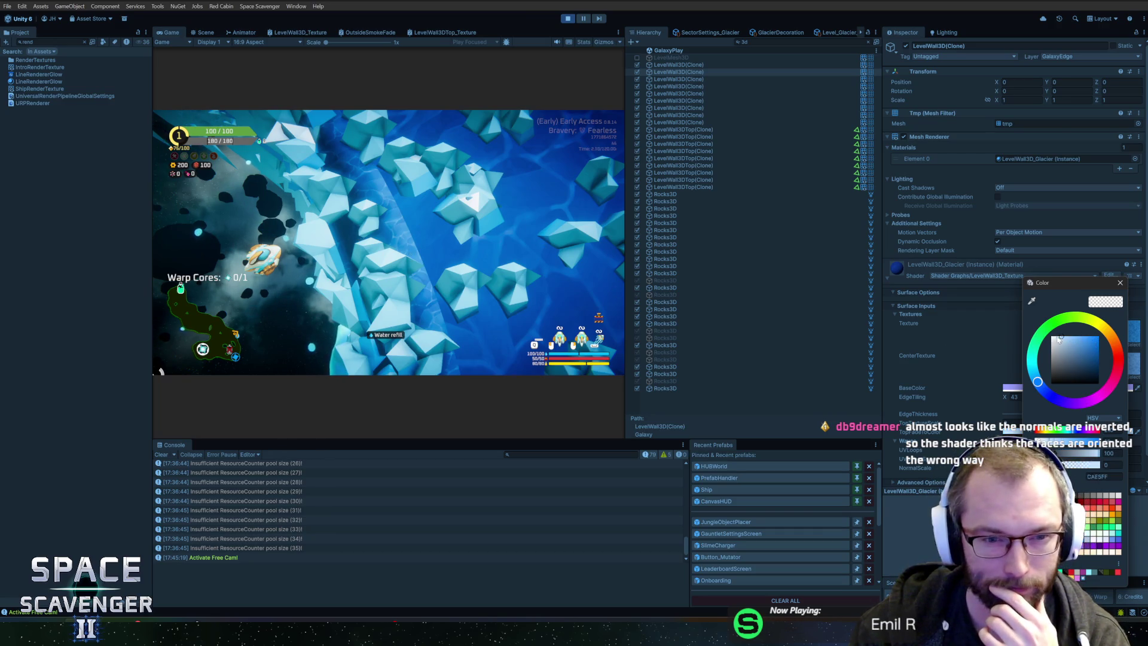
pyautogui.moveTo(1060, 339); pyautogui.dragTo(1098, 341)
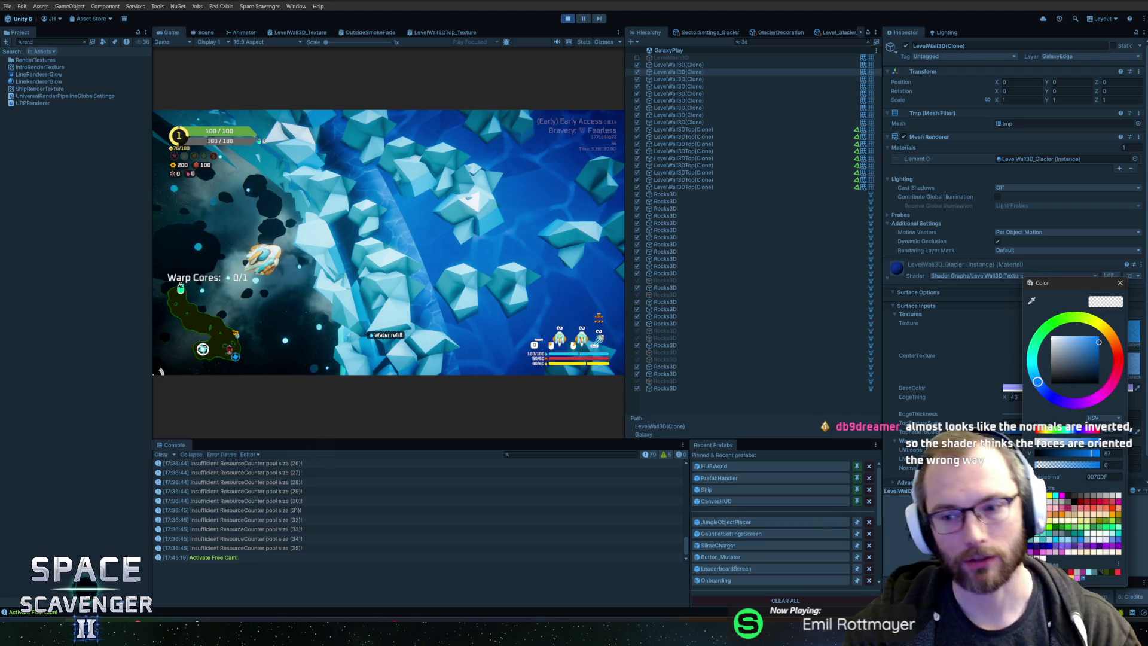
pyautogui.moveTo(1097, 341); pyautogui.dragTo(1105, 302)
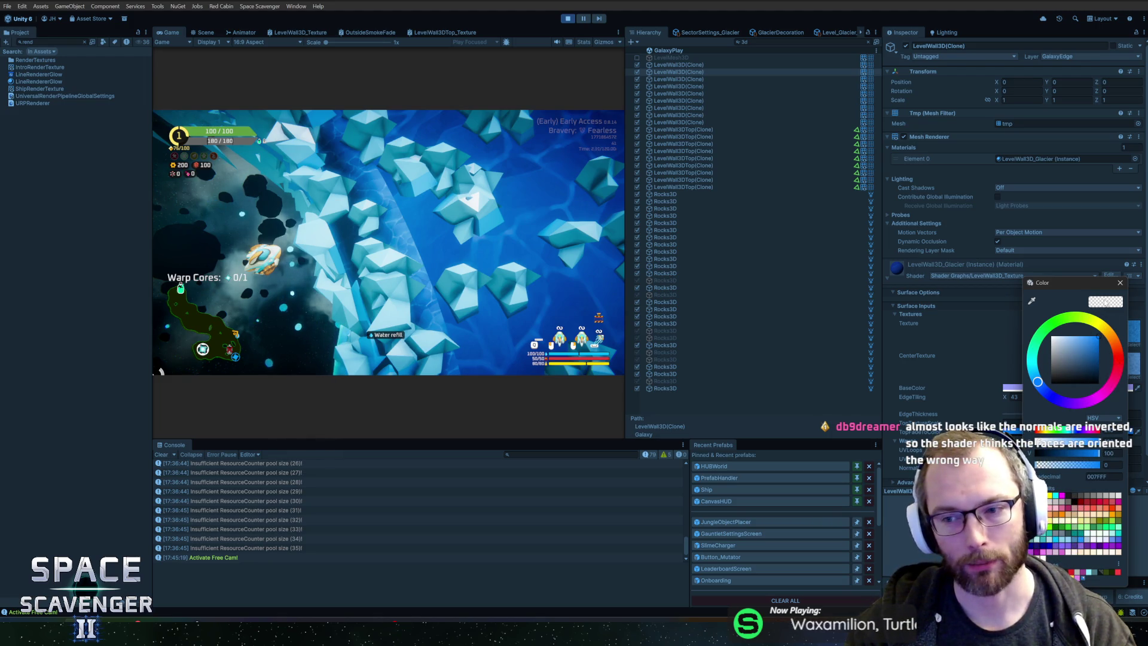
pyautogui.press('Escape')
# Step: Darken the LevelWall3D_Glacier BaseColor to a value of about 41
pyautogui.click(1034, 388)
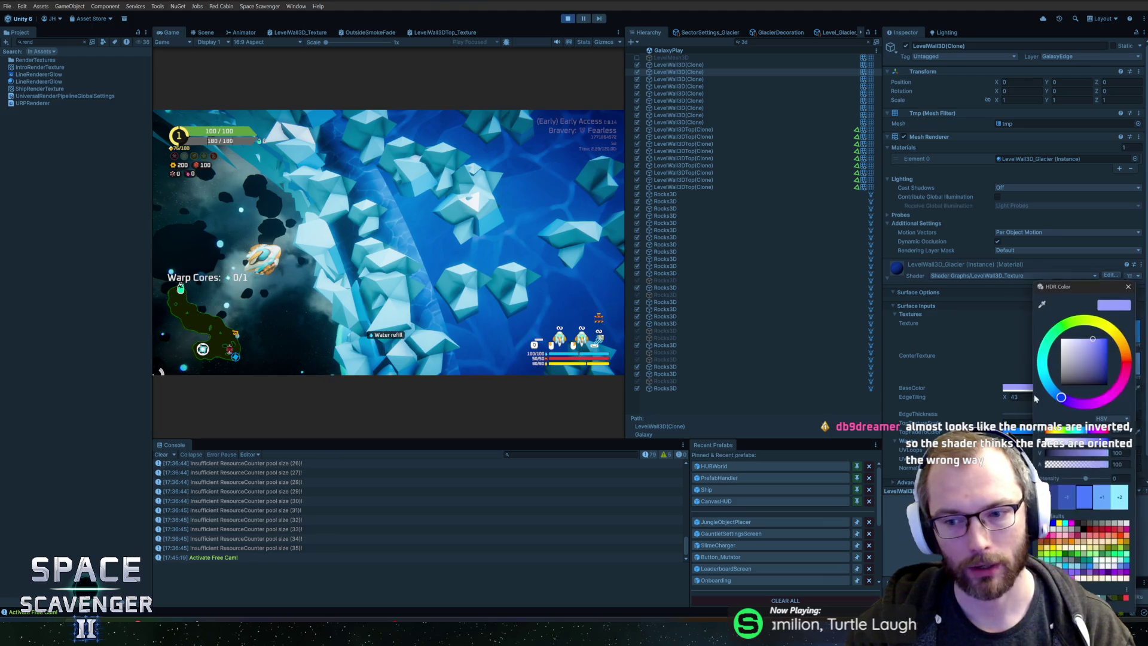
pyautogui.moveTo(1107, 342)
pyautogui.mouseDown()
pyautogui.moveTo(1112, 371)
pyautogui.moveTo(980, 343)
pyautogui.moveTo(963, 293)
pyautogui.moveTo(952, 397)
pyautogui.moveTo(914, 249)
pyautogui.mouseUp()
pyautogui.moveTo(911, 332)
pyautogui.mouseDown()
pyautogui.moveTo(903, 364)
pyautogui.moveTo(888, 299)
pyautogui.moveTo(908, 383)
pyautogui.moveTo(933, 335)
pyautogui.moveTo(1041, 359)
pyautogui.moveTo(1053, 346)
pyautogui.mouseUp()
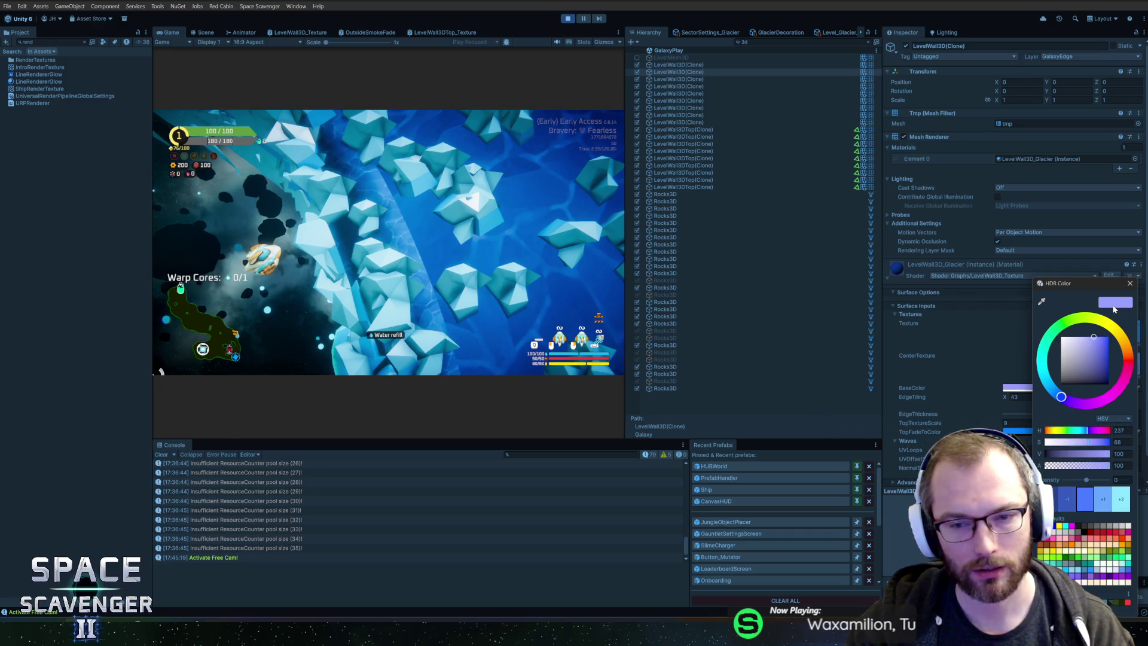
pyautogui.click(1130, 282)
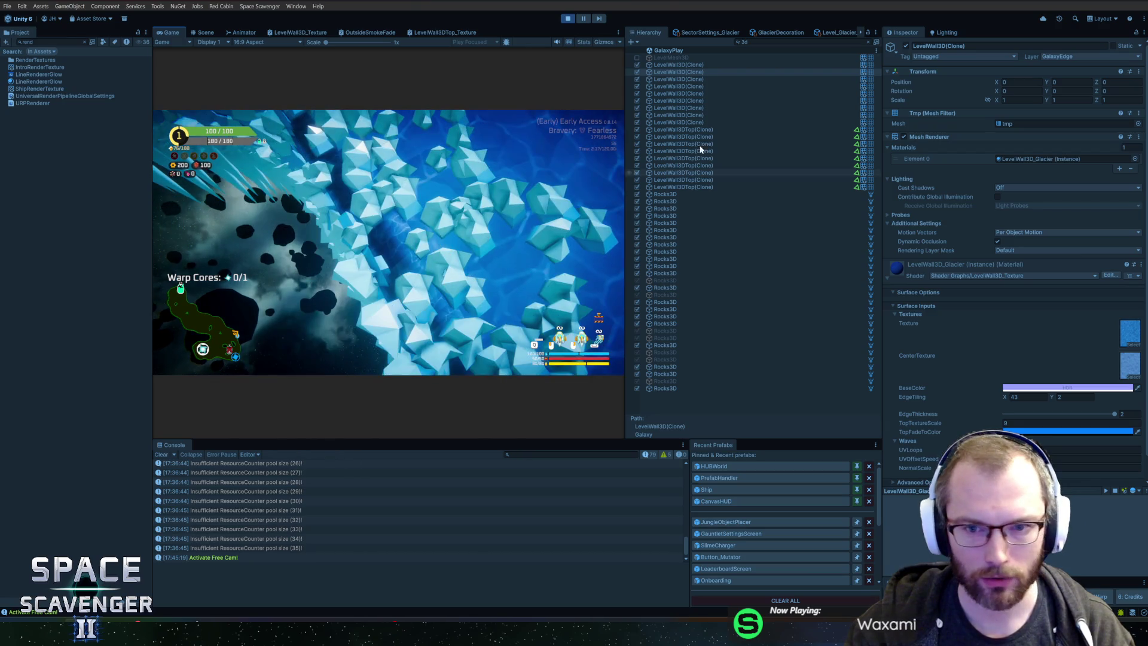
# Step: Show the GlacierDecoration settings and scroll down to the IcicleTop layers
pyautogui.click(753, 32)
pyautogui.scroll(-10, 768, 333)
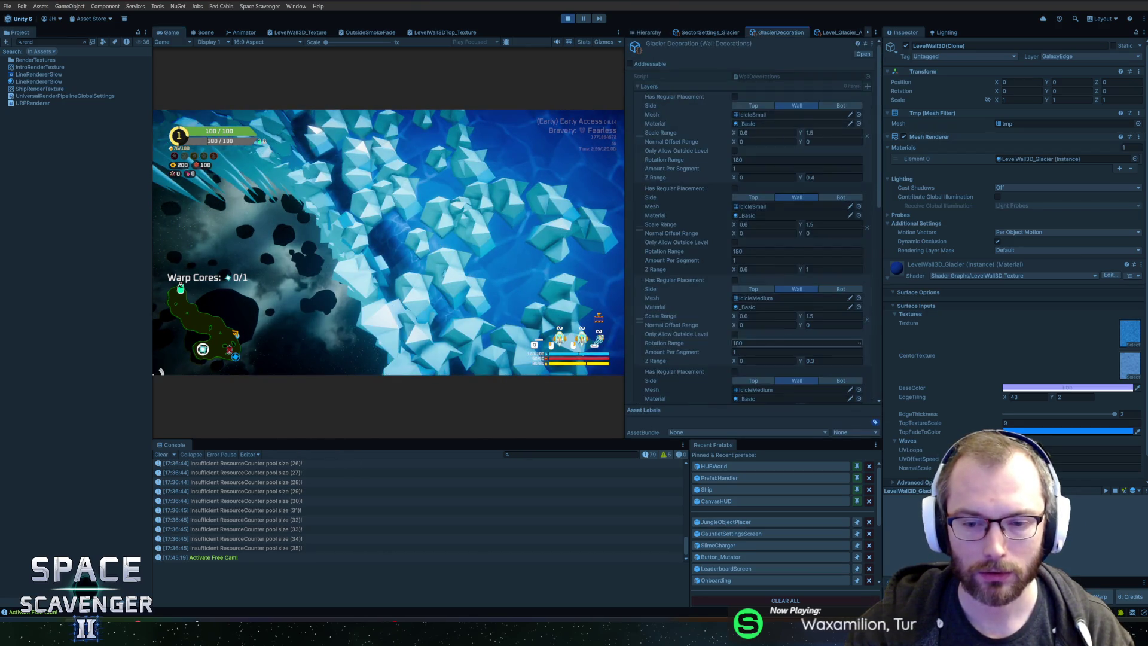
pyautogui.scroll(-3, 768, 333)
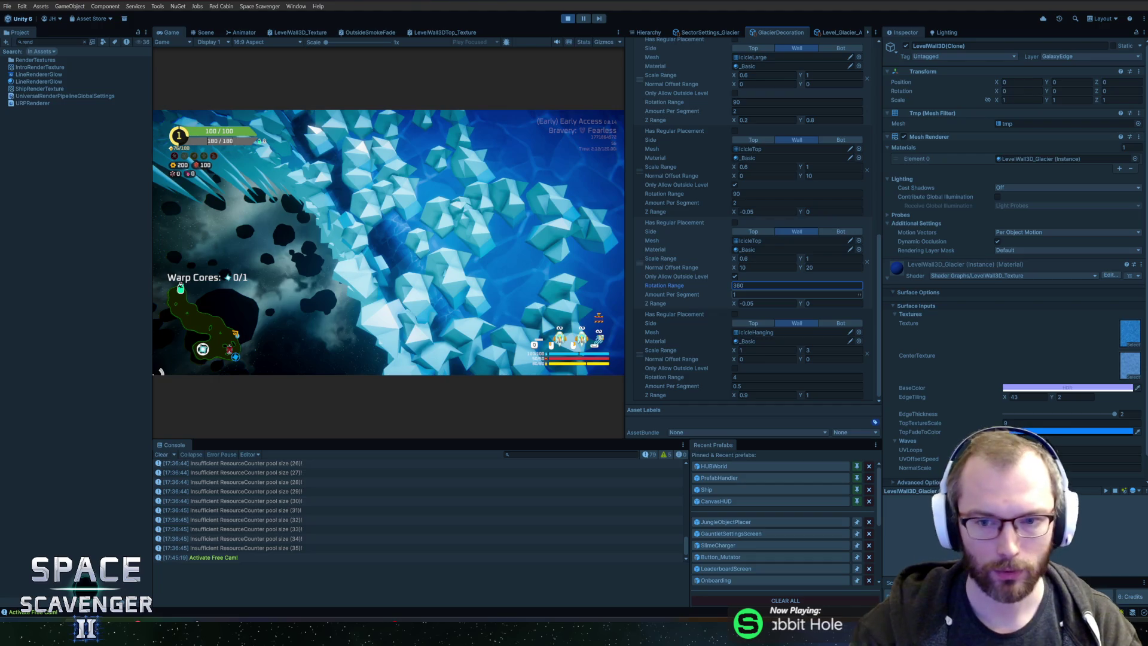
# Step: Regenerate the glacier level with the 'level regenerate' debug console command
pyautogui.press('`')
pyautogui.write('level regfen')
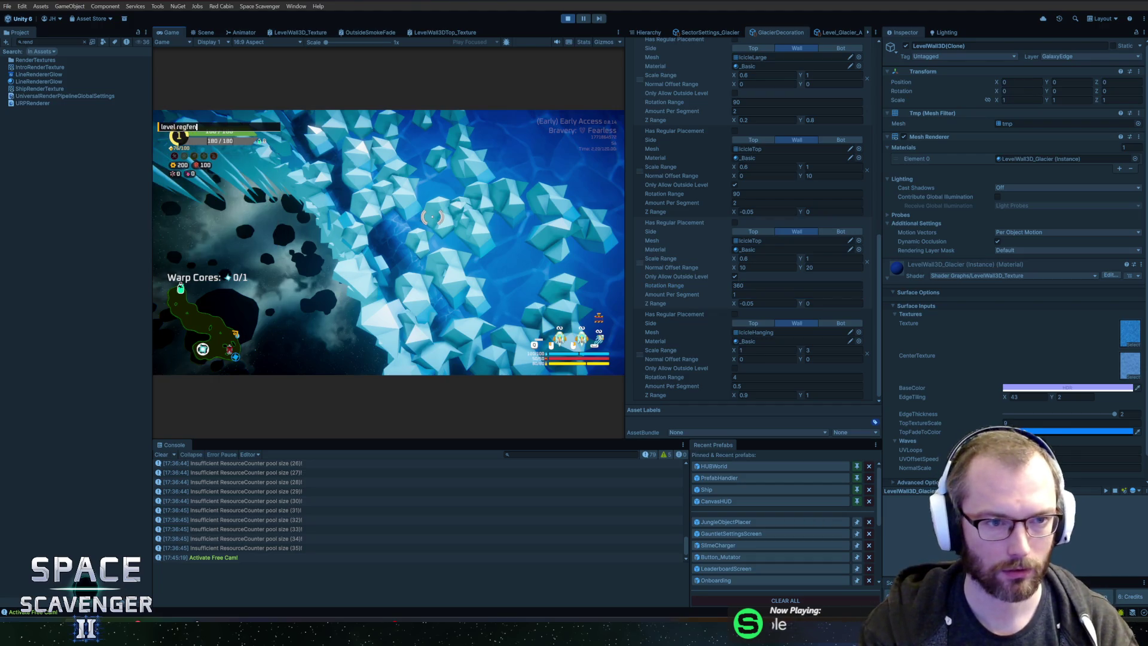
pyautogui.write('ate d')
pyautogui.press('Return')
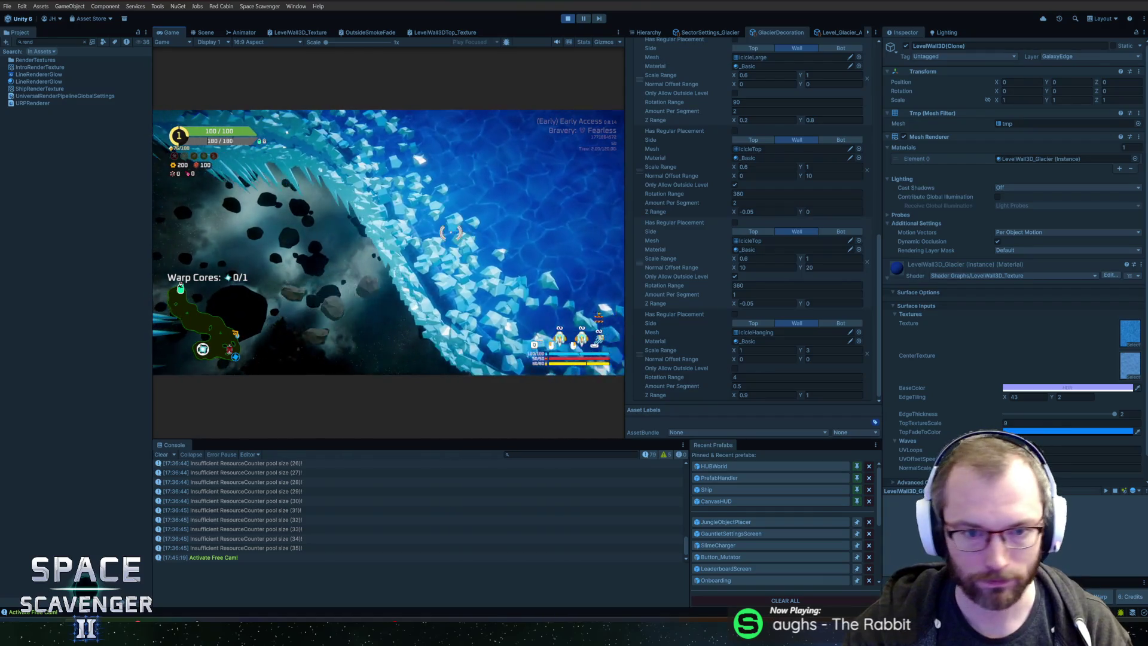
pyautogui.hotkey('alt', 'Tab')
pyautogui.hotkey('alt', 'Tab')
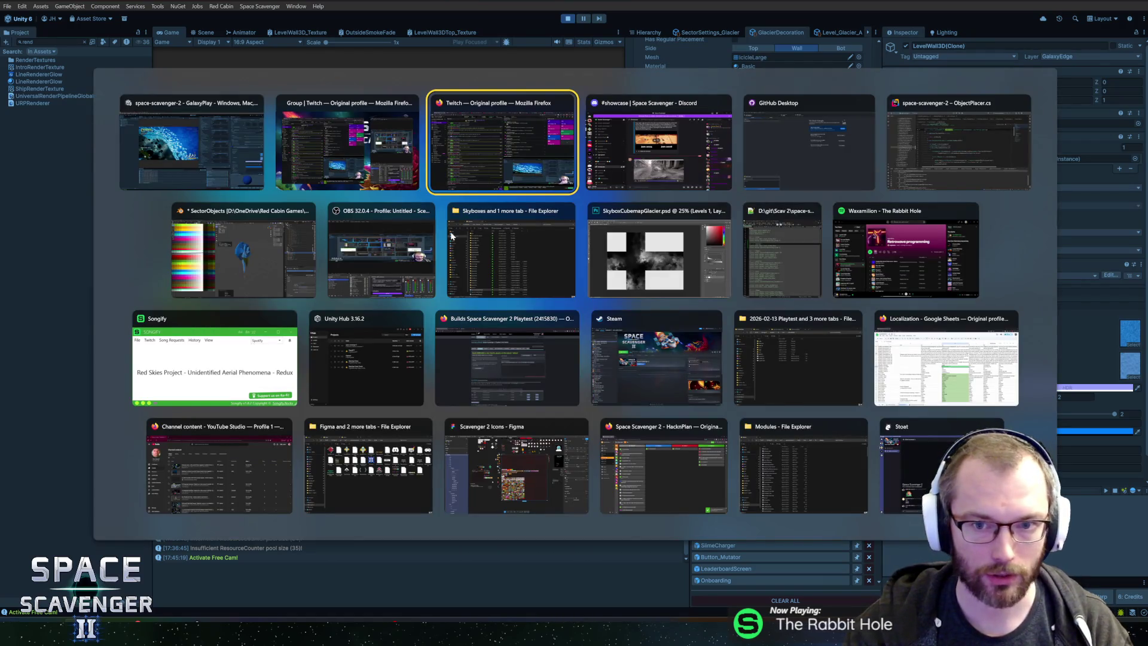
# Step: In Blender's SectorObjects file, select the IcicleTop mesh in Object Mode
pyautogui.click(285, 258)
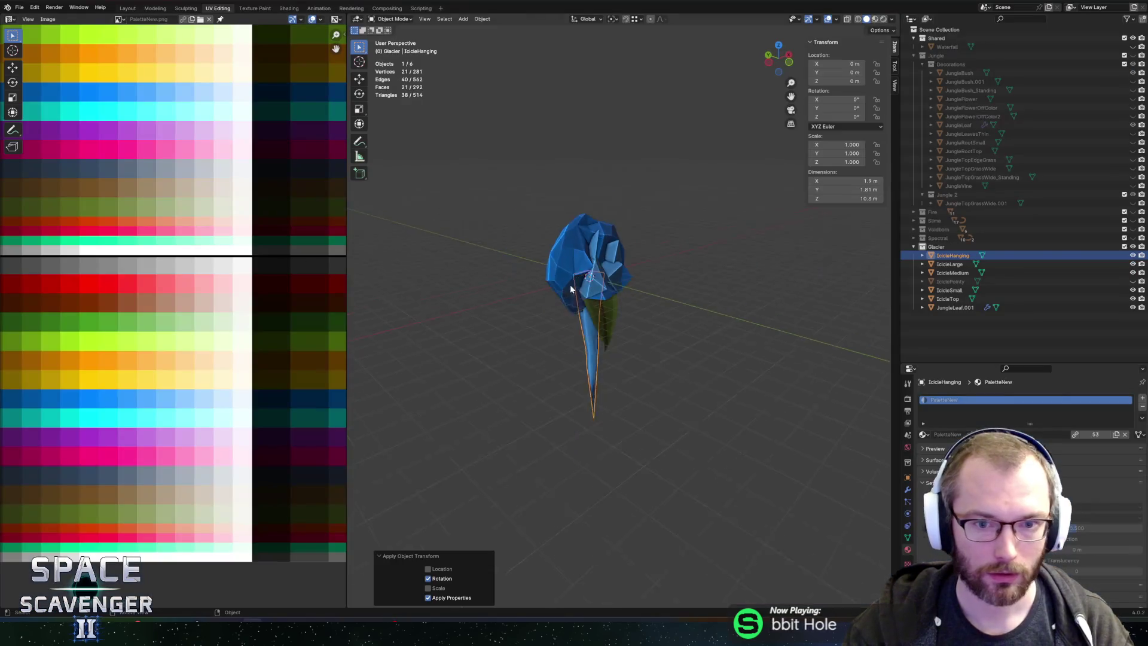
pyautogui.press('Tab')
pyautogui.moveTo(618, 320)
pyautogui.mouseDown()
pyautogui.moveTo(531, 321)
pyautogui.moveTo(604, 317)
pyautogui.moveTo(648, 366)
pyautogui.mouseUp()
pyautogui.click(948, 298)
# Step: Toggle the other icicle meshes' visibility, then isolate IcicleTop in local view
pyautogui.click(1132, 281)
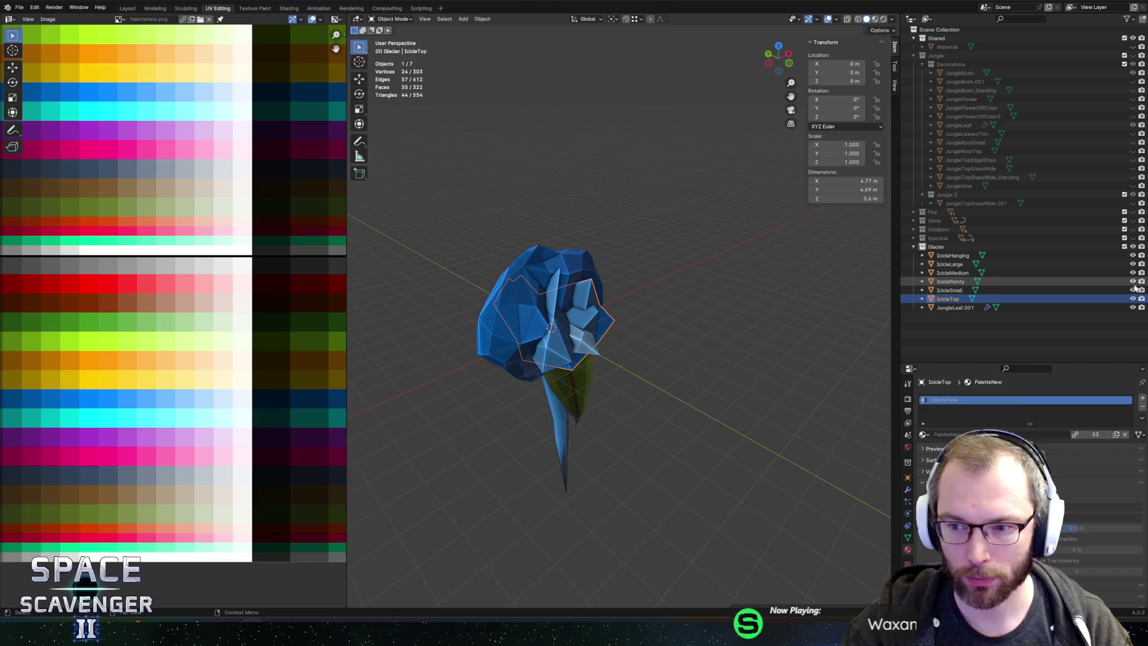
pyautogui.moveTo(1134, 279)
pyautogui.mouseDown()
pyautogui.moveTo(1133, 290)
pyautogui.moveTo(1134, 258)
pyautogui.moveTo(1132, 290)
pyautogui.mouseUp()
pyautogui.click(1132, 255)
pyautogui.click(1132, 255)
pyautogui.click(1132, 263)
pyautogui.click(1132, 273)
pyautogui.click(907, 537)
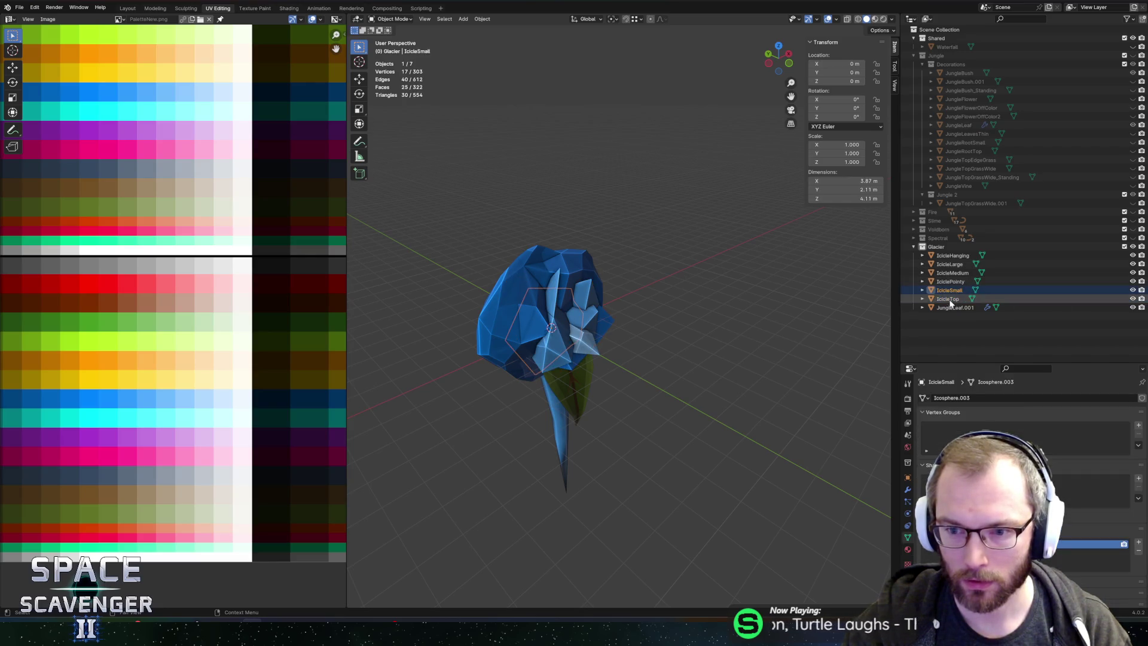
pyautogui.press('KP_Divide')
pyautogui.scroll(-3, 643, 339)
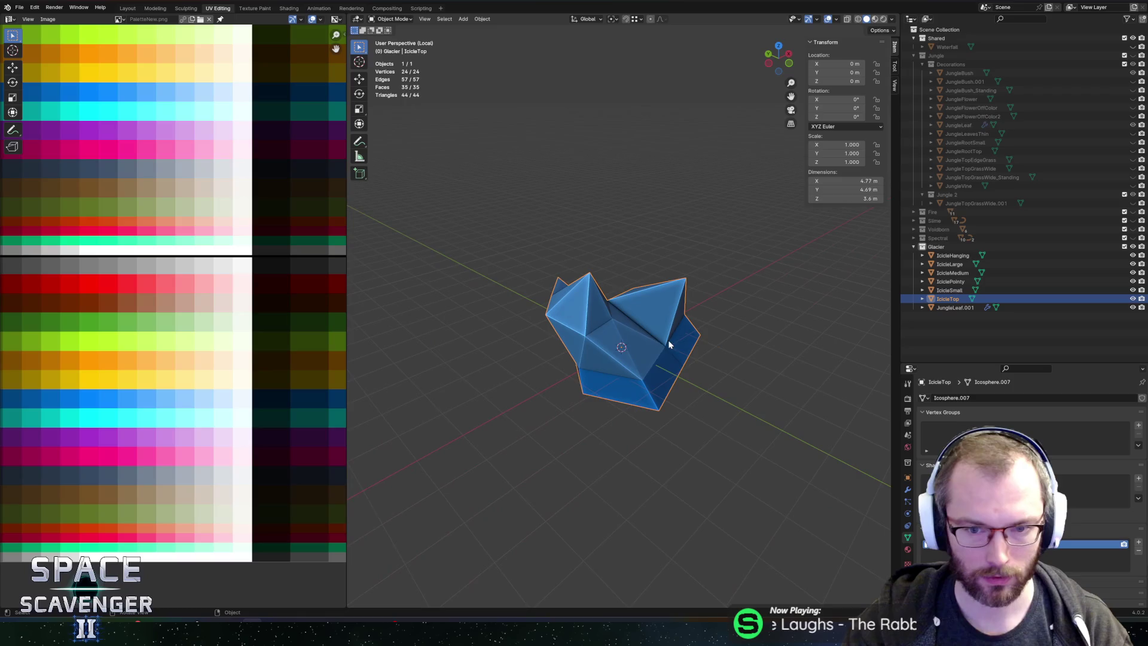
pyautogui.moveTo(669, 339)
pyautogui.mouseDown()
pyautogui.moveTo(717, 303)
pyautogui.moveTo(711, 334)
pyautogui.mouseUp()
# Step: Lower IcicleTop's bottom vertex along Z in Edit Mode
pyautogui.press('Tab')
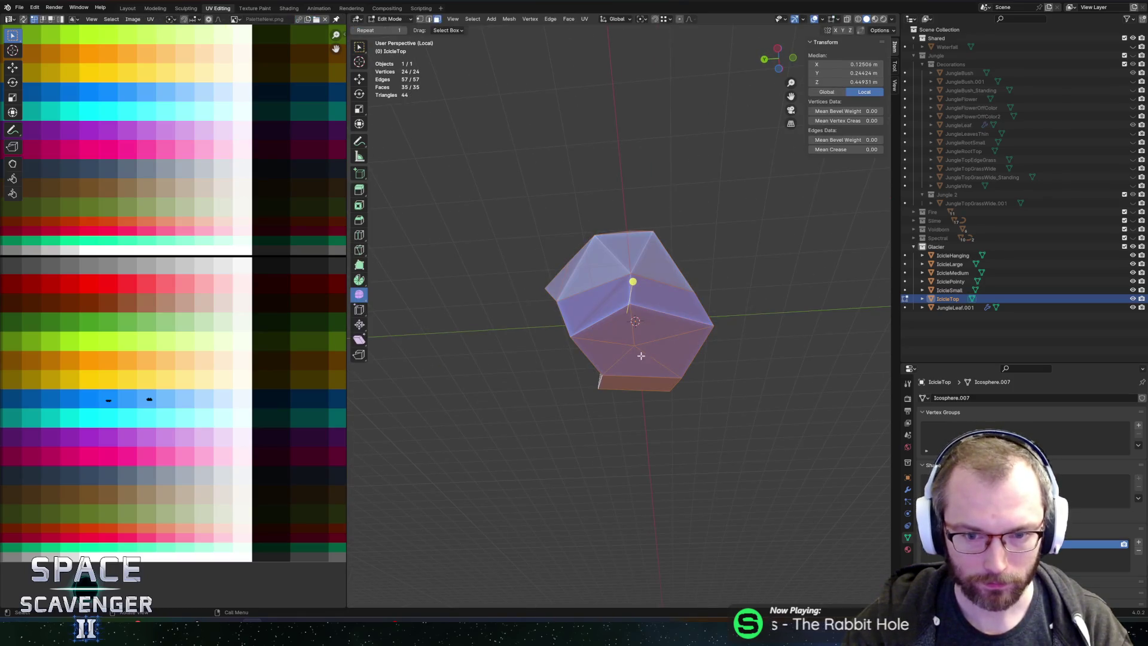
pyautogui.click(633, 386)
pyautogui.press('g')
pyautogui.press('z')
pyautogui.click(707, 389)
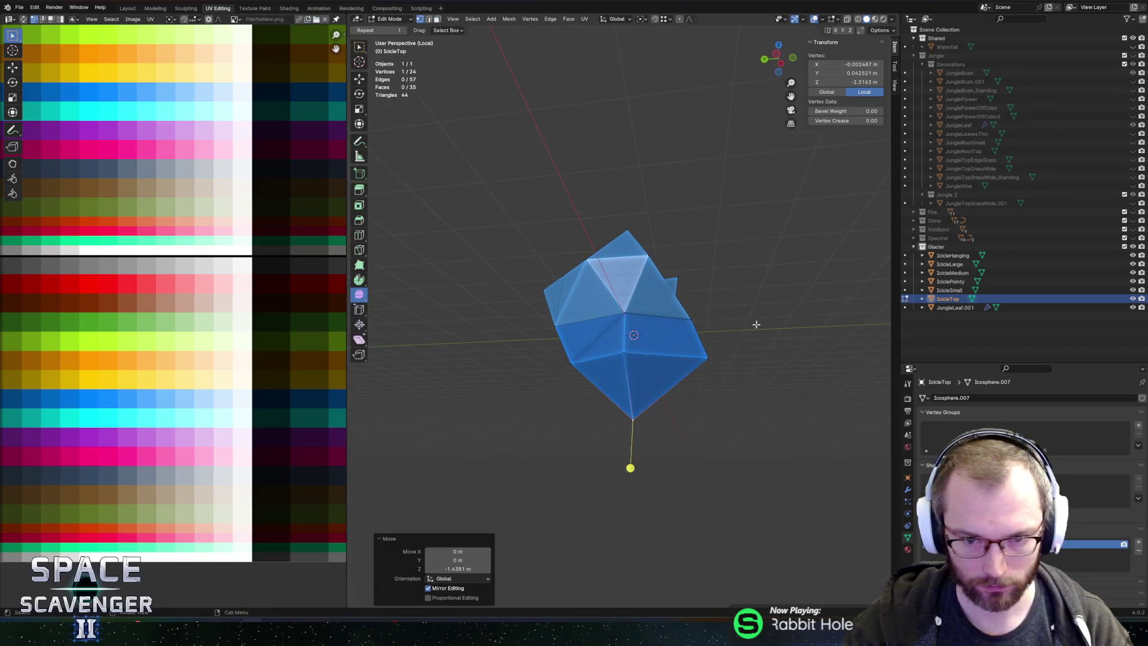
# Step: Try shrinking the whole mesh and moving a left vertex along X, then undo
pyautogui.press('a')
pyautogui.moveTo(756, 322)
pyautogui.mouseDown()
pyautogui.moveTo(697, 359)
pyautogui.moveTo(669, 348)
pyautogui.mouseUp()
pyautogui.moveTo(611, 287); pyautogui.dragTo(689, 139)
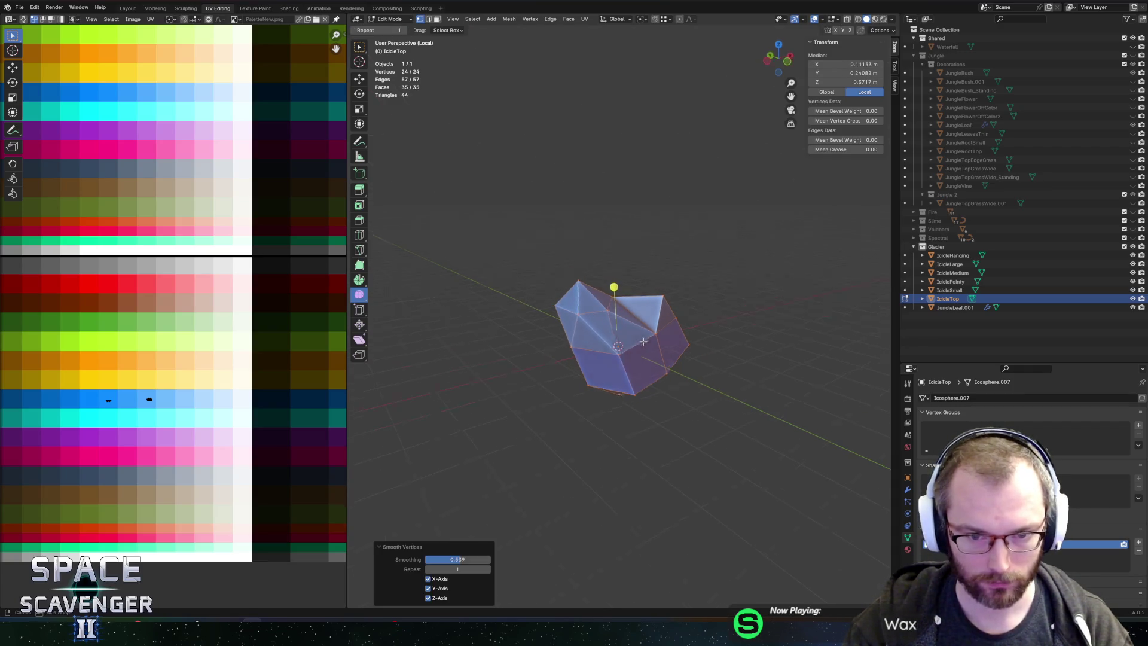
pyautogui.click(572, 353)
pyautogui.press('g')
pyautogui.press('x')
pyautogui.click(593, 381)
pyautogui.hotkey('ctrl', 'z')
pyautogui.hotkey('ctrl', 'z')
pyautogui.hotkey('ctrl', 'z')
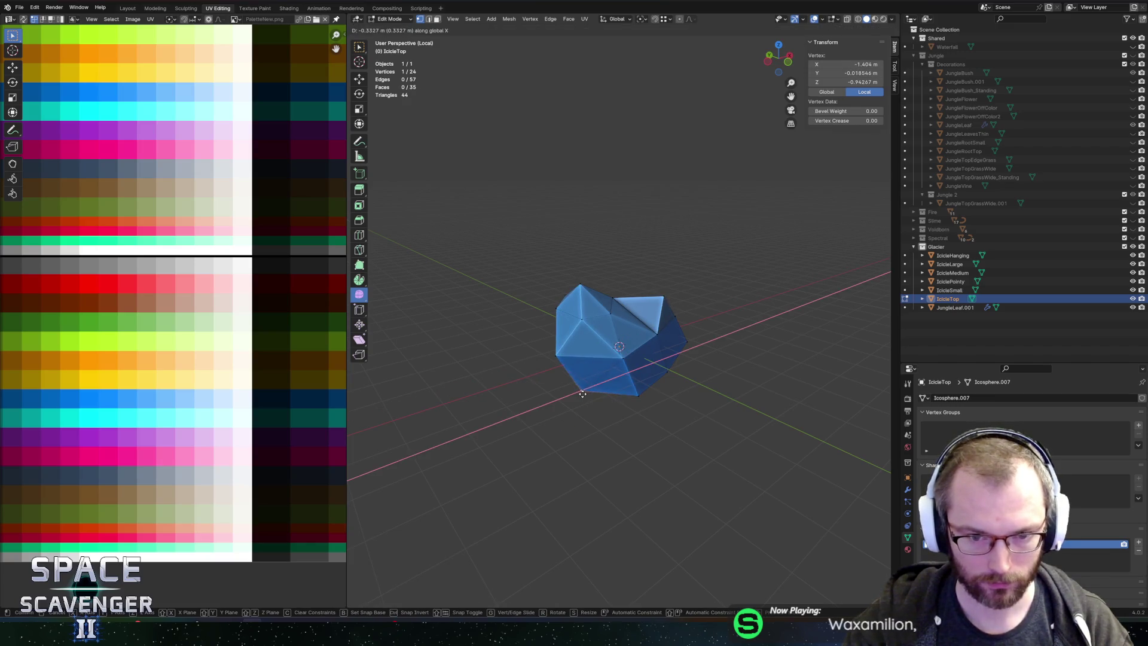
# Step: Try moving two vertices horizontally, excluding Z, then undo it
pyautogui.moveTo(725, 379)
pyautogui.mouseDown()
pyautogui.moveTo(615, 374)
pyautogui.moveTo(611, 348)
pyautogui.mouseUp()
pyautogui.keyDown('shift'); pyautogui.click(610, 348); pyautogui.keyUp('shift')
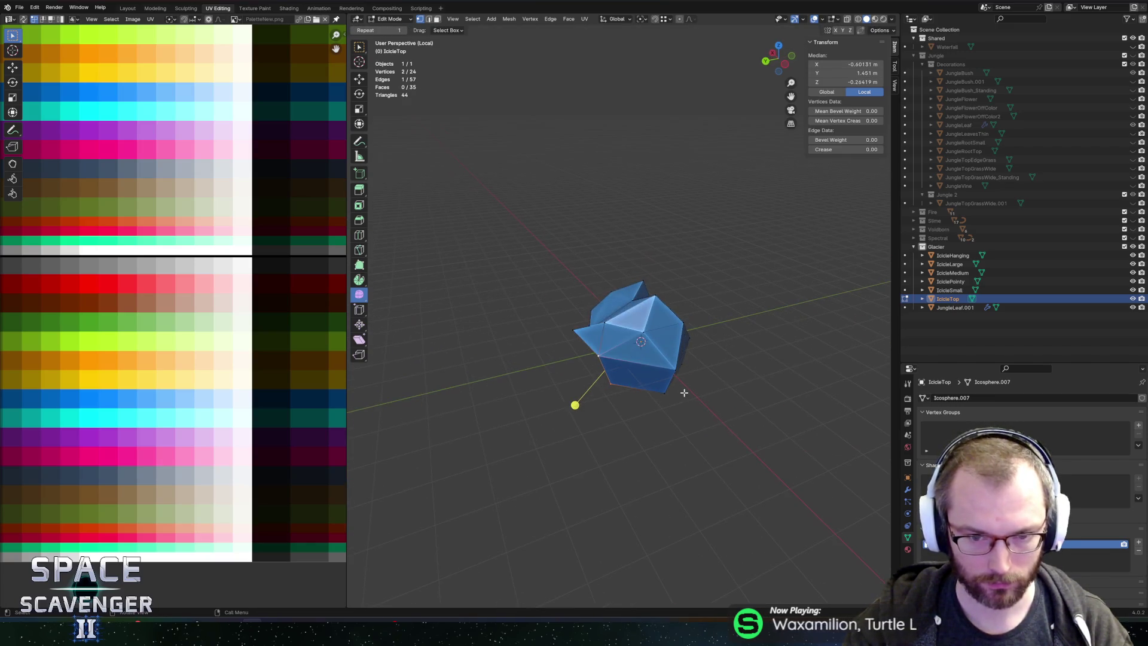
pyautogui.press('g')
pyautogui.hotkey('shift', 'z')
pyautogui.click(684, 411)
pyautogui.hotkey('ctrl', 'z')
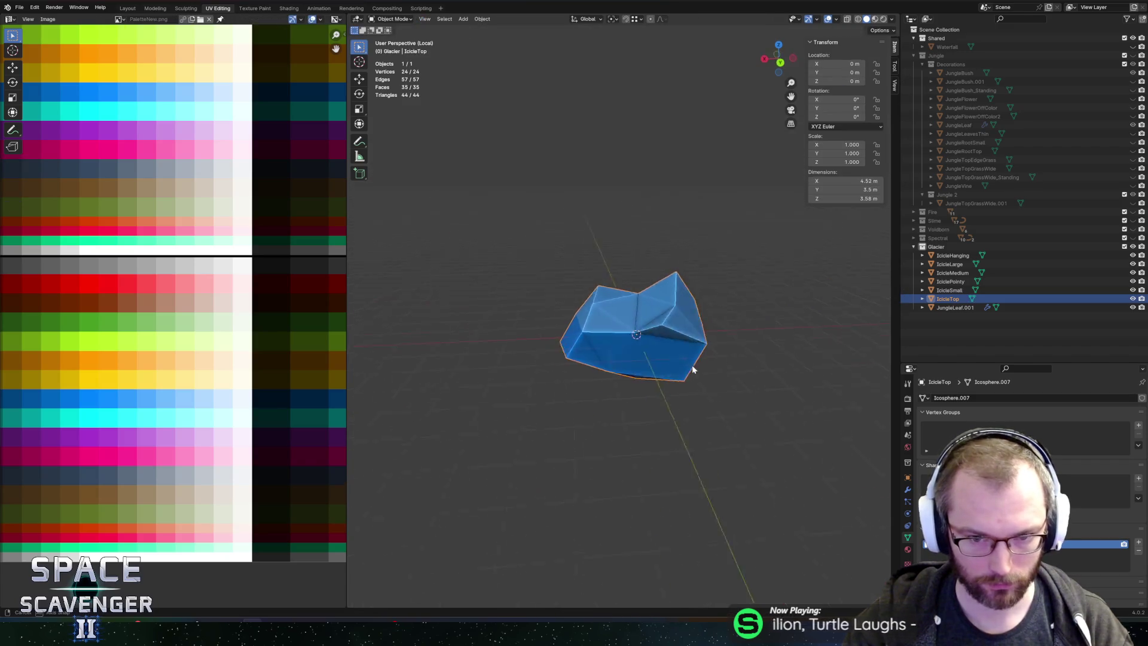
pyautogui.moveTo(692, 367); pyautogui.dragTo(738, 374)
# Step: Move two vertices horizontally and slide another vertex along its edge
pyautogui.click(651, 338)
pyautogui.keyDown('shift'); pyautogui.click(621, 369); pyautogui.keyUp('shift')
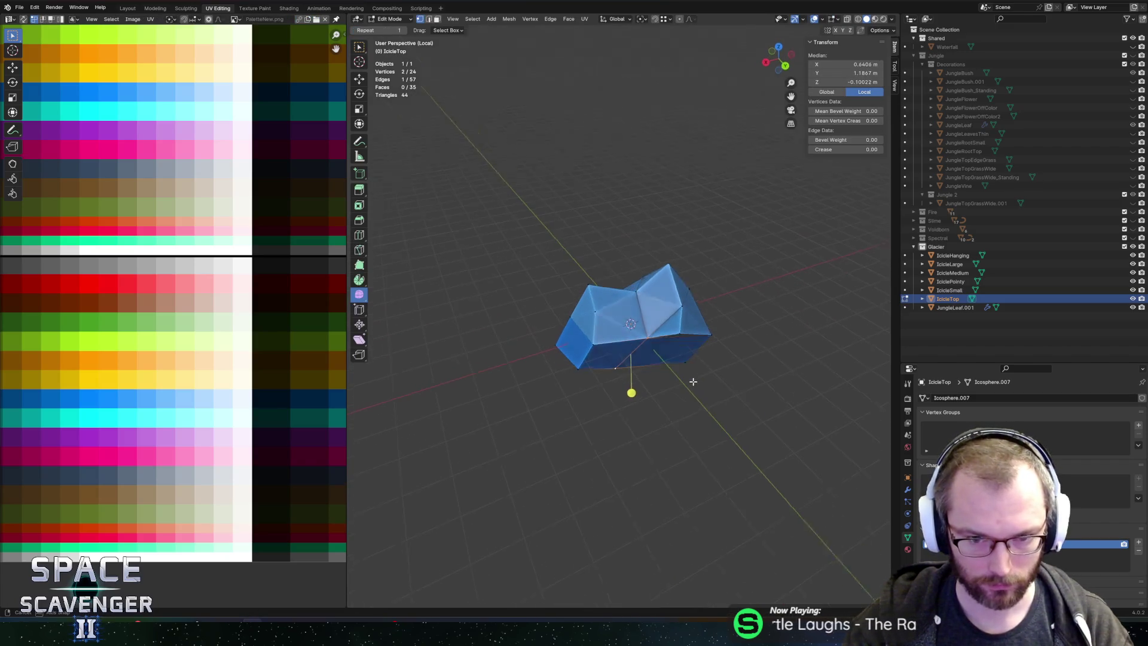
pyautogui.press('g')
pyautogui.press('z')
pyautogui.hotkey('shift', 'z')
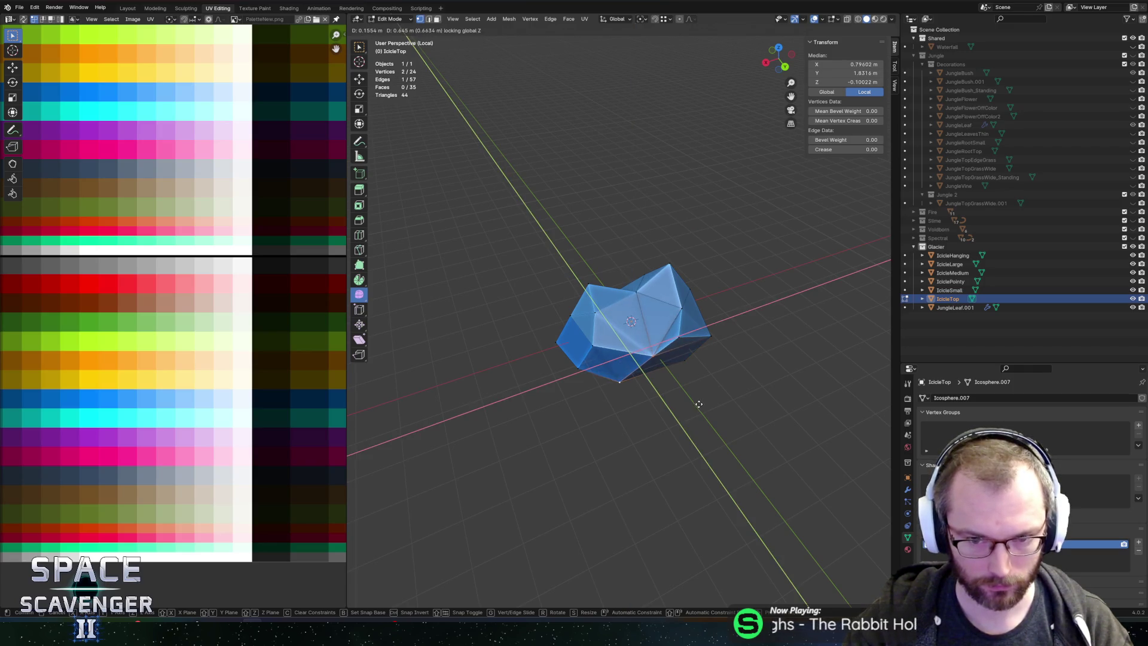
pyautogui.click(698, 404)
pyautogui.click(693, 338)
pyautogui.press('g')
pyautogui.press('g')
pyautogui.click(719, 336)
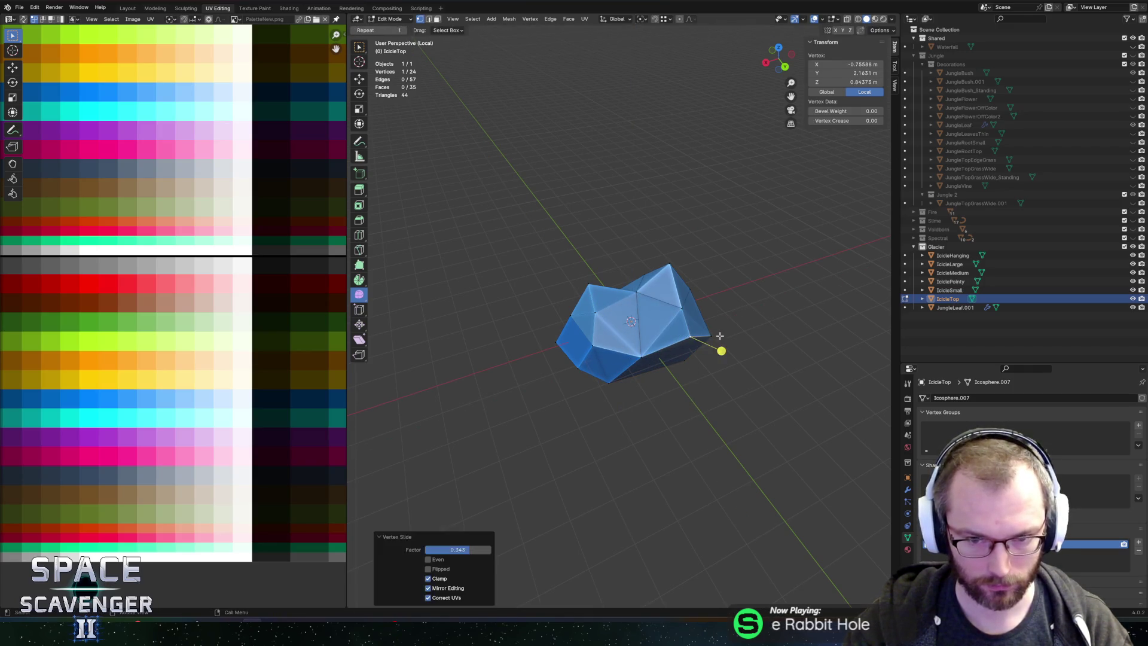
# Step: Check the reshaped icicle in Object Mode, cancelling a trial Z rotation
pyautogui.press('Tab')
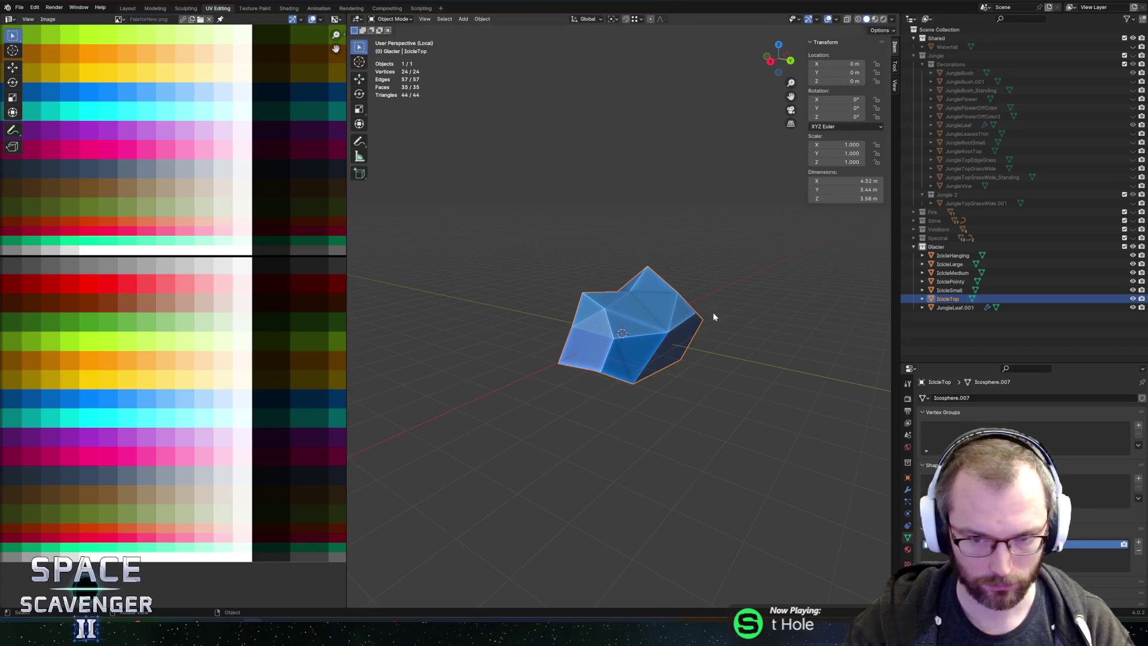
pyautogui.press('r')
pyautogui.press('z')
pyautogui.press('Escape')
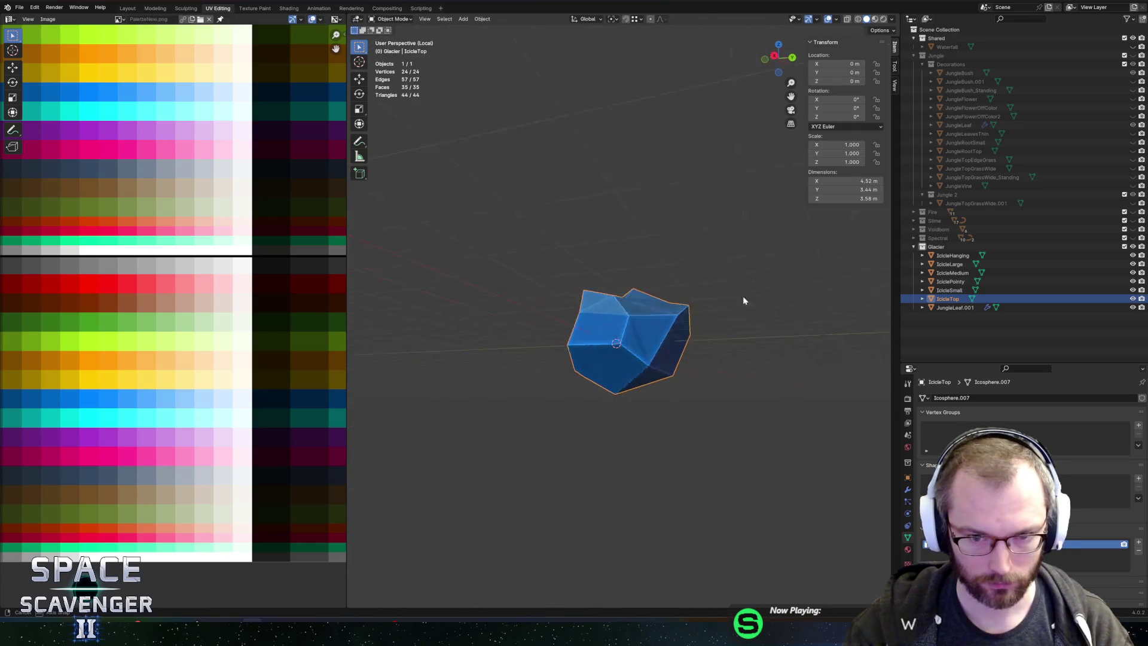
pyautogui.press('Tab')
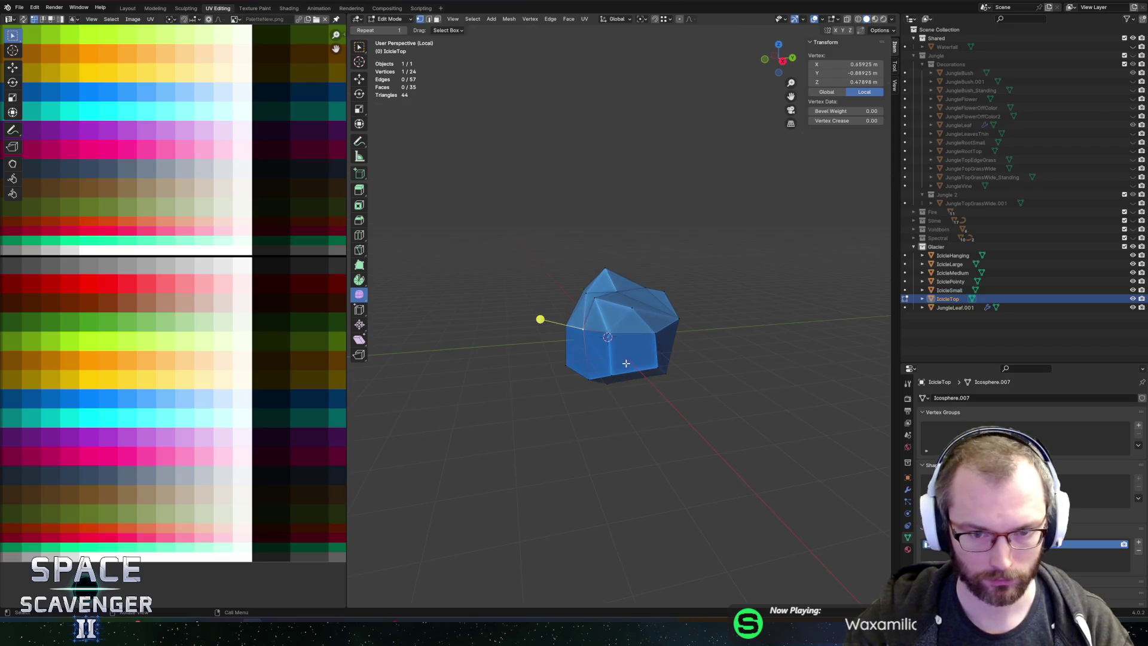
pyautogui.press('Tab')
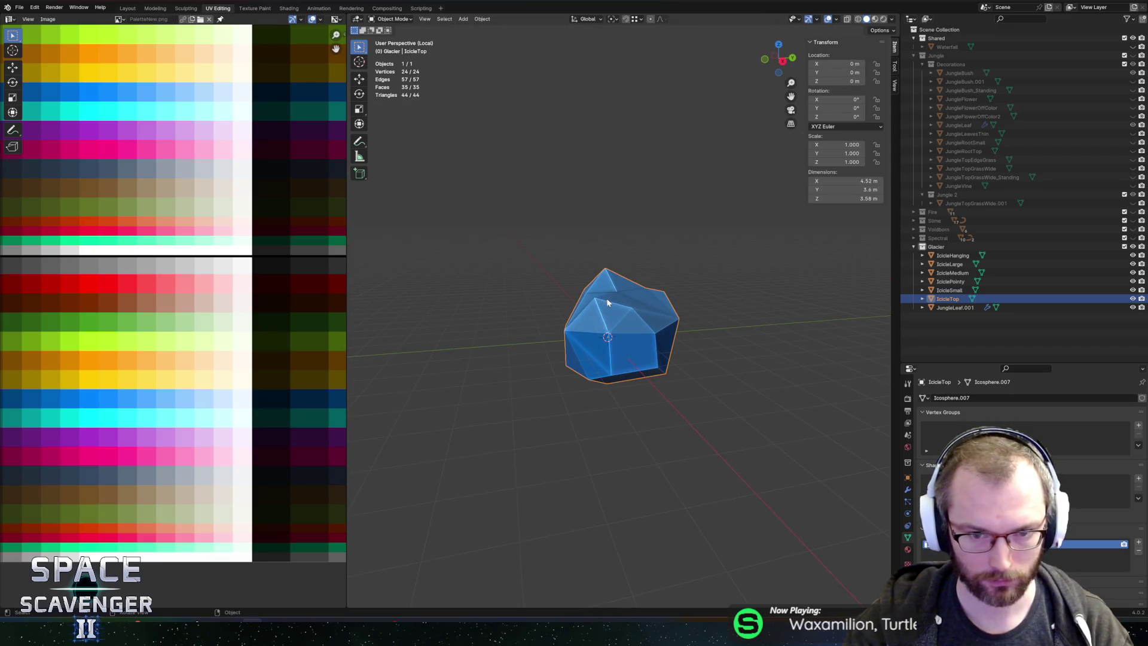
pyautogui.press('Tab')
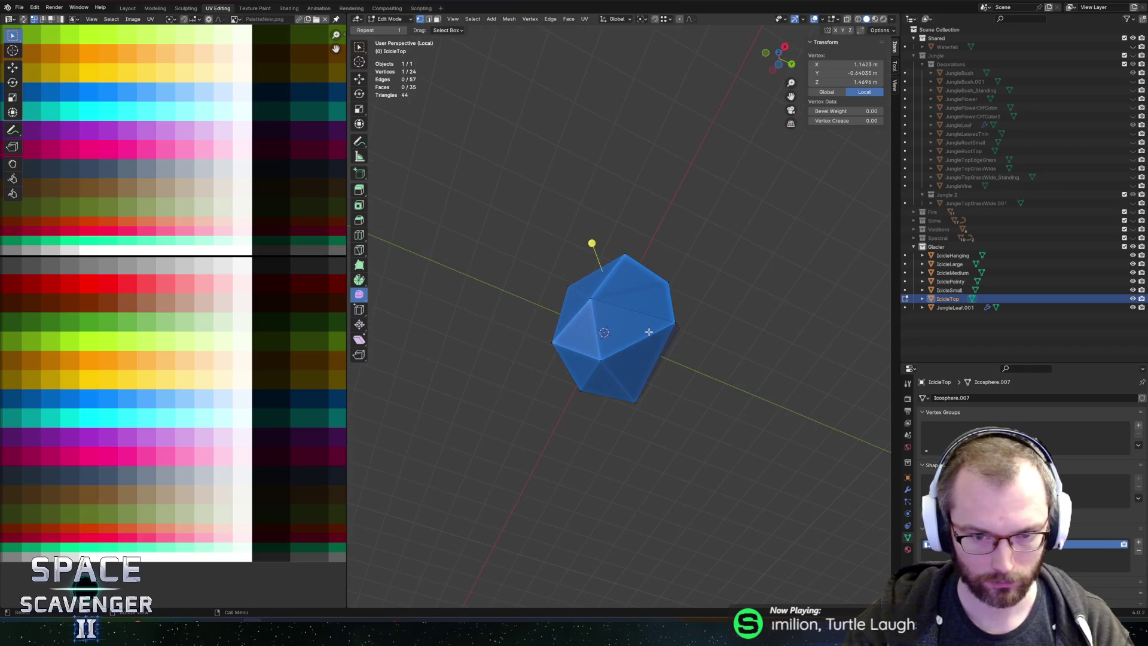
# Step: Subdivide two selected edges of the icicle
pyautogui.hotkey('alt', 'a')
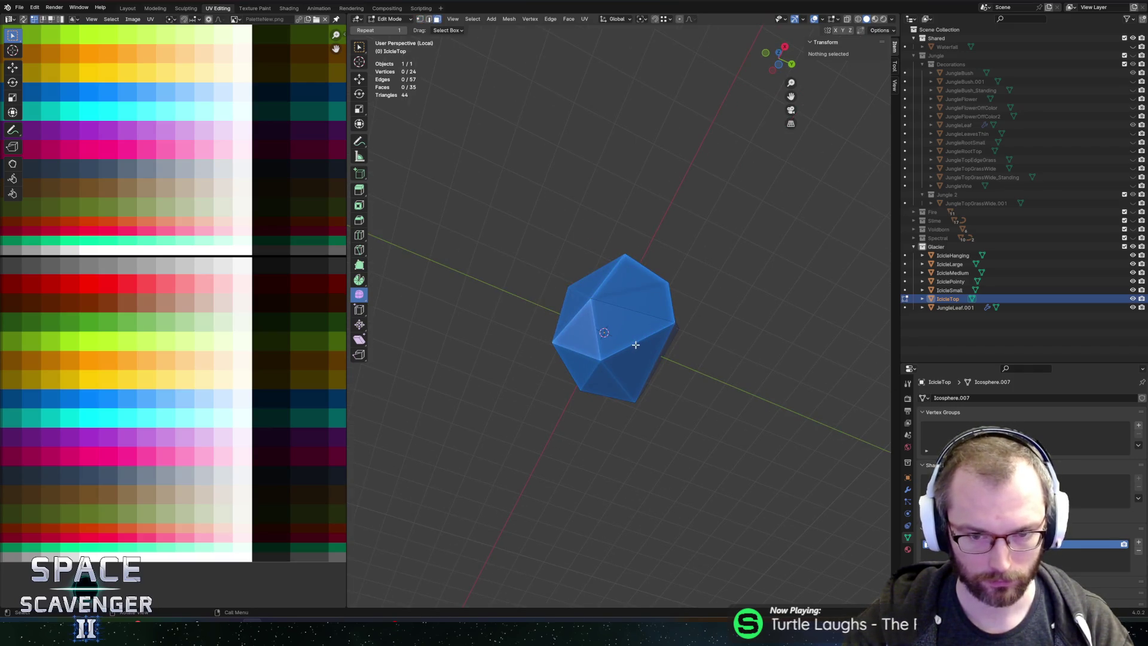
pyautogui.press('2')
pyautogui.click(635, 342)
pyautogui.keyDown('shift'); pyautogui.click(616, 377); pyautogui.keyUp('shift')
pyautogui.hotkey('ctrl', 'e')
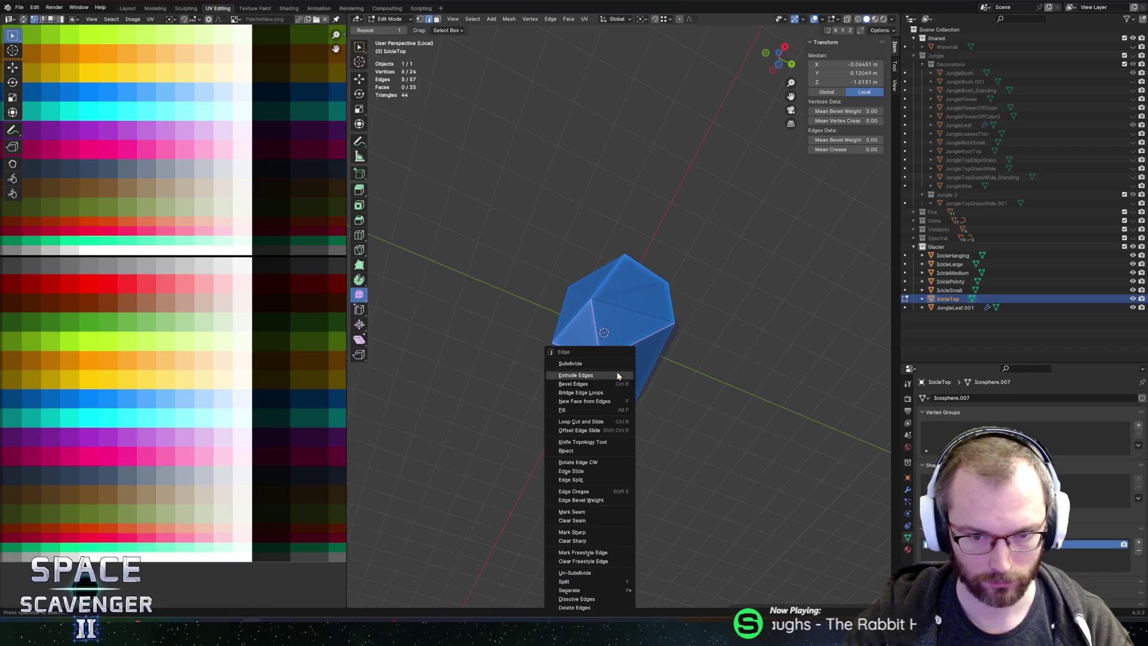
pyautogui.click(600, 364)
# Step: Lower the new subdivision vertices along Z
pyautogui.press('1')
pyautogui.click(637, 358)
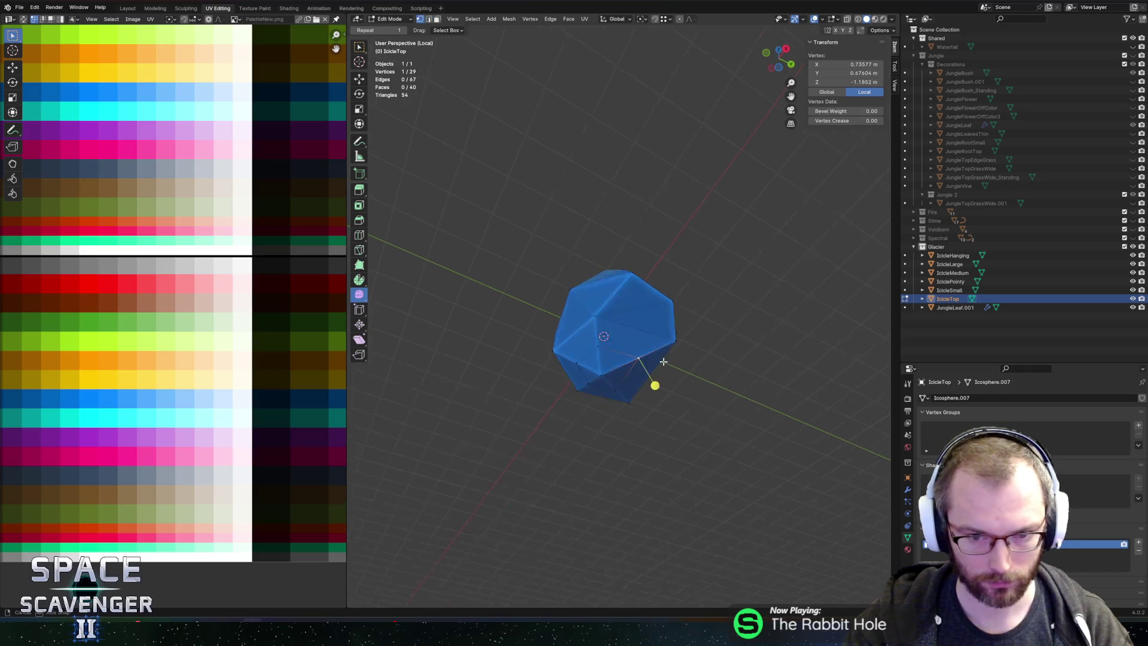
pyautogui.press('g')
pyautogui.press('z')
pyautogui.click(683, 405)
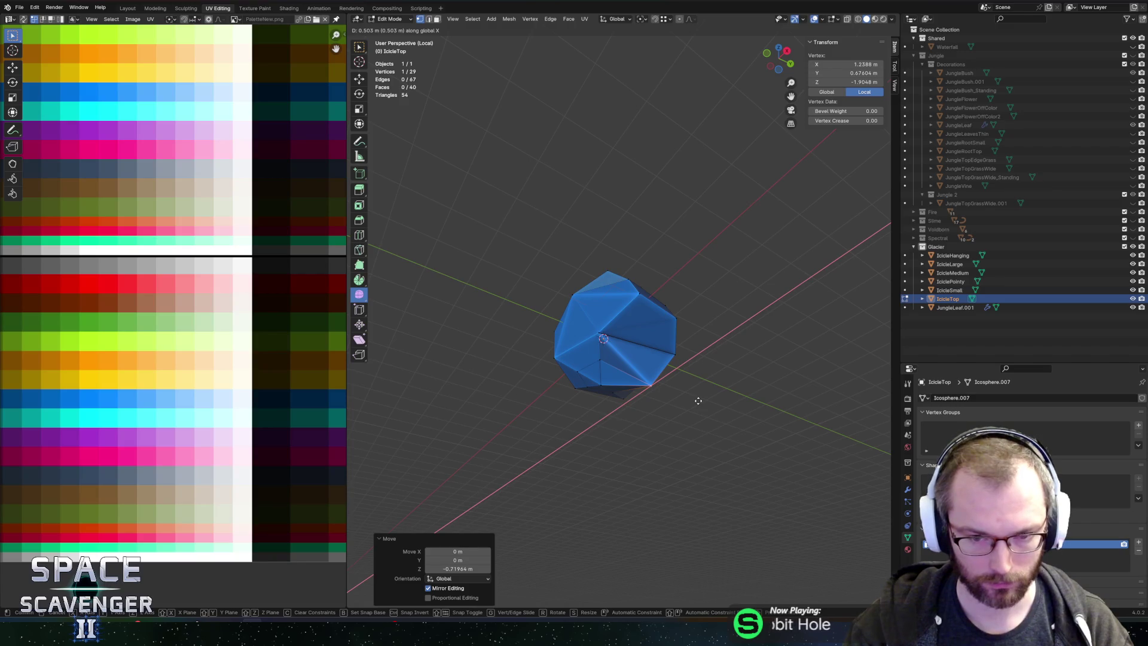
pyautogui.click(690, 403)
pyautogui.keyDown('shift'); pyautogui.click(588, 366); pyautogui.keyUp('shift')
pyautogui.press('g')
pyautogui.press('z')
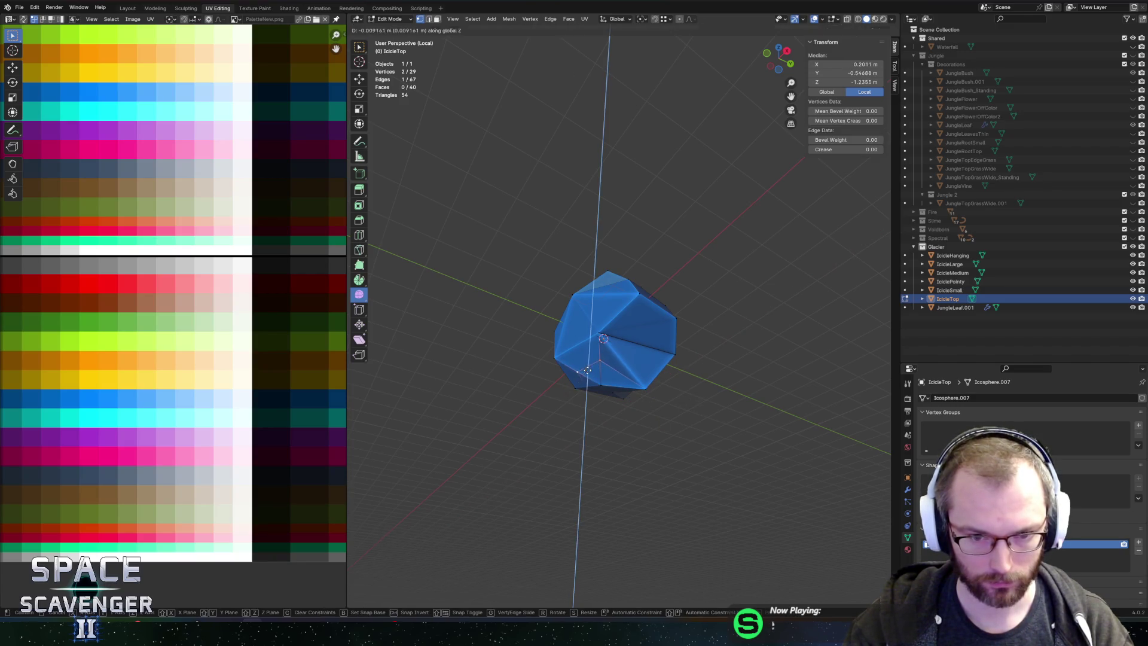
pyautogui.click(606, 365)
pyautogui.hscroll(2, 606, 366)
pyautogui.hotkey('alt', 'Tab')
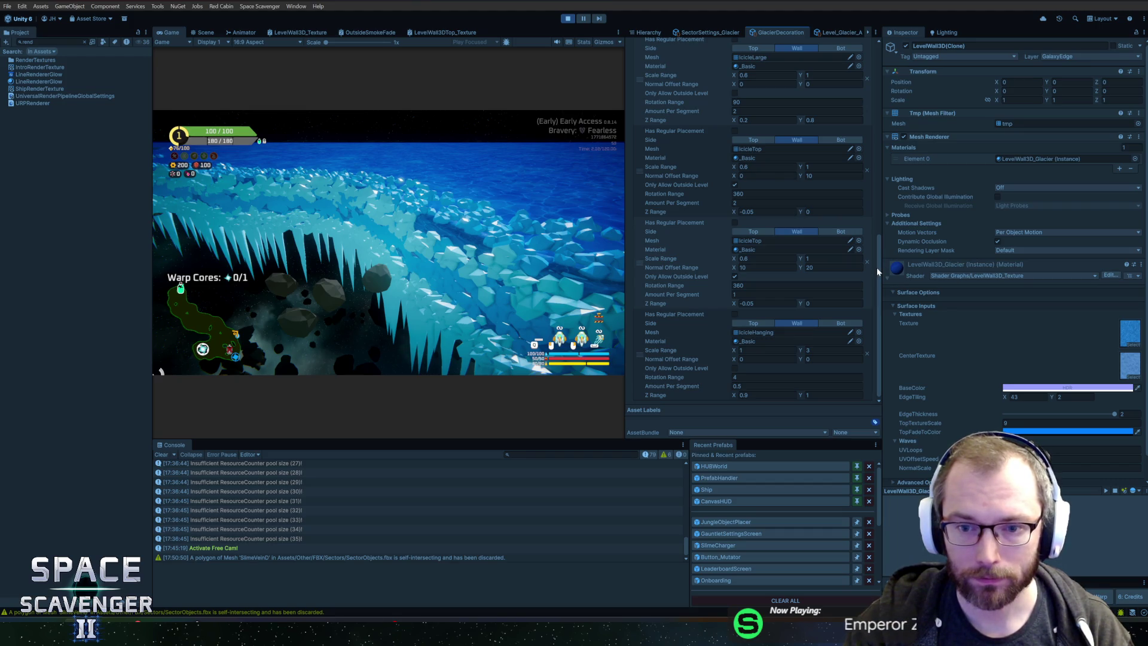
pyautogui.scroll(1, 877, 267)
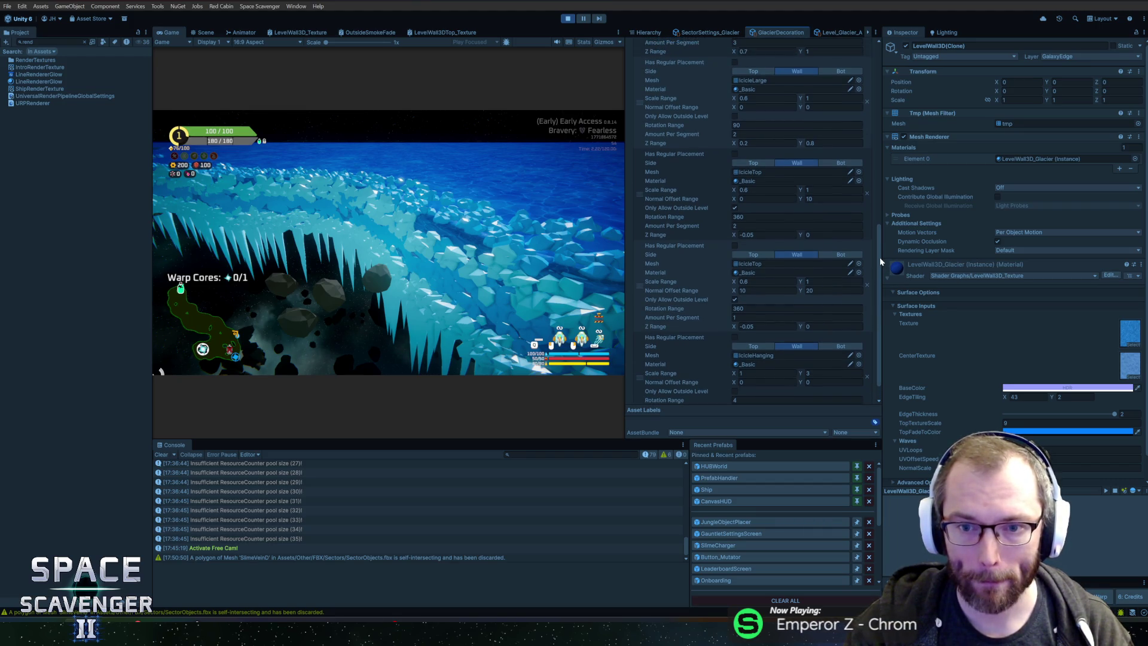
pyautogui.scroll(-1, 879, 257)
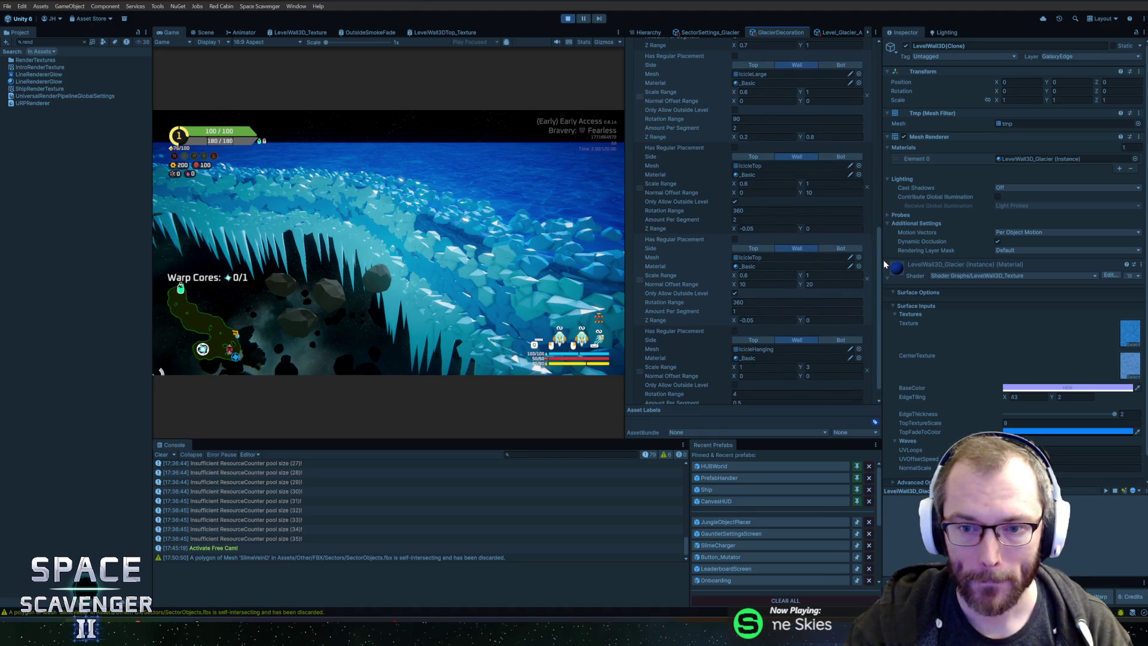
pyautogui.scroll(-1, 878, 266)
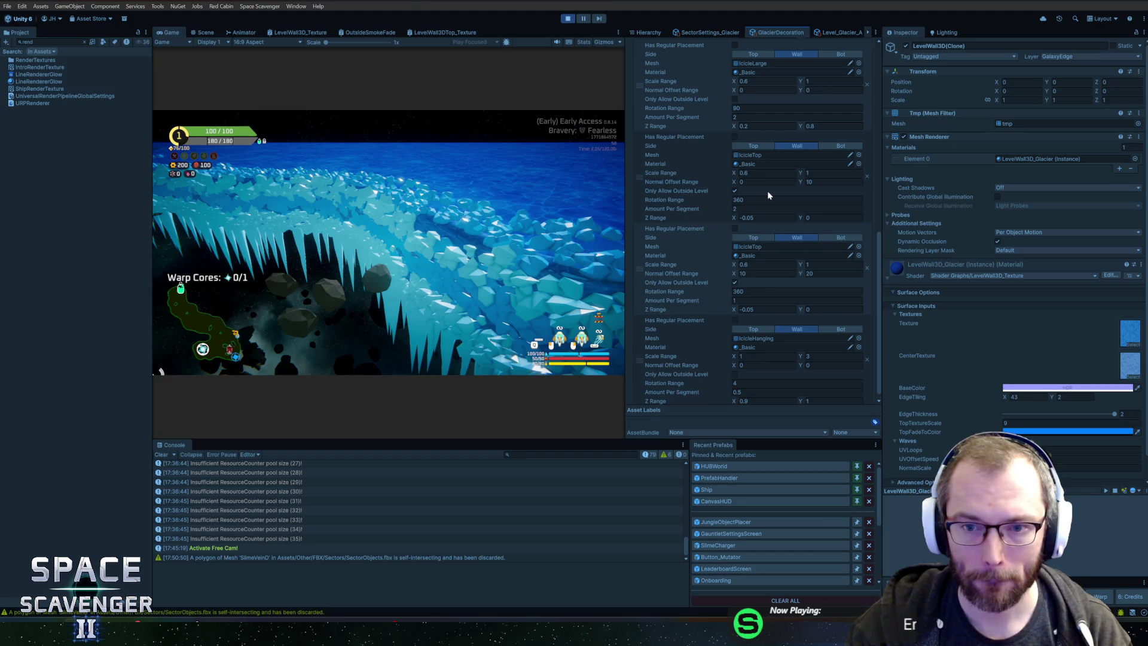
pyautogui.rightClick(640, 166)
# Step: Duplicate the IcicleTop placement with Normal Offset maximum 3 and regenerate the decorations
pyautogui.click(672, 200)
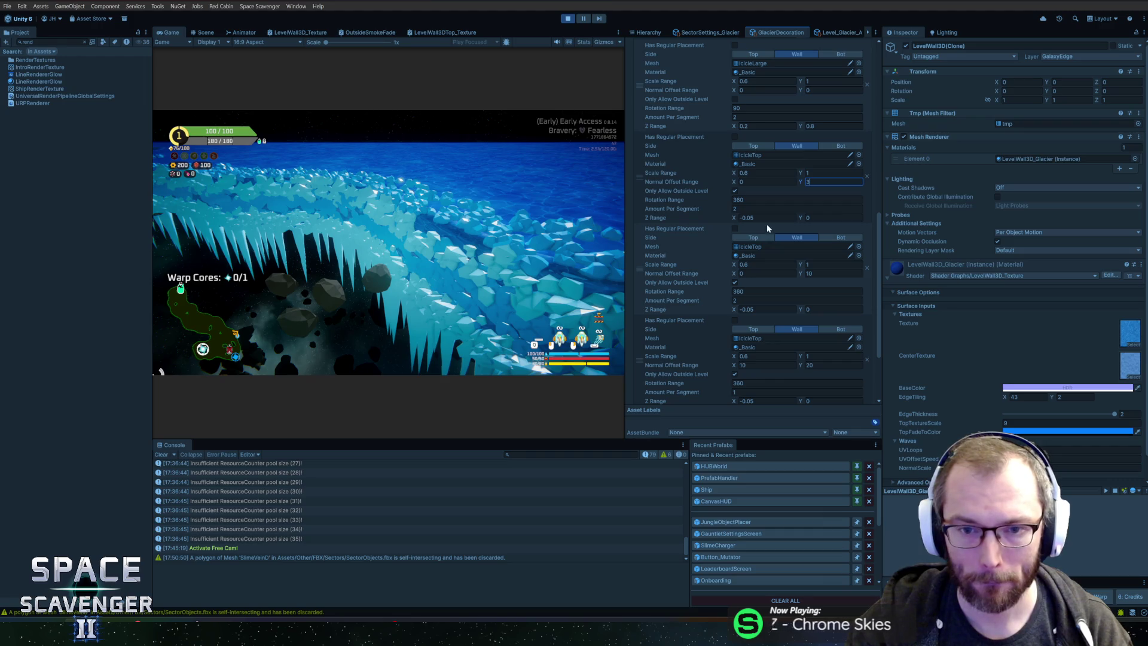
pyautogui.click(485, 218)
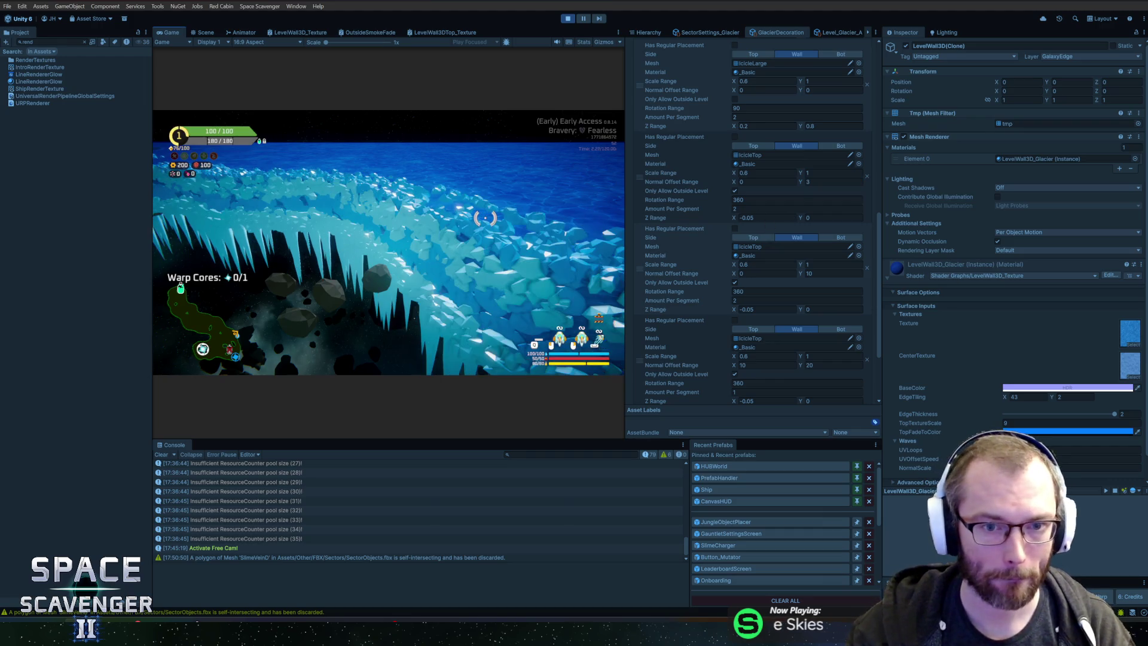
pyautogui.press('w')
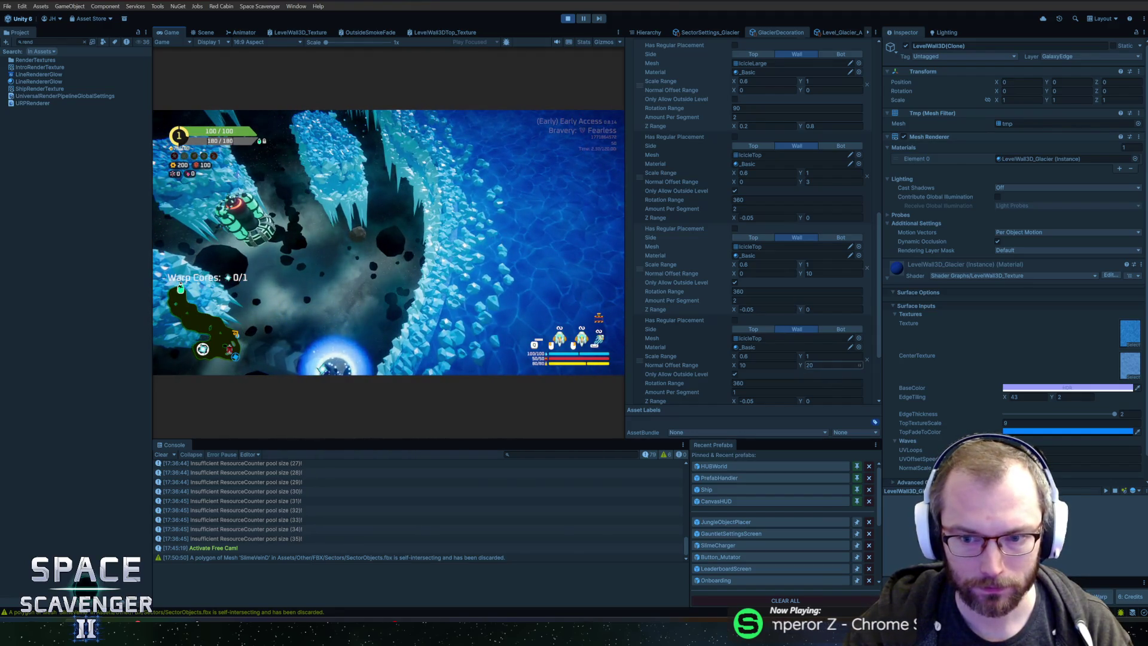
pyautogui.click(606, 372)
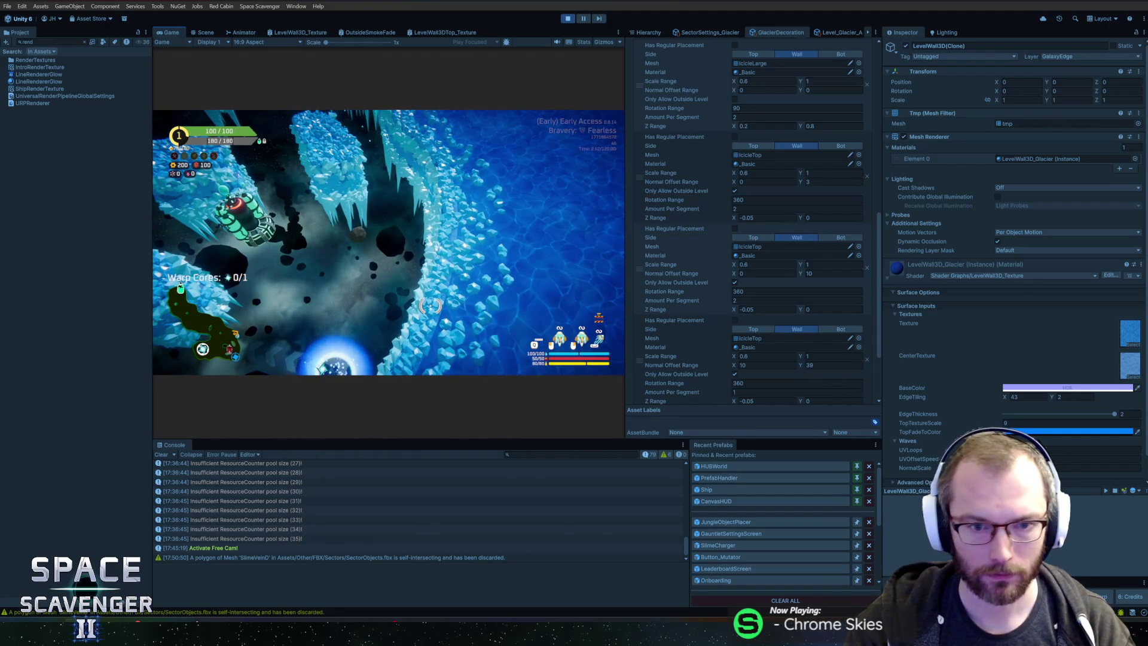
pyautogui.press('Return')
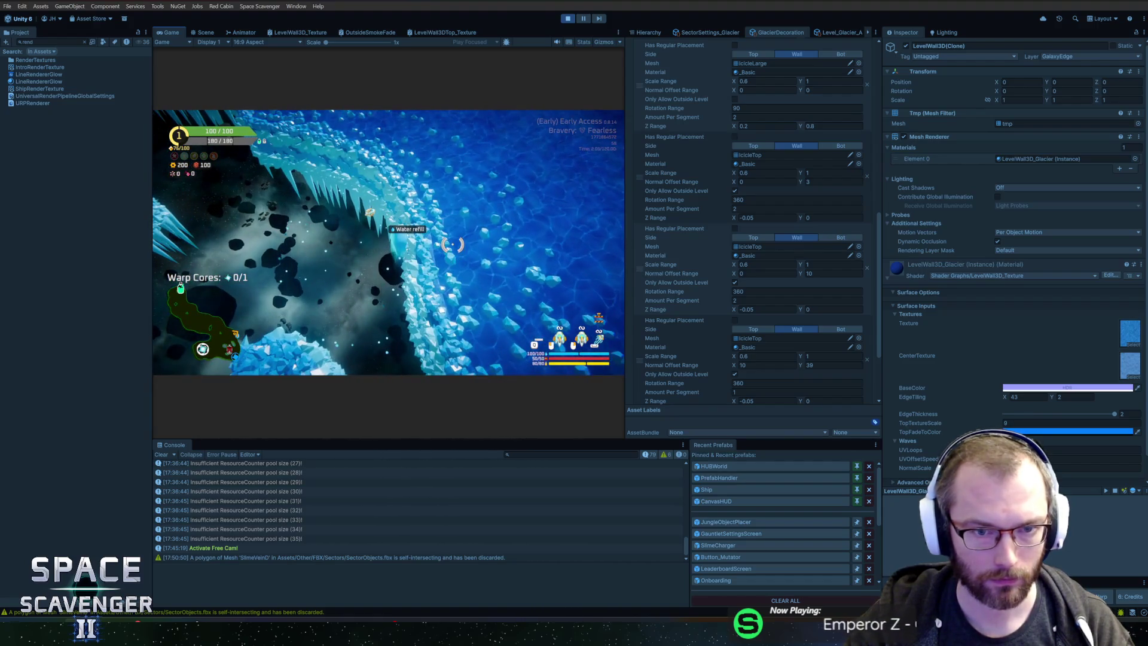
# Step: Set the outer IcicleTop layer's Normal Offset Range maximum to 30
pyautogui.click(828, 365)
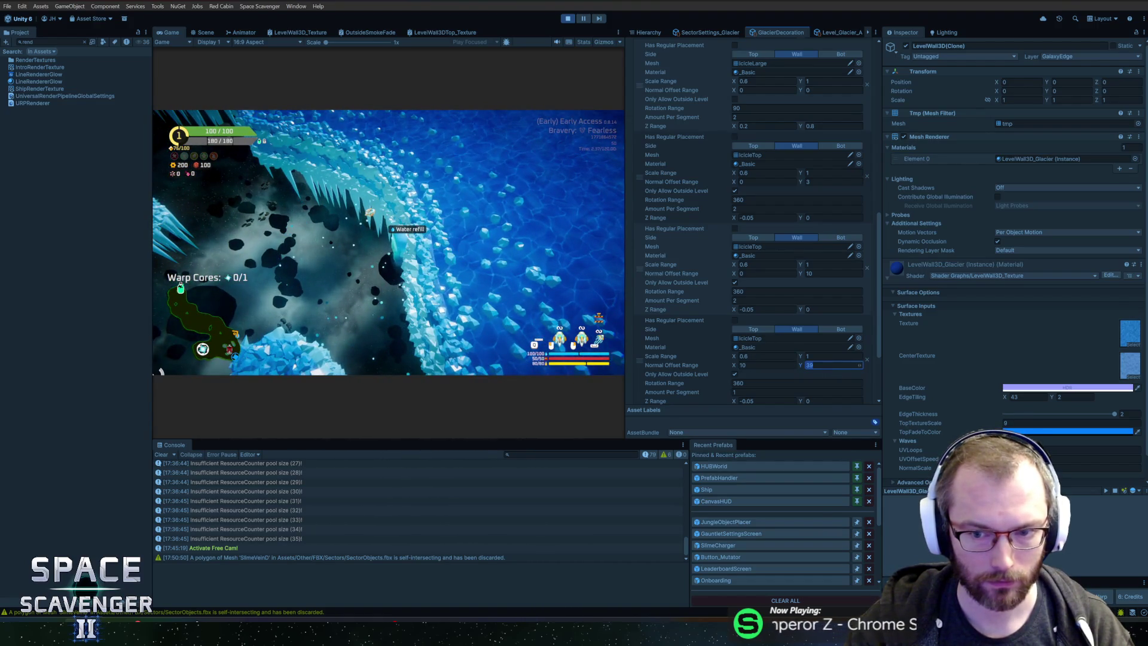
pyautogui.press('Return')
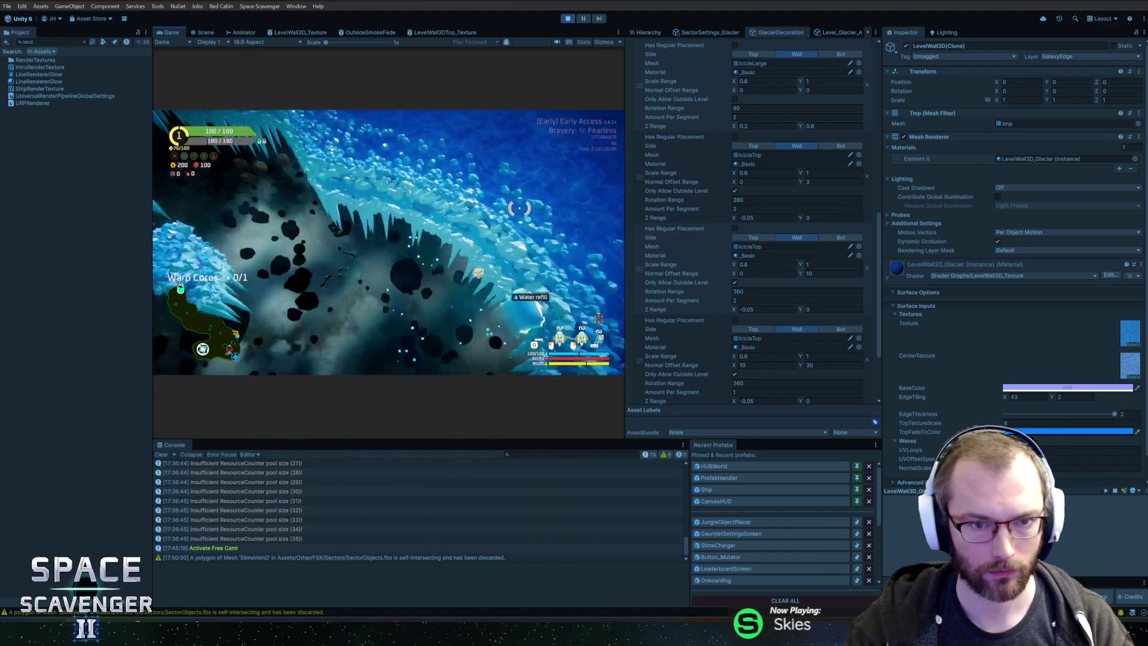
pyautogui.hotkey('alt', 'Tab')
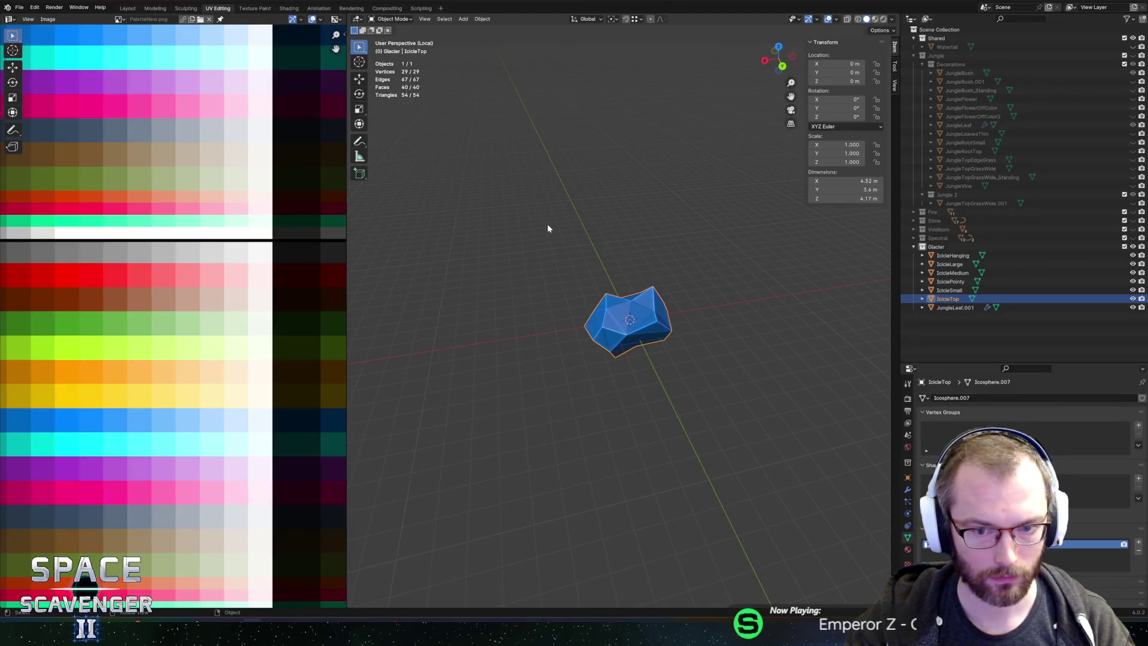
# Step: Set the IcicleTop layers' Scale Range maximum to 1.5
pyautogui.press('Tab')
pyautogui.press('Tab')
pyautogui.hotkey('alt', 'Tab')
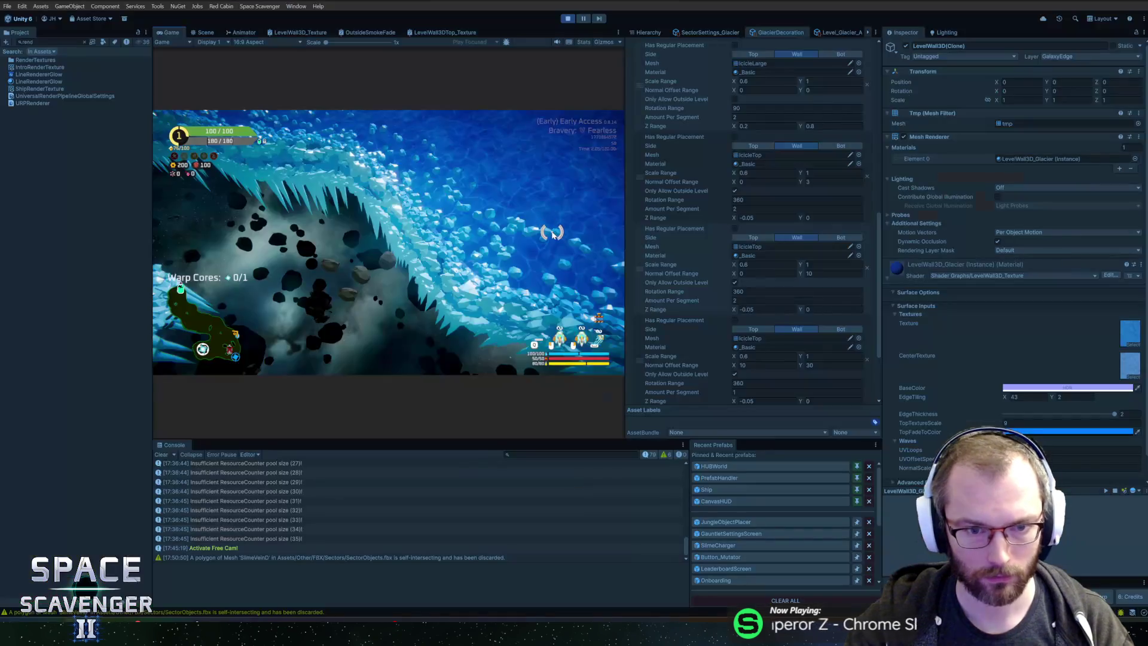
pyautogui.scroll(-3, 769, 273)
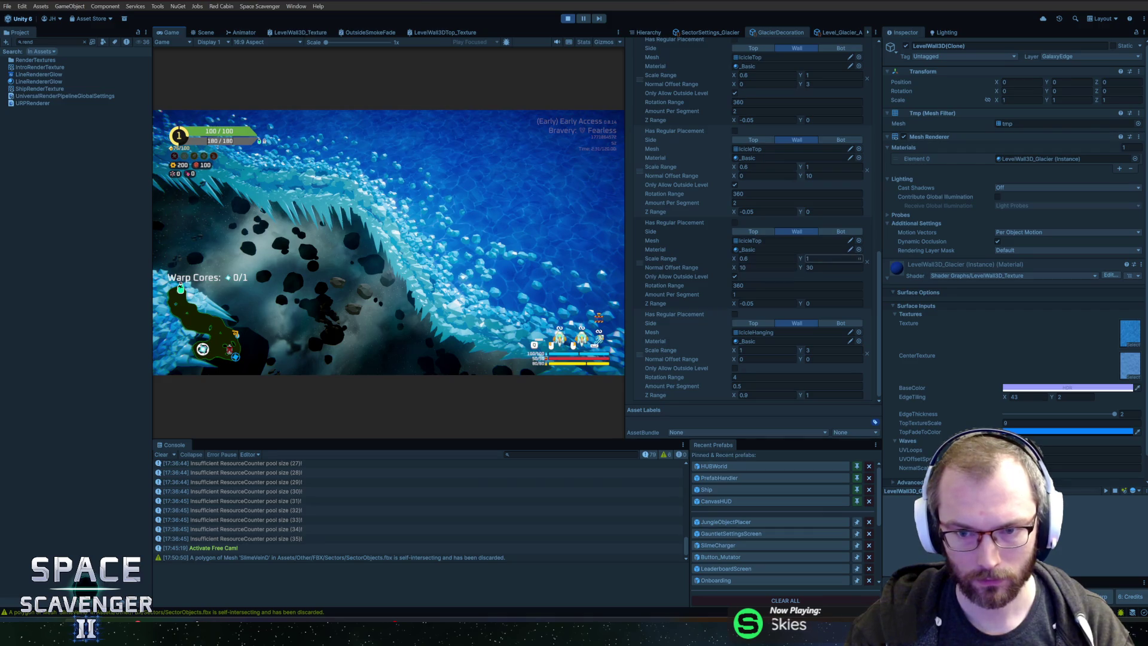
pyautogui.scroll(1, 804, 215)
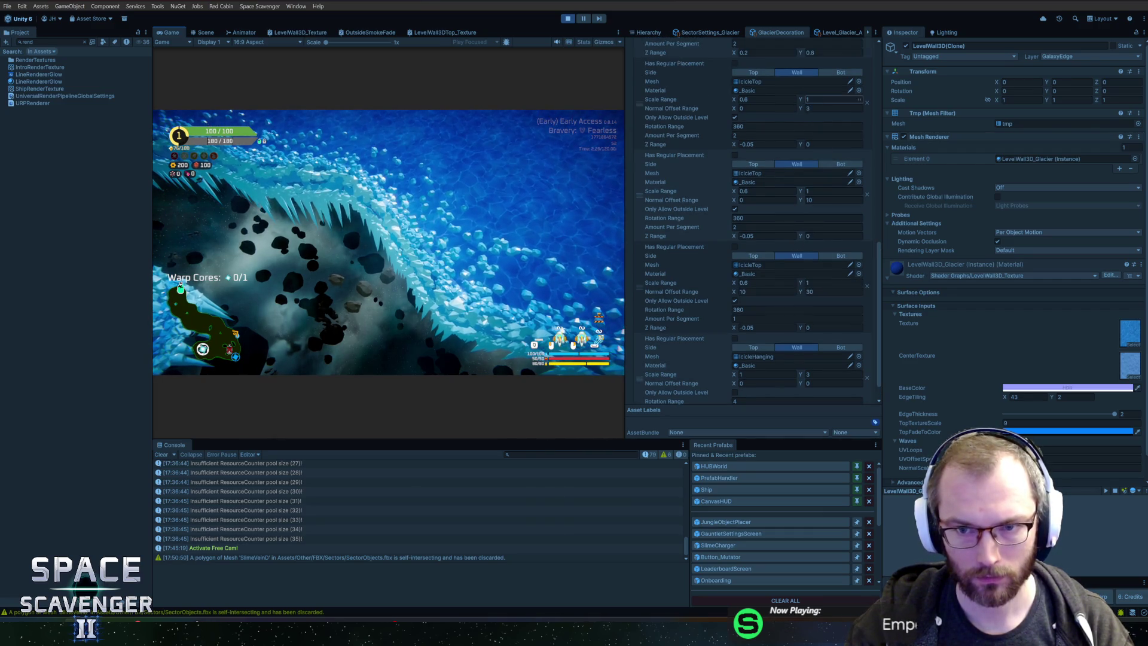
pyautogui.press('Return')
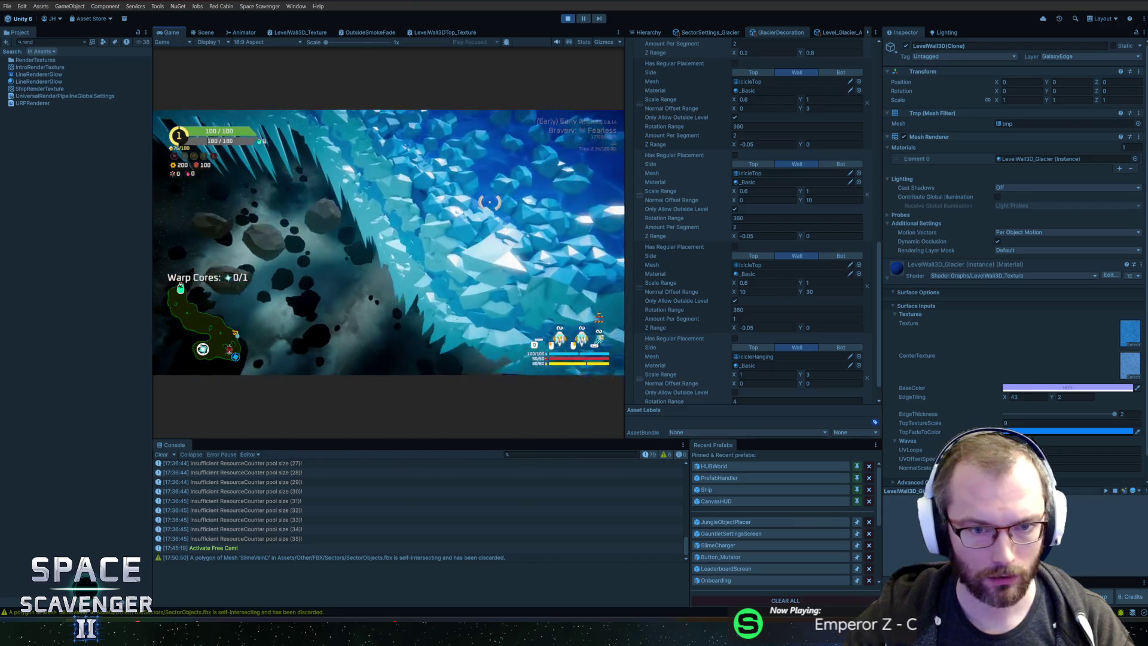
pyautogui.click(828, 99)
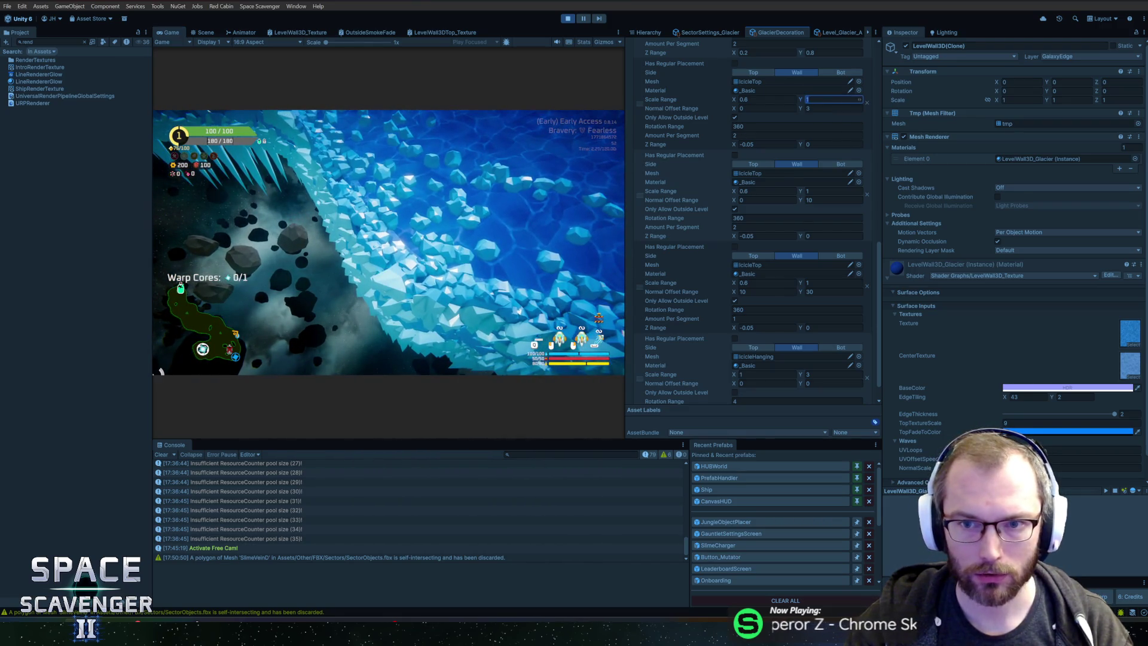
pyautogui.write('2')
pyautogui.click(817, 190)
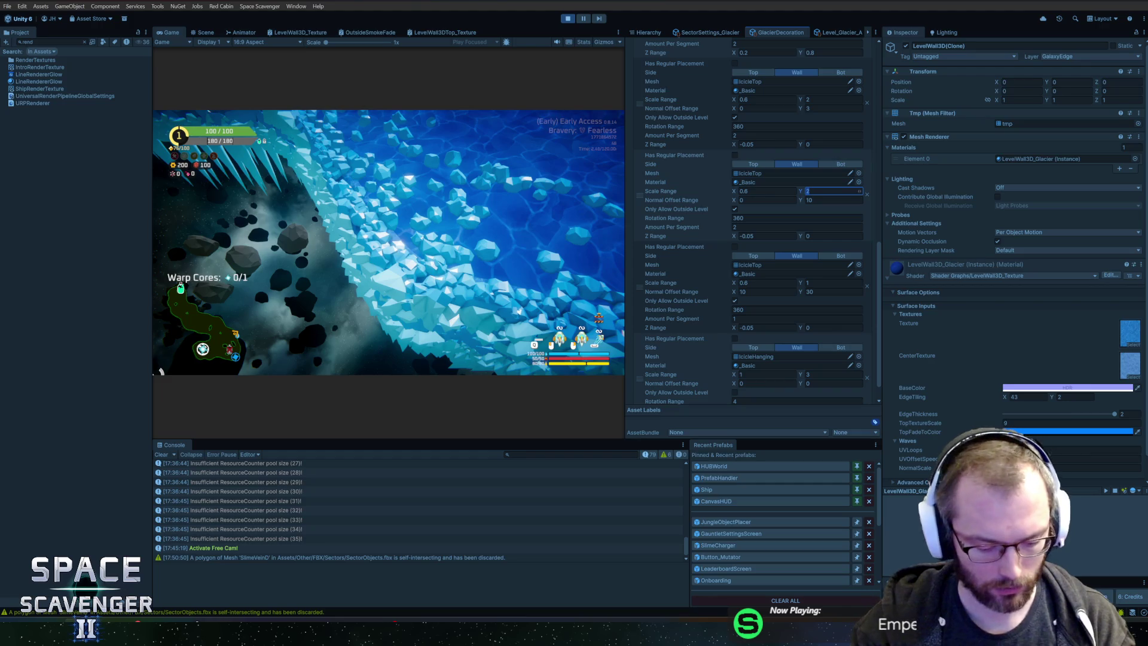
pyautogui.write('1.5')
pyautogui.press('Return')
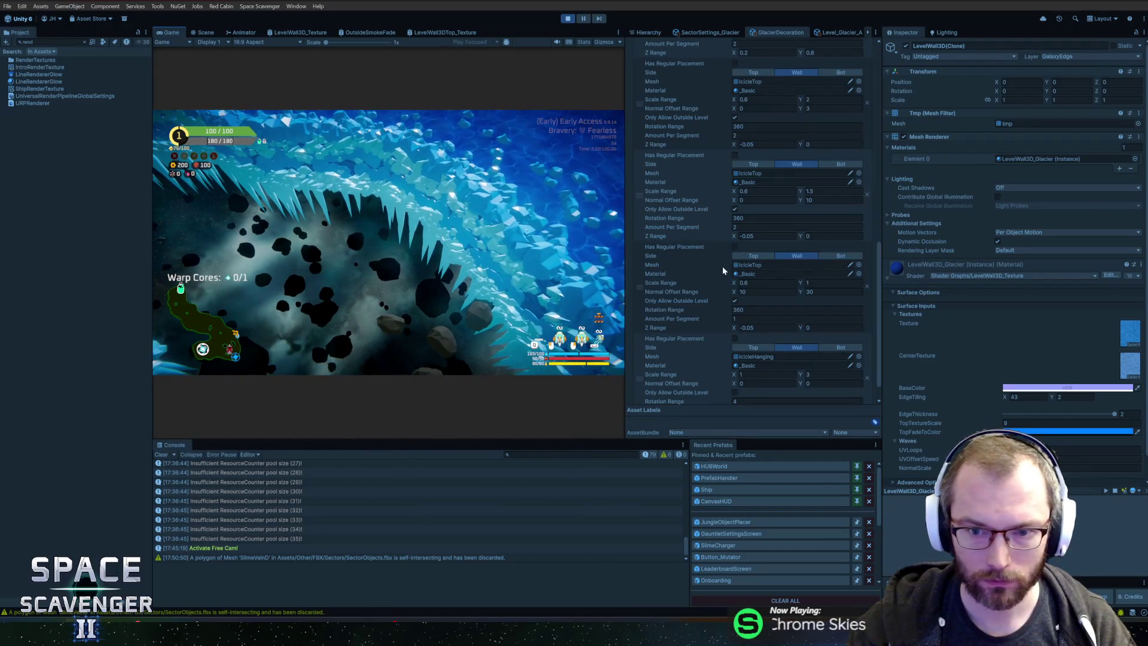
# Step: Set the inner layers' Normal Offset Range minimums to 1 and 3
pyautogui.click(766, 200)
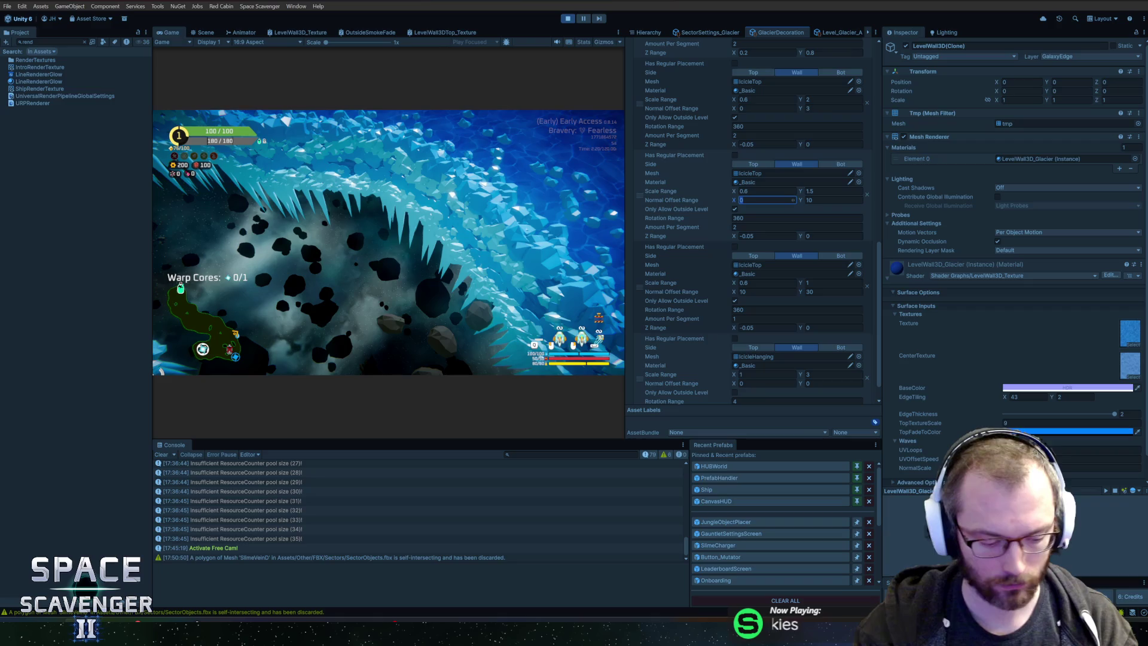
pyautogui.click(766, 108)
pyautogui.write('1')
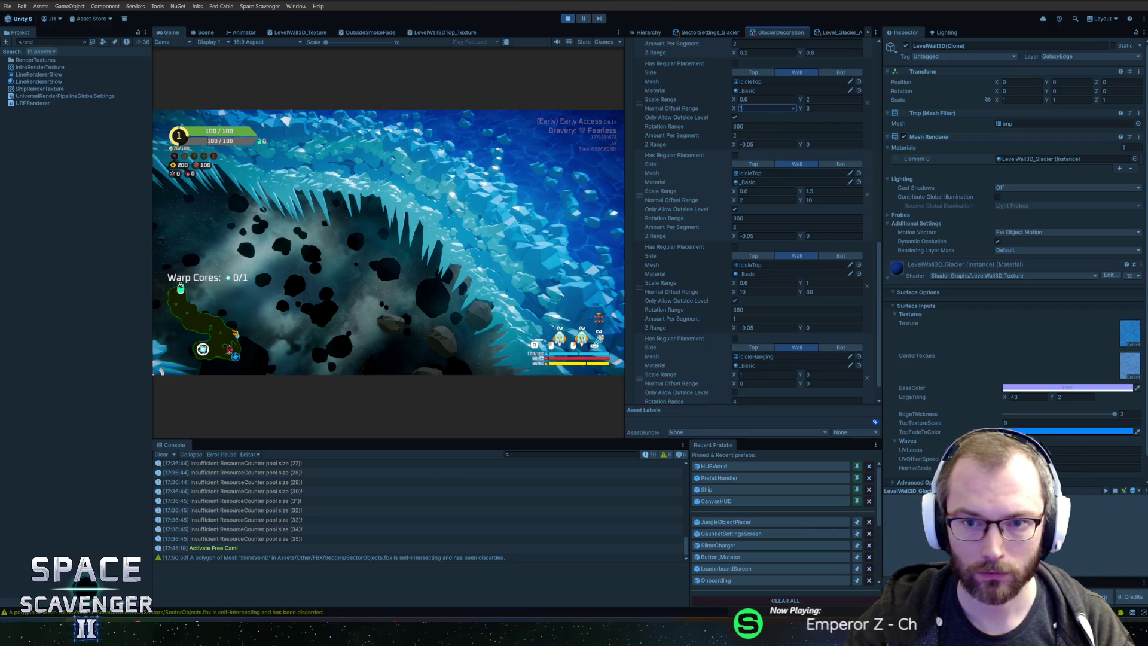
pyautogui.click(766, 200)
pyautogui.write('3')
# Step: Regenerate the glacier decorations by rerunning the console command
pyautogui.click(491, 188)
pyautogui.press('`')
pyautogui.press('Up')
pyautogui.press('Return')
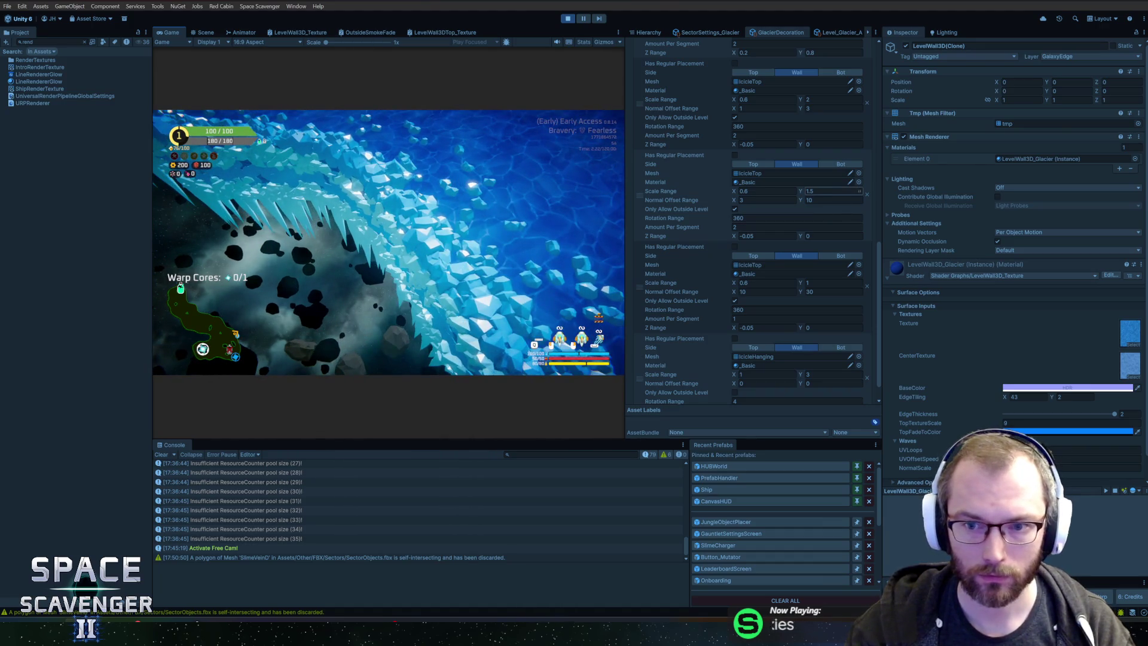
# Step: Recommit the first layer's 1.5 scale maximum and inspect the ice edge in game
pyautogui.click(831, 99)
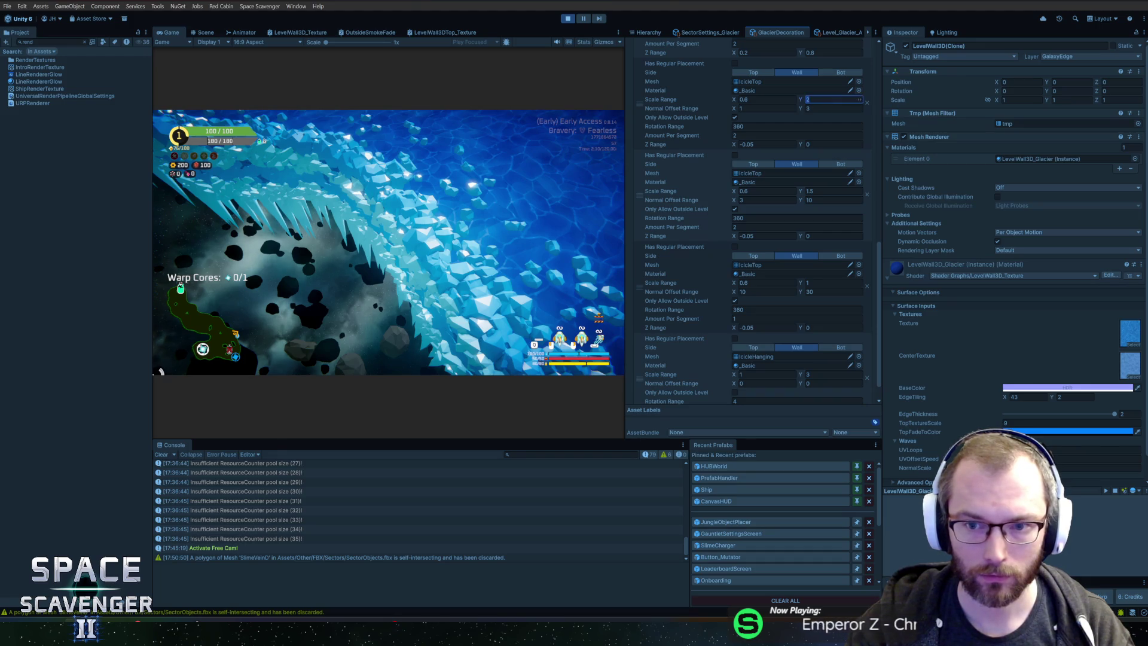
pyautogui.write('1.5')
pyautogui.click(312, 208)
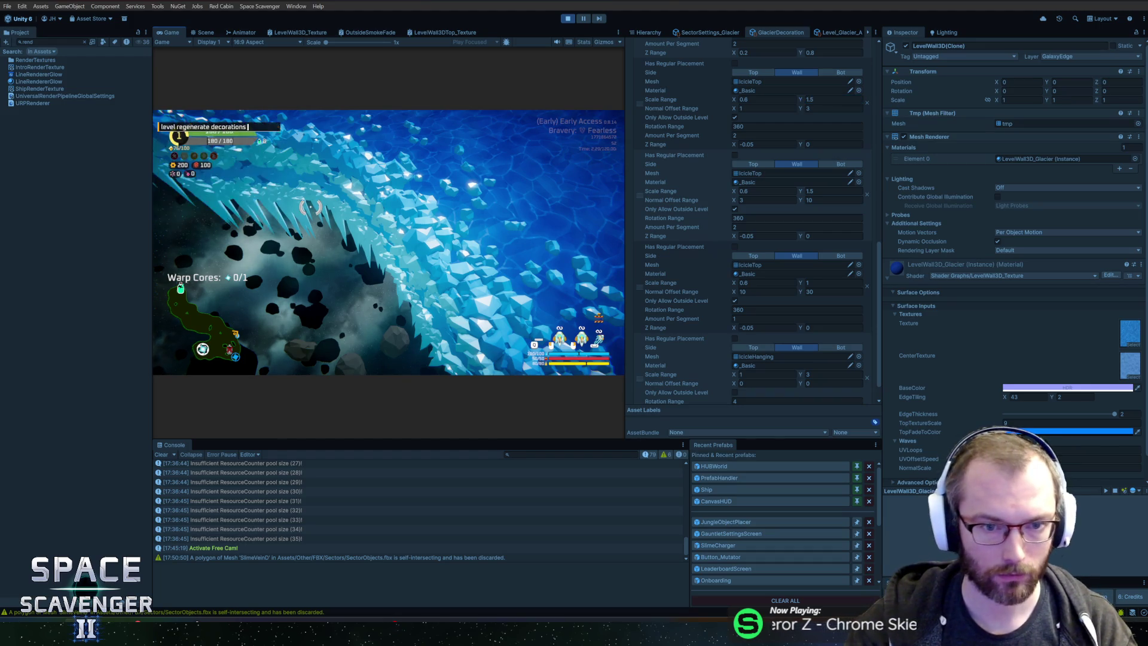
pyautogui.press('w')
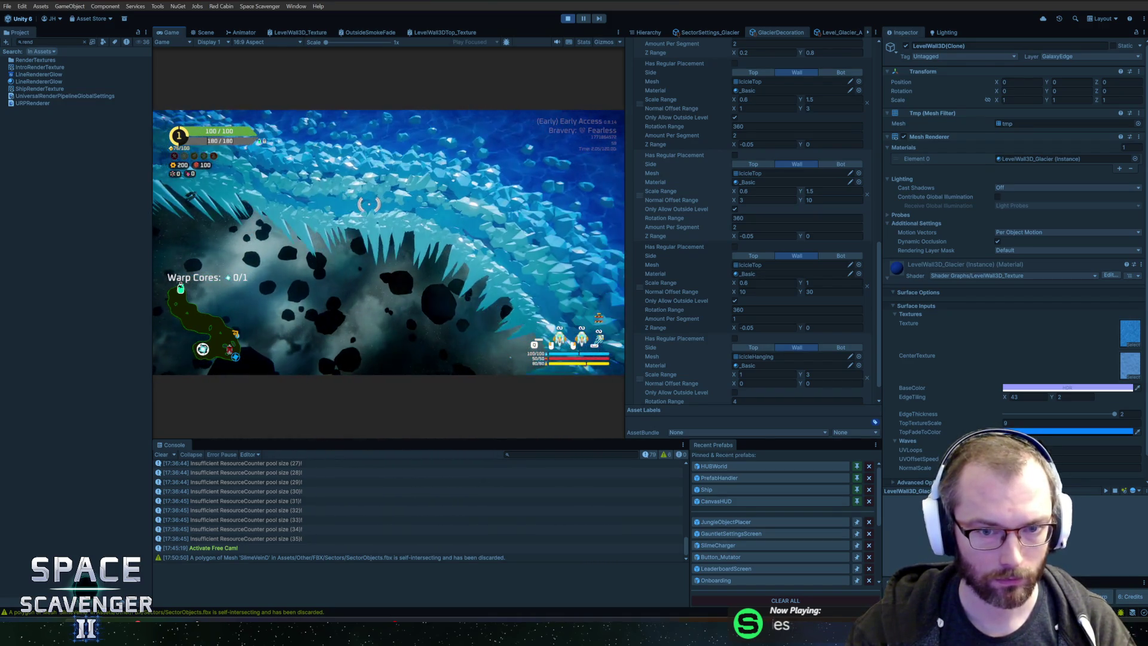
pyautogui.hotkey('alt', 'Tab')
pyautogui.press('Tab')
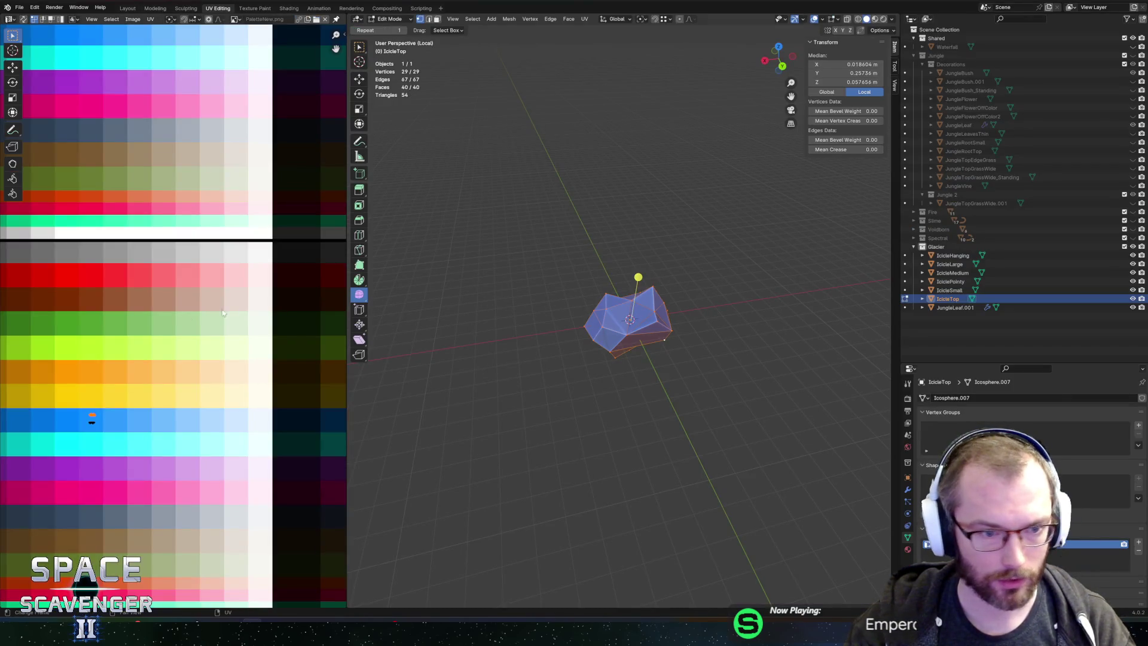
# Step: Export the meshes over SectorObjects.fbx and check the running game in Unity
pyautogui.hotkey('ctrl', 'shift', 'e')
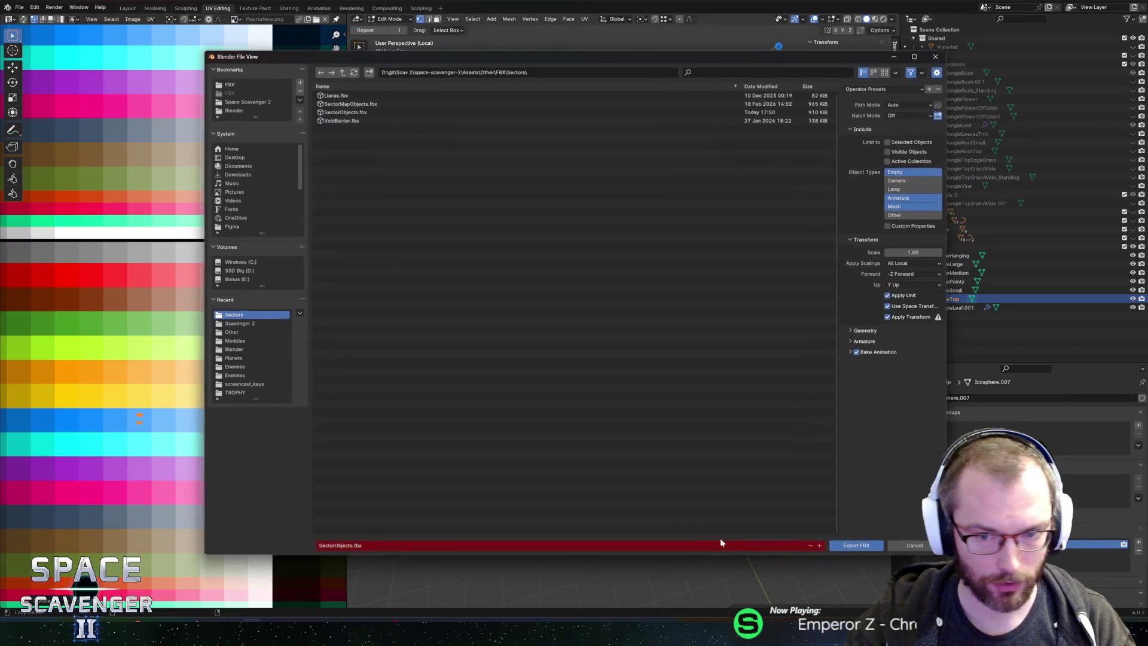
pyautogui.click(852, 543)
pyautogui.hotkey('alt', 'Tab')
pyautogui.click(585, 322)
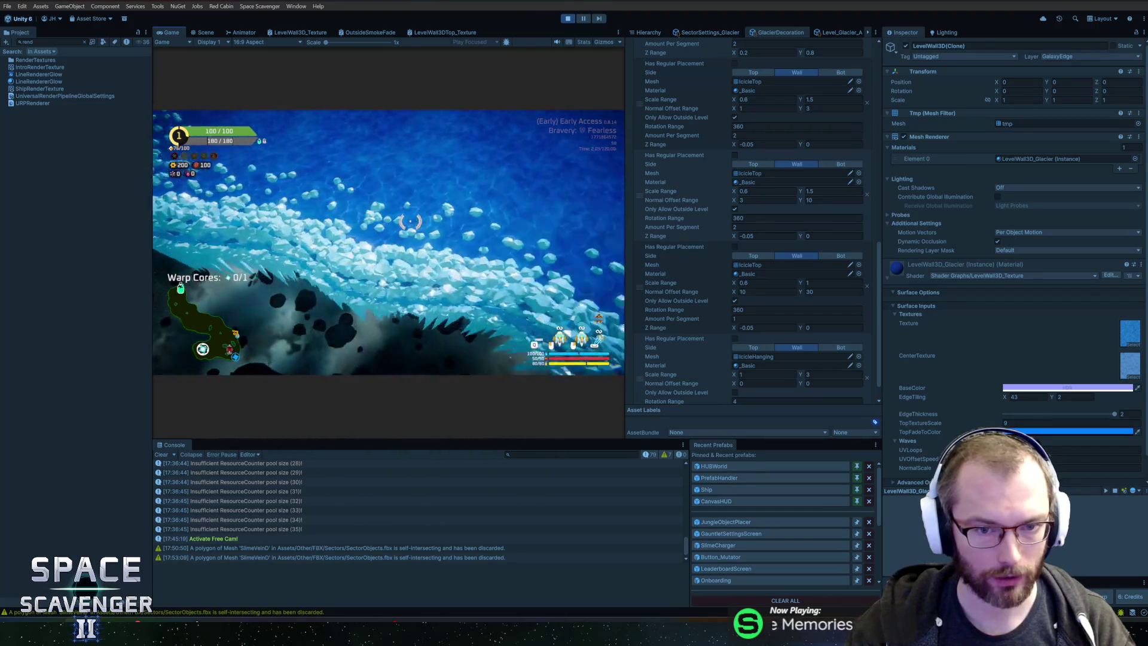
pyautogui.hotkey('alt', 'Tab')
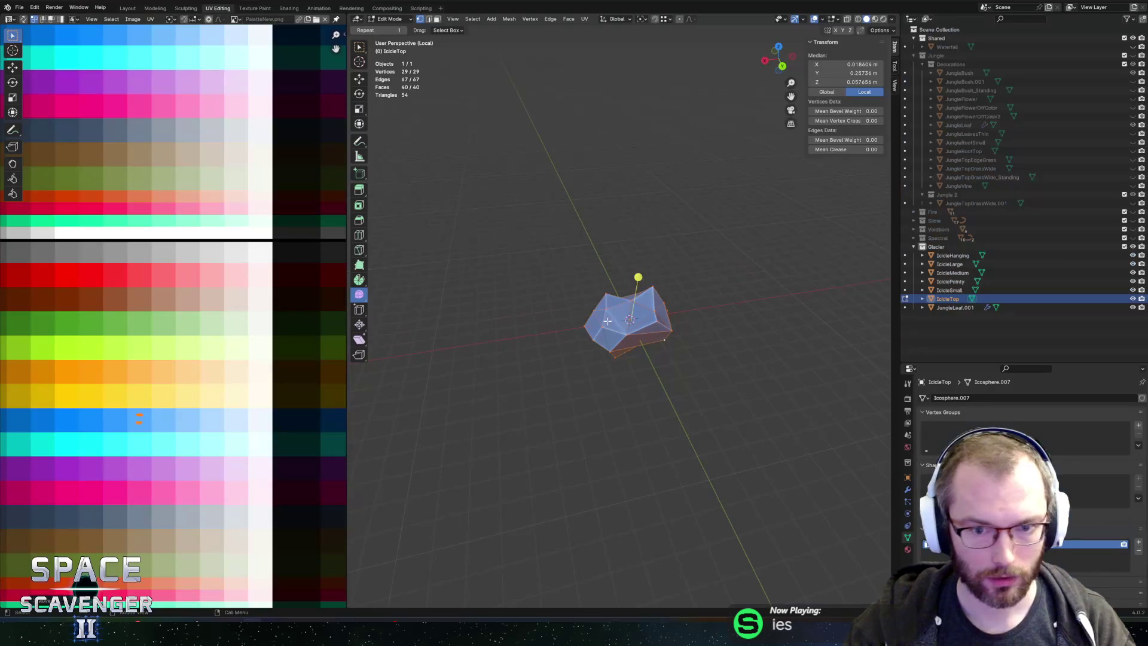
# Step: Exit local view, isolate IcicleLarge and select all its vertices in Edit Mode
pyautogui.click(950, 264)
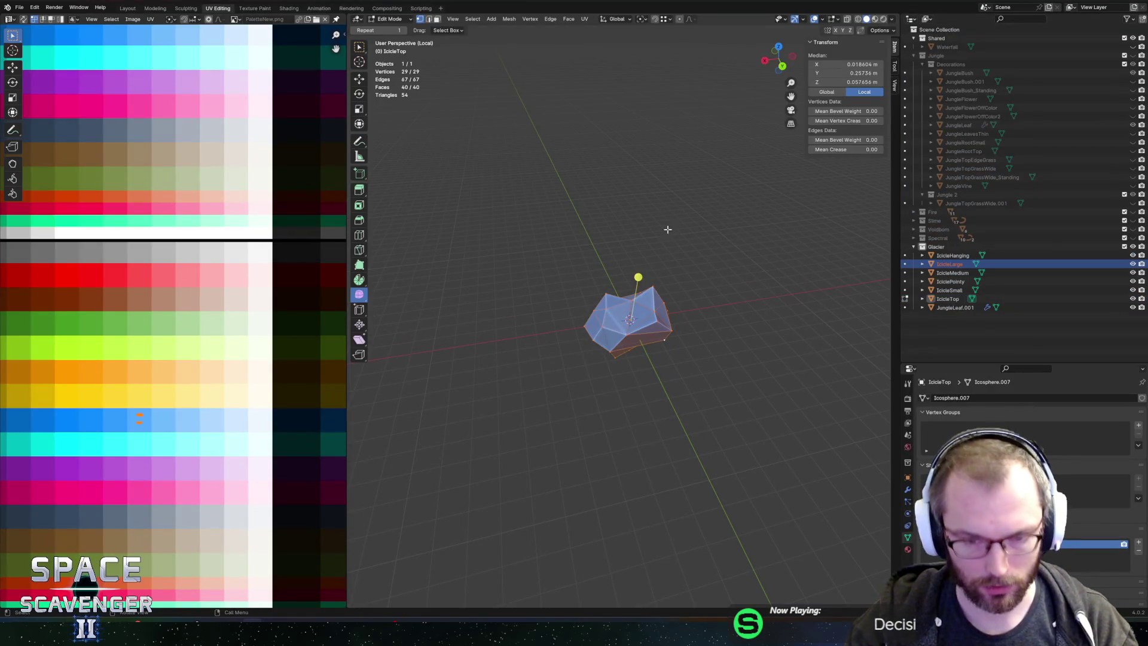
pyautogui.press('KP_Divide')
pyautogui.hotkey('alt', 'a')
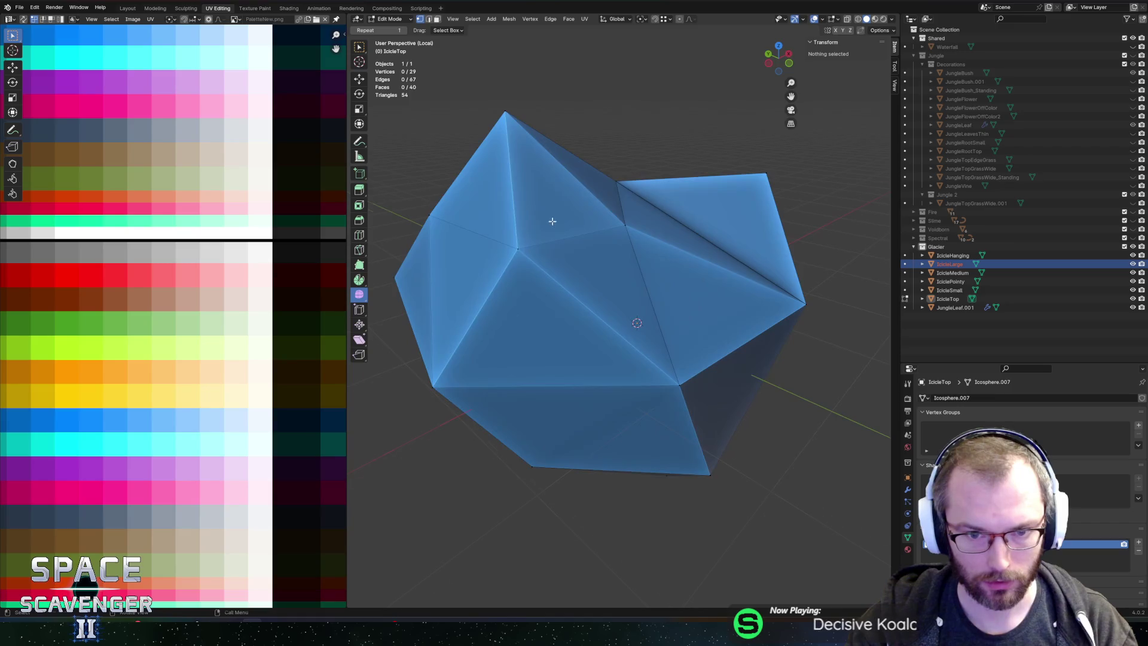
pyautogui.press('Tab')
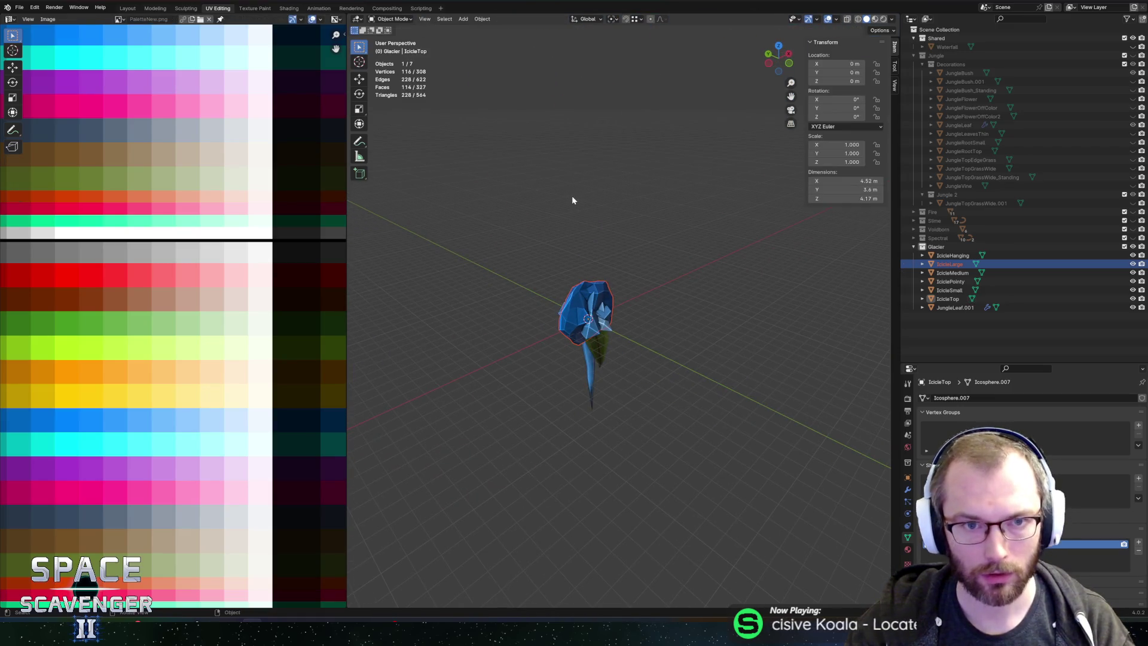
pyautogui.click(585, 303)
pyautogui.press('KP_Divide')
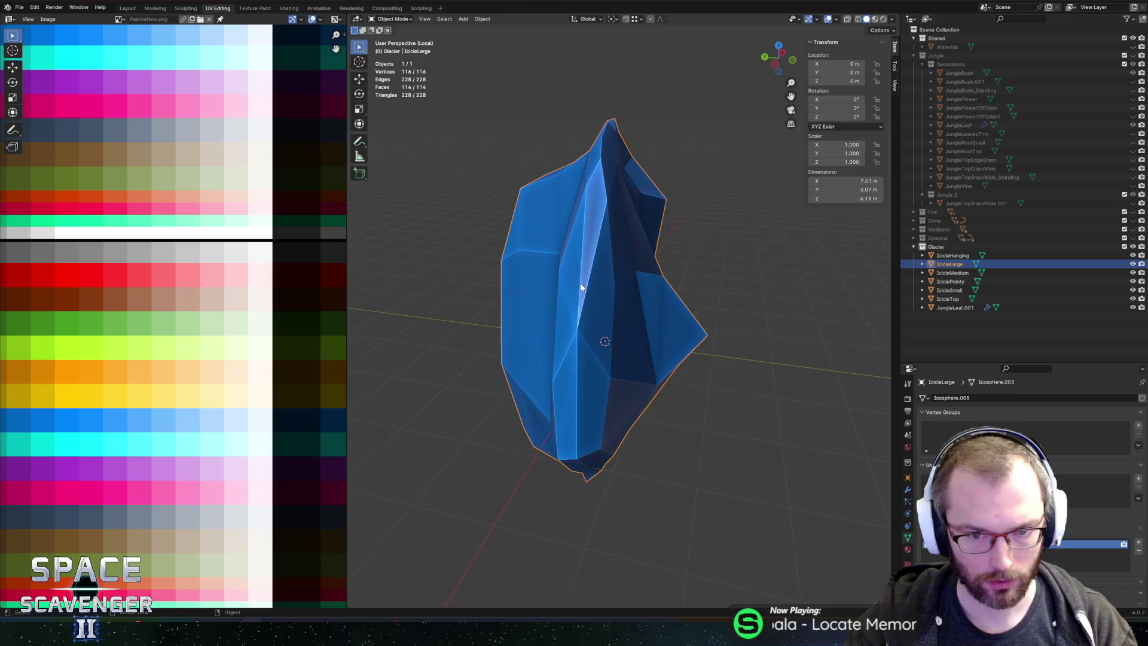
pyautogui.press('Tab')
pyautogui.press('a')
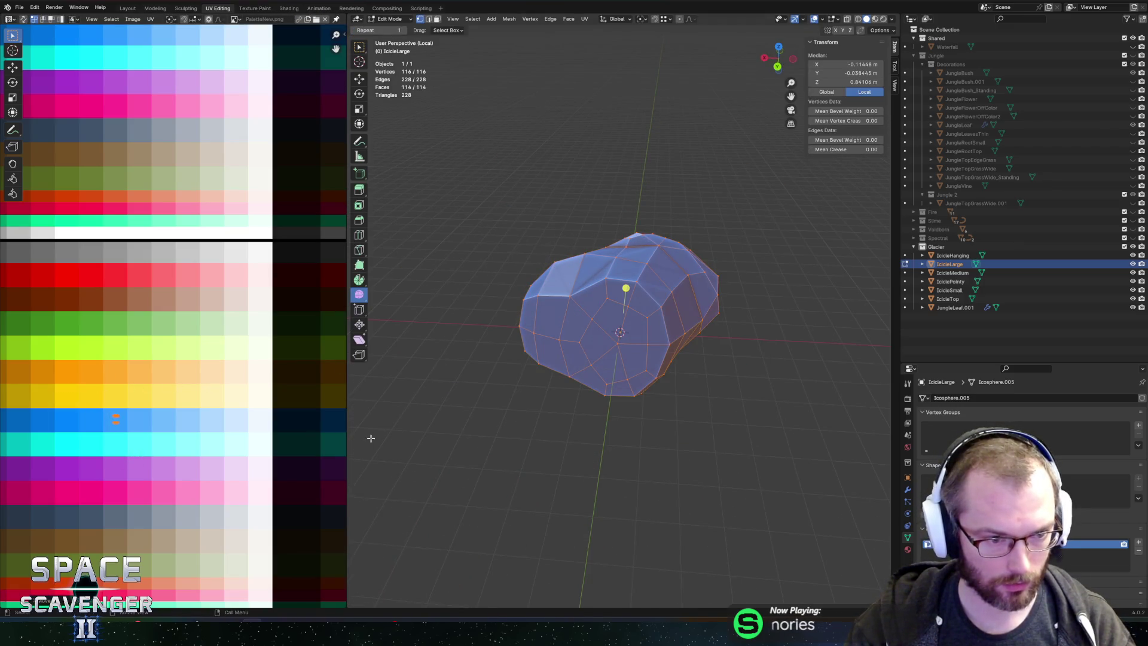
# Step: Re-export to SectorObjects.fbx and return to Unity to view the result
pyautogui.hotkey('ctrl', 'shift', 'e')
pyautogui.click(856, 545)
pyautogui.hotkey('alt', 'Tab')
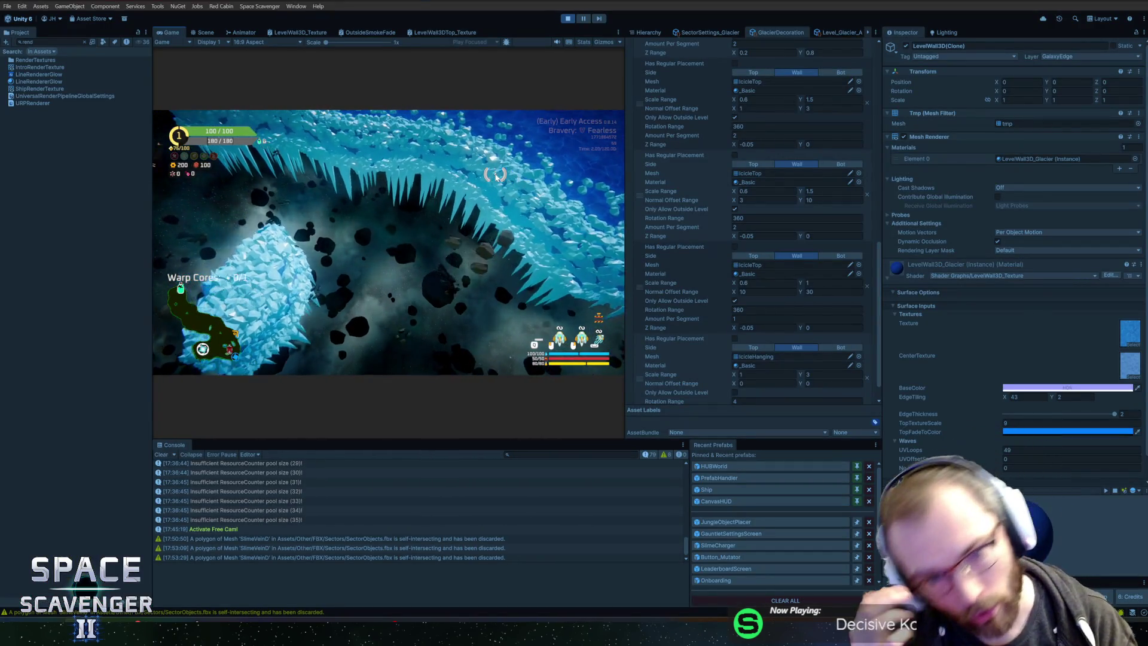
# Step: Back in Blender, randomize IcicleLarge's vertices for a rougher, lumpier surface
pyautogui.hotkey('alt', 'Tab')
pyautogui.moveTo(592, 267)
pyautogui.mouseDown()
pyautogui.moveTo(750, 261)
pyautogui.moveTo(737, 279)
pyautogui.moveTo(716, 262)
pyautogui.moveTo(635, 287)
pyautogui.mouseUp()
pyautogui.moveTo(360, 299); pyautogui.dragTo(392, 312)
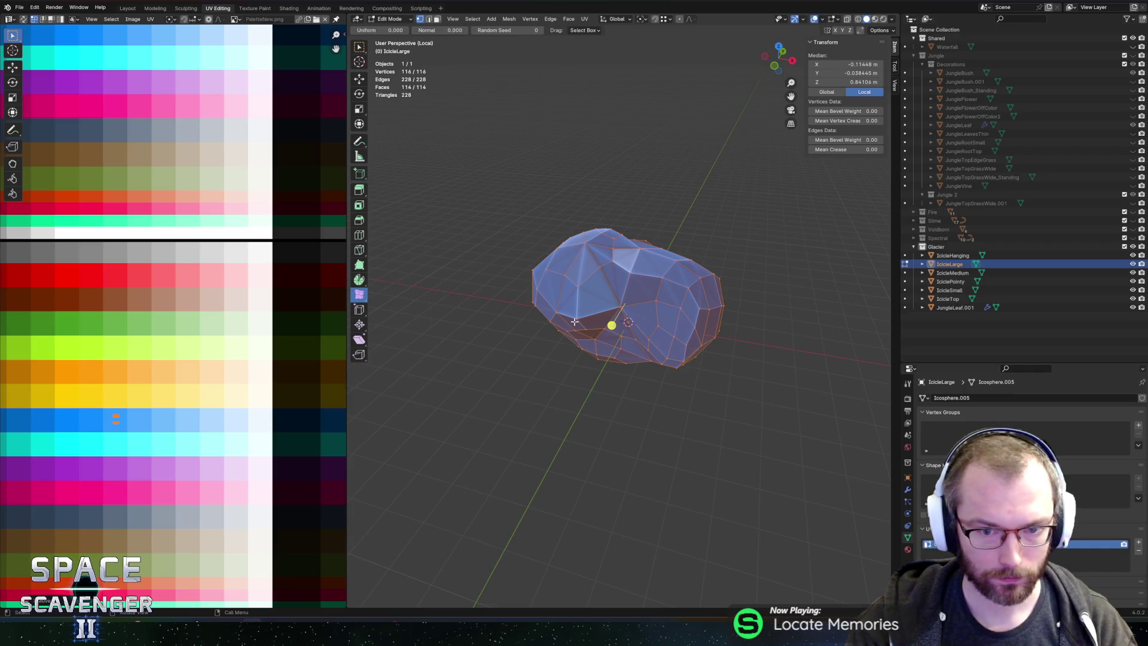
pyautogui.moveTo(609, 325); pyautogui.dragTo(609, 325)
# Step: Move a vertex pair along Y, then pull the lower tip vertex outward along Y
pyautogui.click(685, 317)
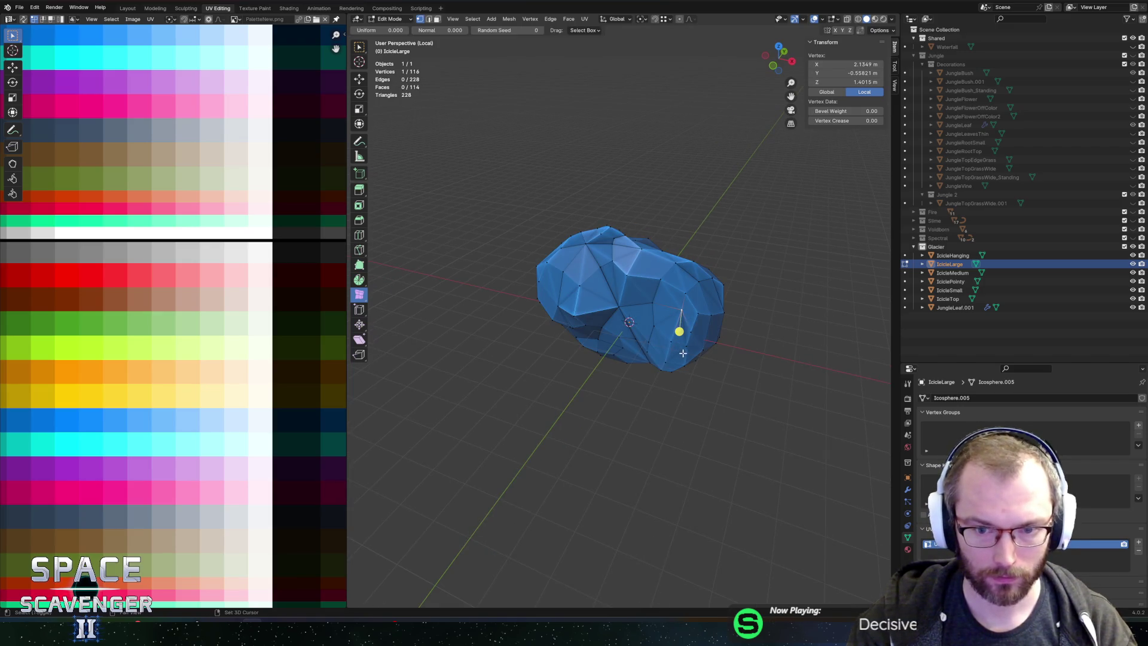
pyautogui.keyDown('shift'); pyautogui.click(667, 380); pyautogui.keyUp('shift')
pyautogui.press('g')
pyautogui.press('y')
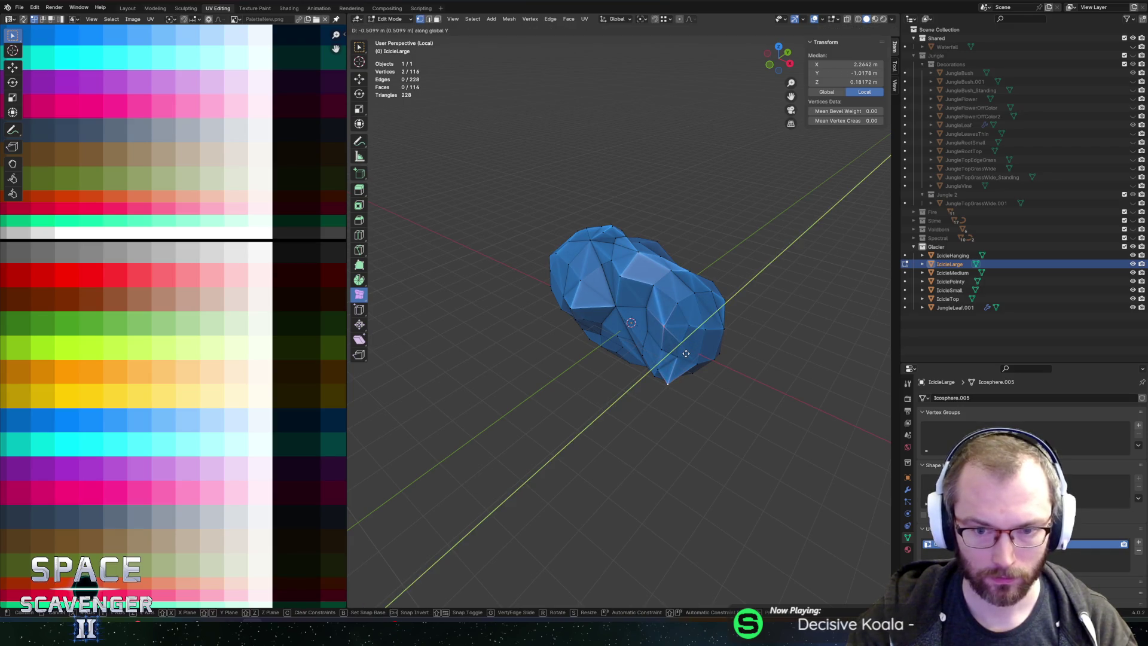
pyautogui.click(686, 354)
pyautogui.click(672, 358)
pyautogui.press('g')
pyautogui.press('y')
pyautogui.click(687, 363)
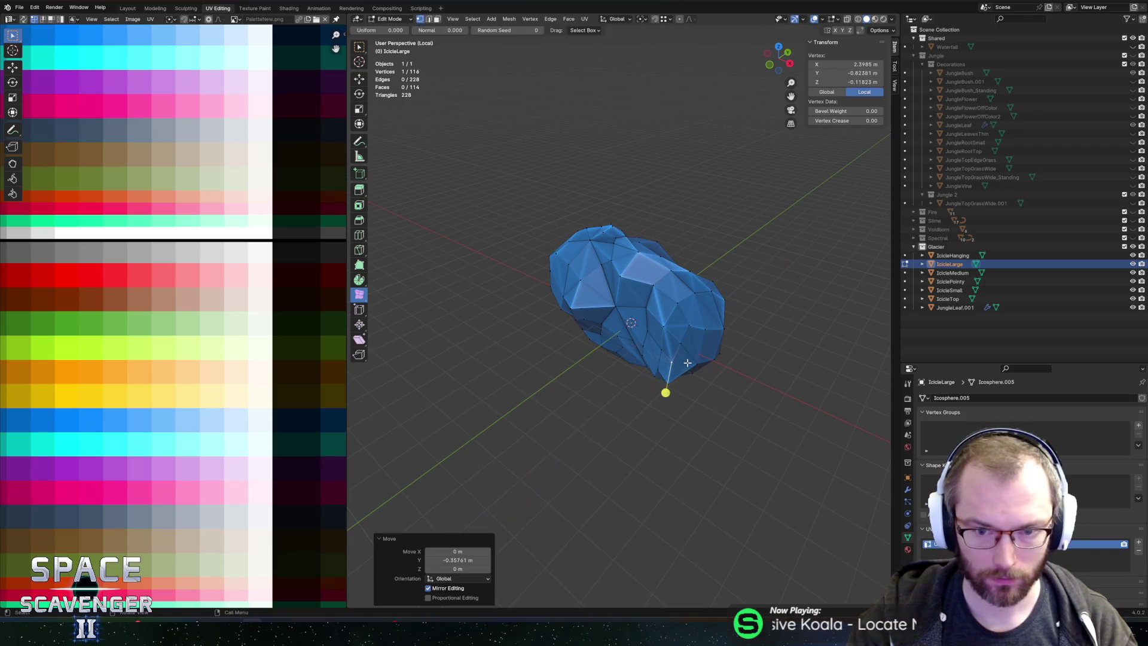
# Step: From a new angle, select another vertex pair and slide that edge to reshape it
pyautogui.moveTo(673, 346)
pyautogui.mouseDown()
pyautogui.moveTo(735, 321)
pyautogui.moveTo(669, 313)
pyautogui.mouseUp()
pyautogui.keyDown('shift'); pyautogui.click(654, 328); pyautogui.keyUp('shift')
pyautogui.press('g')
pyautogui.press('g')
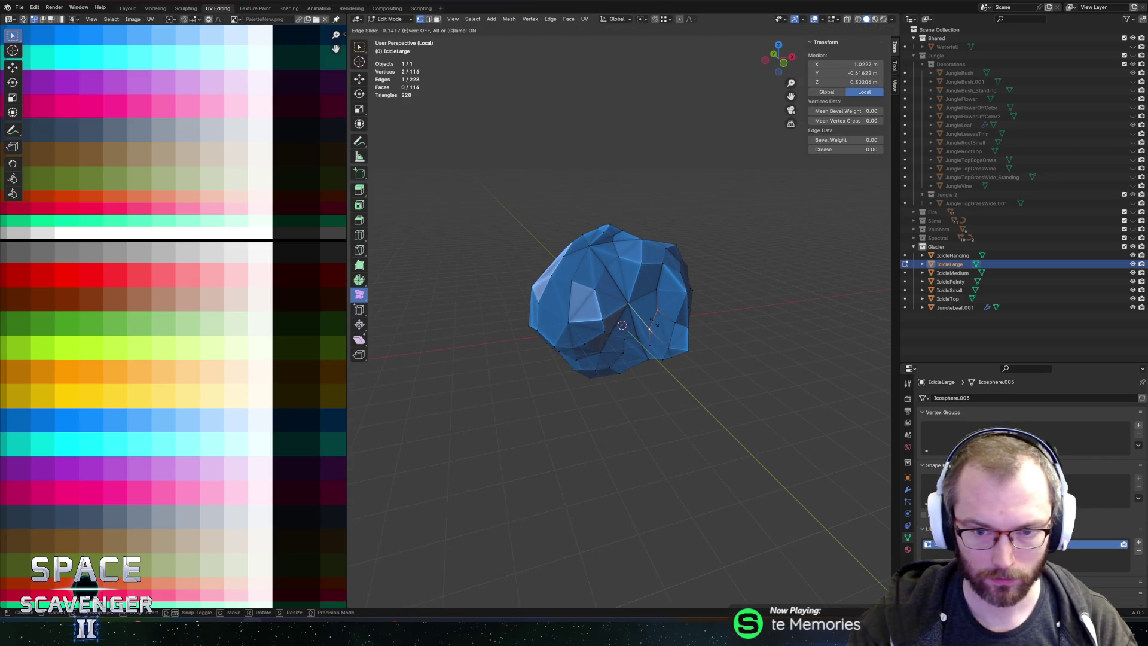
pyautogui.click(653, 323)
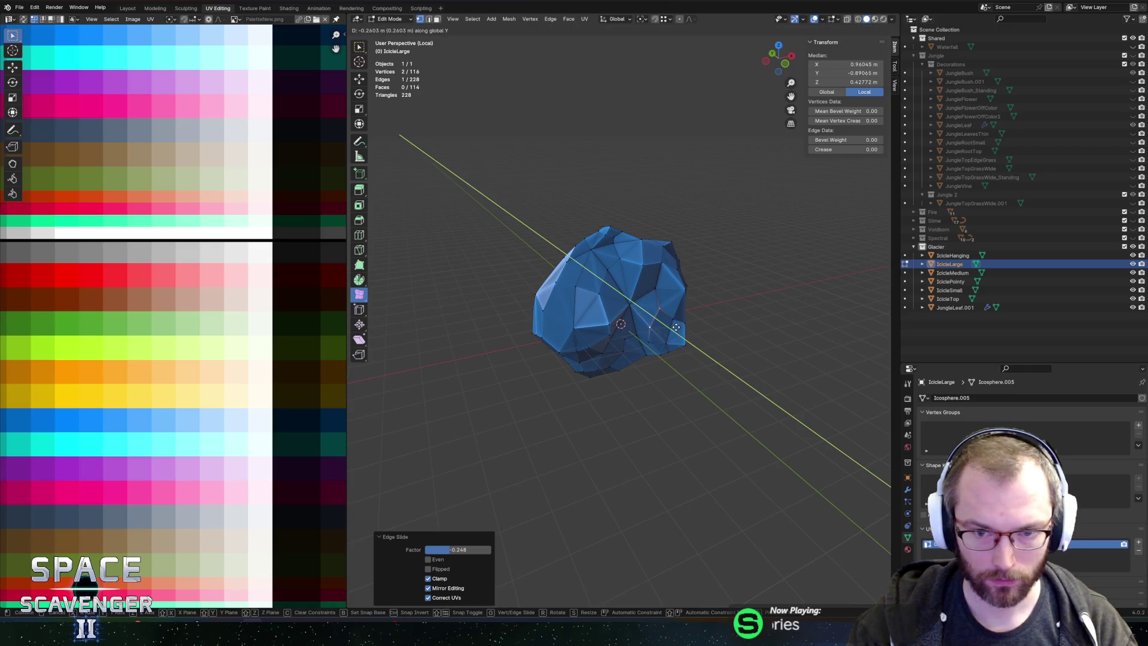
pyautogui.press('Tab')
# Step: Slide a single vertex along its edge, nudge it along Y, and add a neighbouring vertex
pyautogui.moveTo(708, 327)
pyautogui.mouseDown()
pyautogui.moveTo(633, 323)
pyautogui.moveTo(658, 293)
pyautogui.moveTo(632, 337)
pyautogui.mouseUp()
pyautogui.press('Tab')
pyautogui.click(632, 337)
pyautogui.hotkey('shift', 'v')
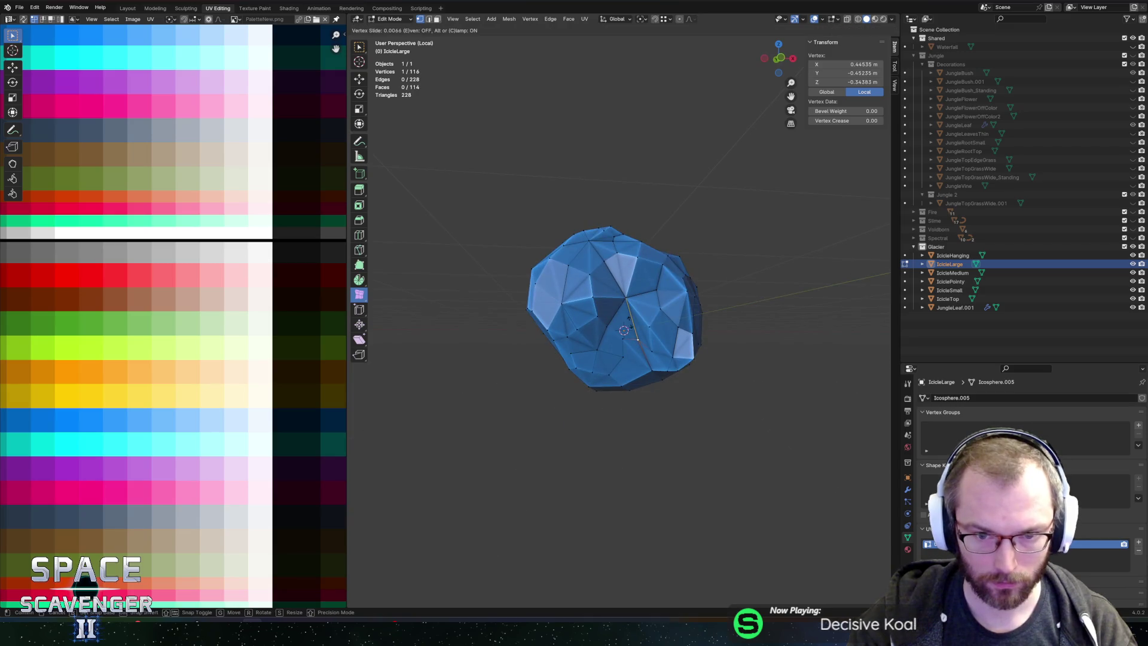
pyautogui.click(634, 339)
pyautogui.press('g')
pyautogui.press('y')
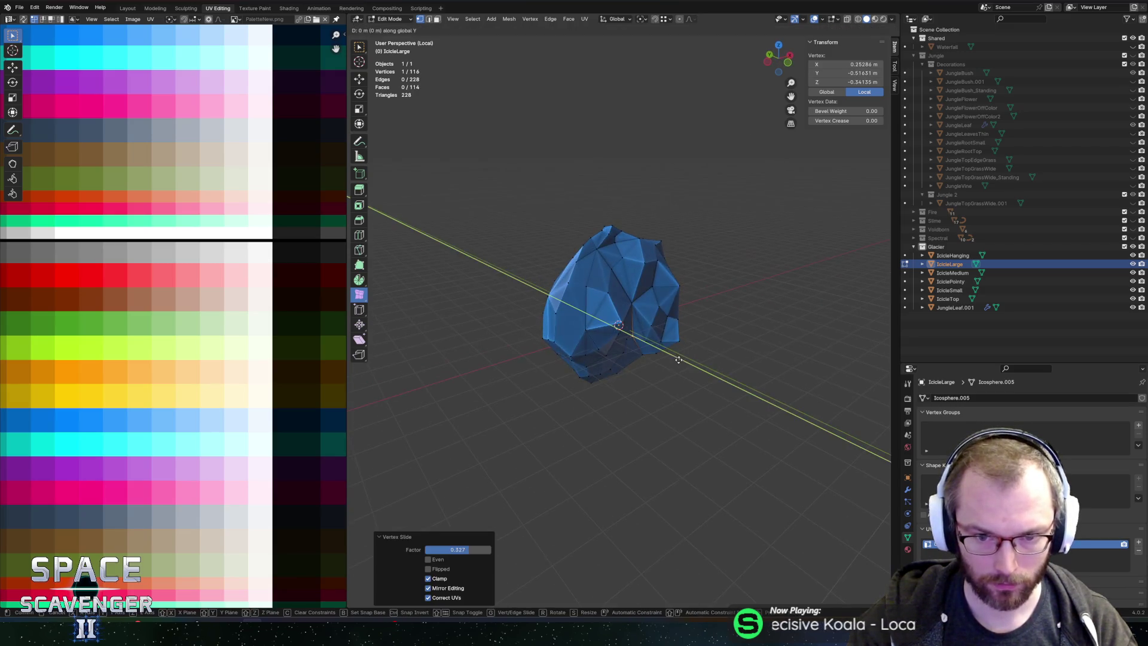
pyautogui.click(646, 336)
pyautogui.keyDown('shift'); pyautogui.click(647, 331); pyautogui.keyUp('shift')
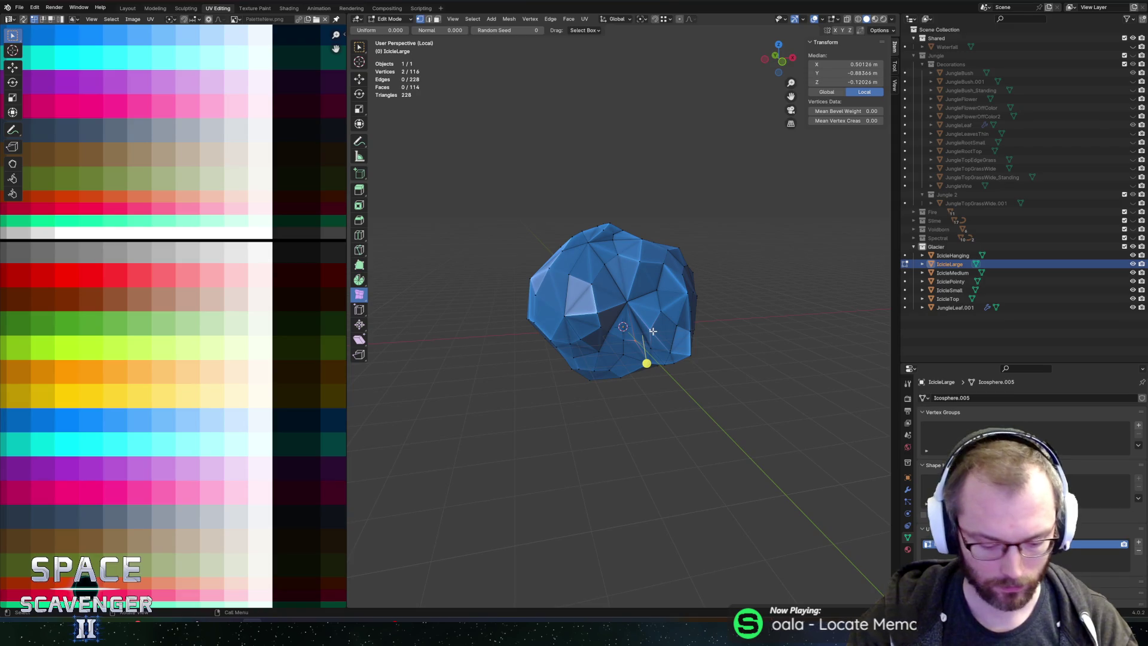
# Step: Export the reshaped IcicleLarge to SectorObjects.fbx, then re-export it with all vertices selected
pyautogui.hotkey('ctrl', 'e')
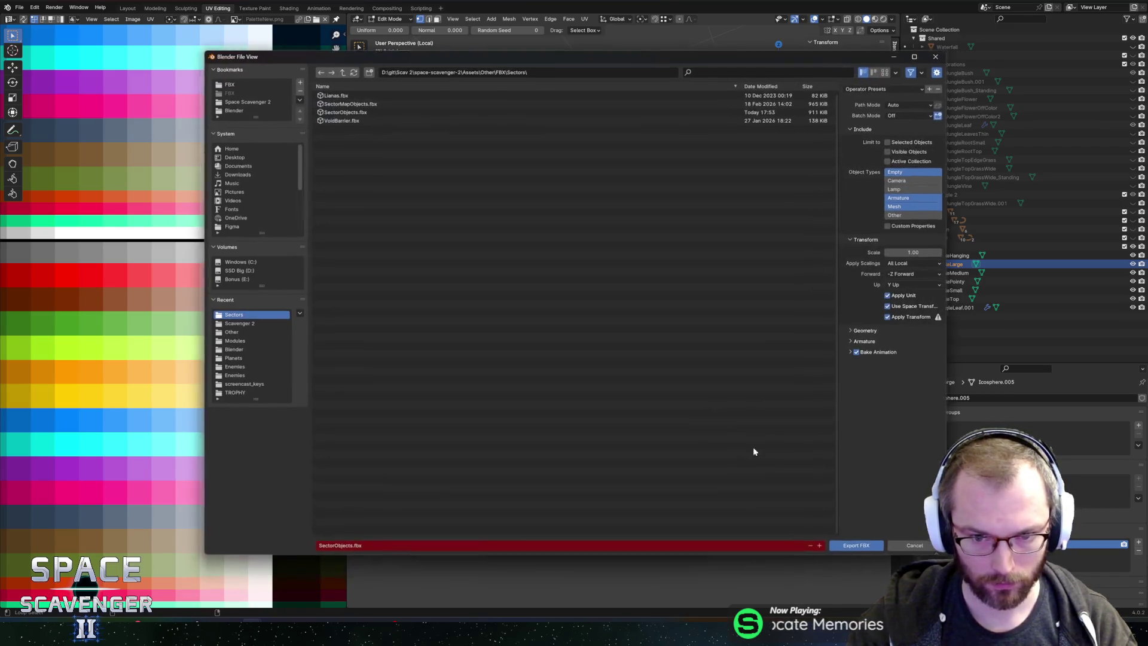
pyautogui.click(855, 543)
pyautogui.hotkey('alt', 'Tab')
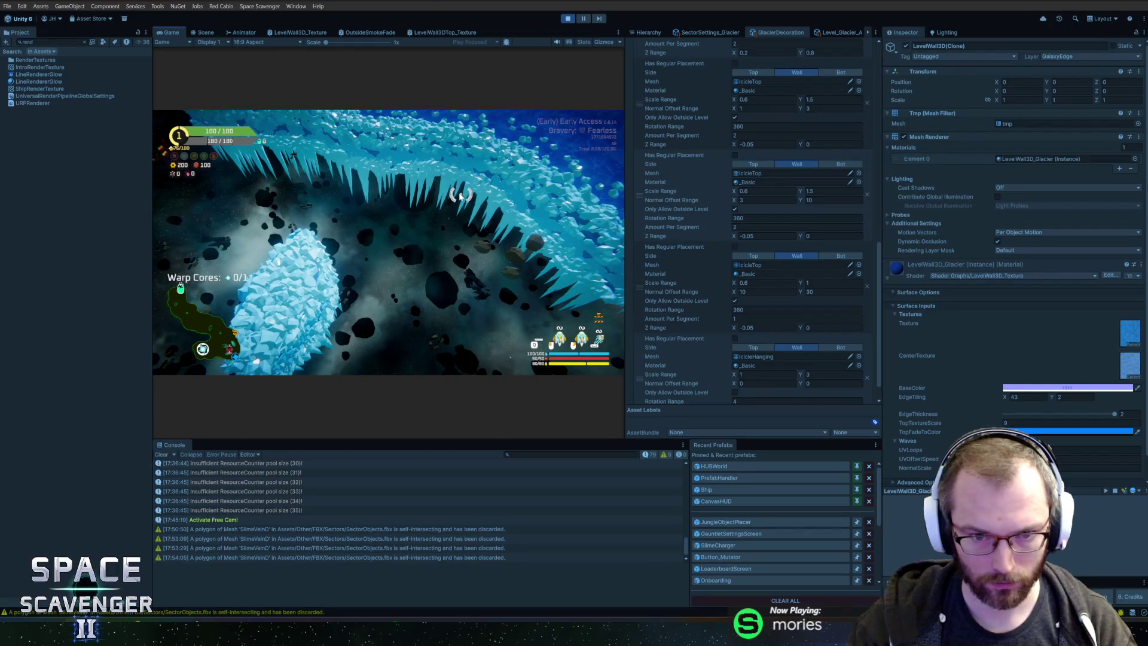
pyautogui.hotkey('alt', 'Tab')
pyautogui.press('a')
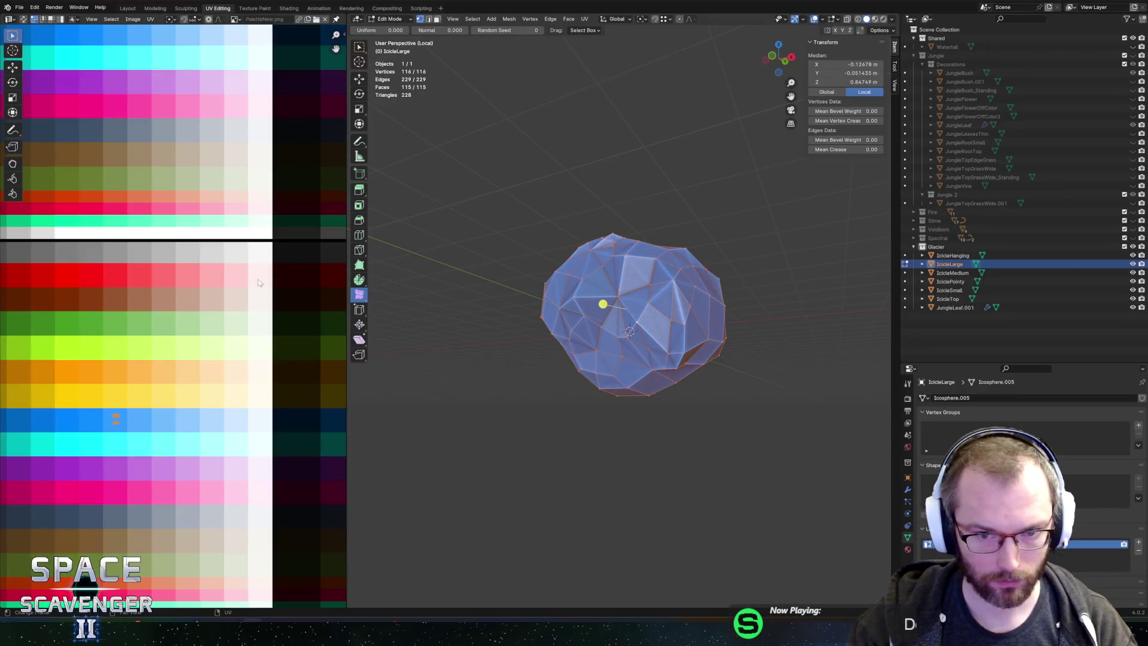
pyautogui.hotkey('ctrl', 'e')
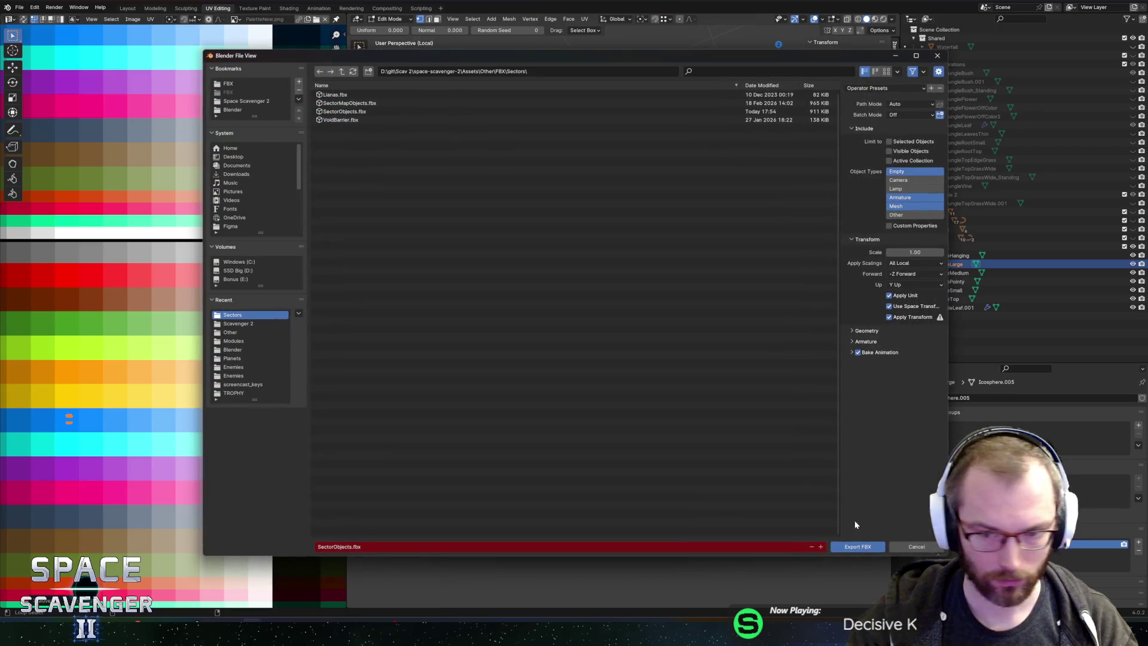
pyautogui.click(861, 545)
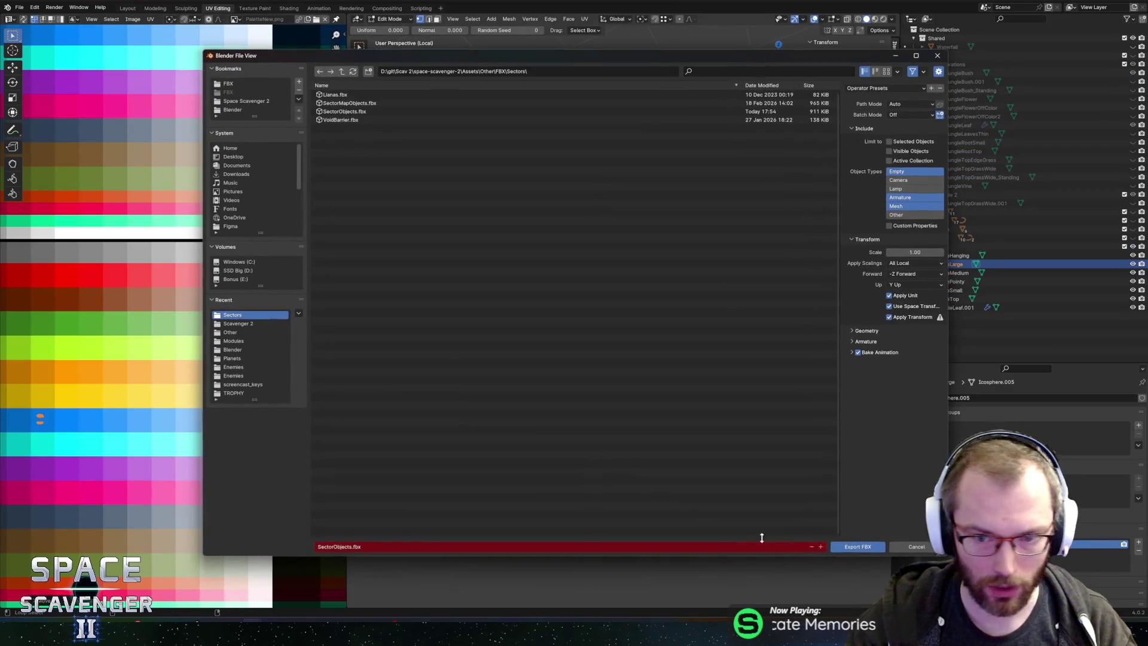
pyautogui.click(847, 544)
pyautogui.hotkey('alt', 'Tab')
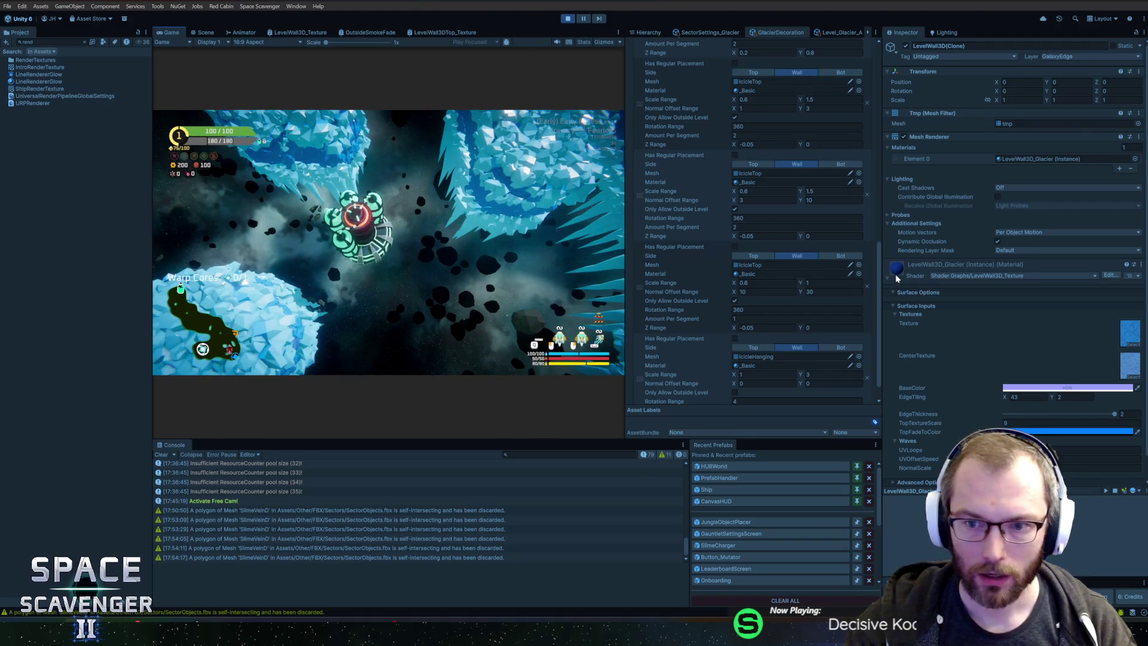
# Step: Scroll the GlacierDecoration inspector up to the IcicleSmall and IcicleMedium layers
pyautogui.moveTo(878, 289)
pyautogui.mouseDown()
pyautogui.moveTo(866, 185)
pyautogui.moveTo(877, 80)
pyautogui.mouseUp()
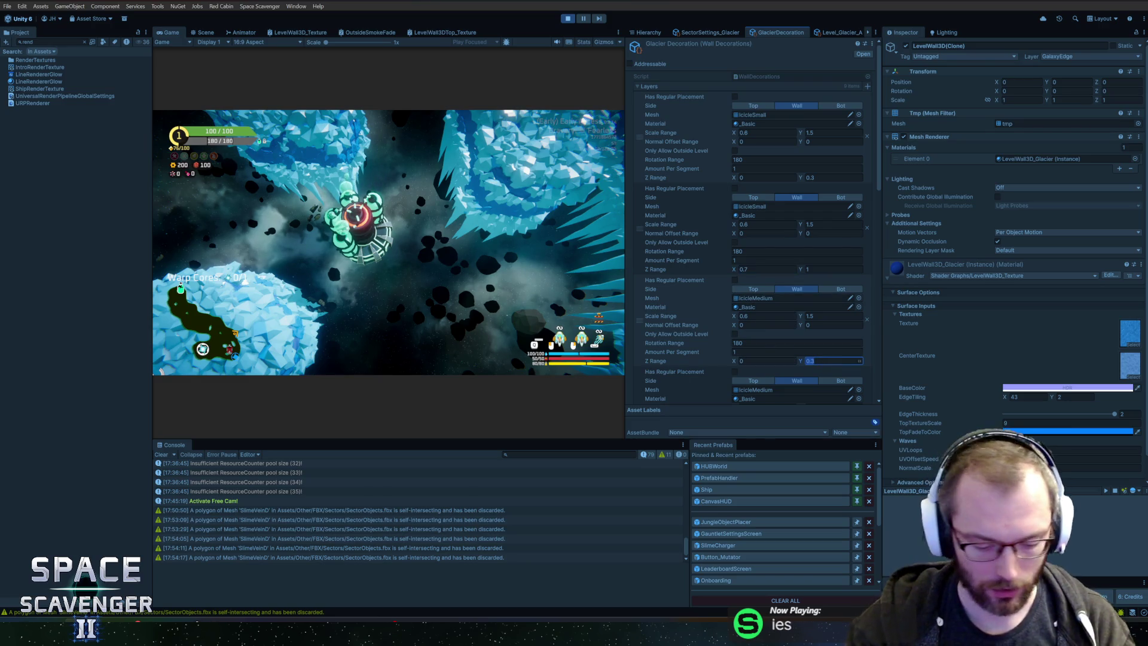
pyautogui.write('0.8')
# Step: Focus the running game and regenerate the ice decorations from the in-game console
pyautogui.scroll(-5, 781, 360)
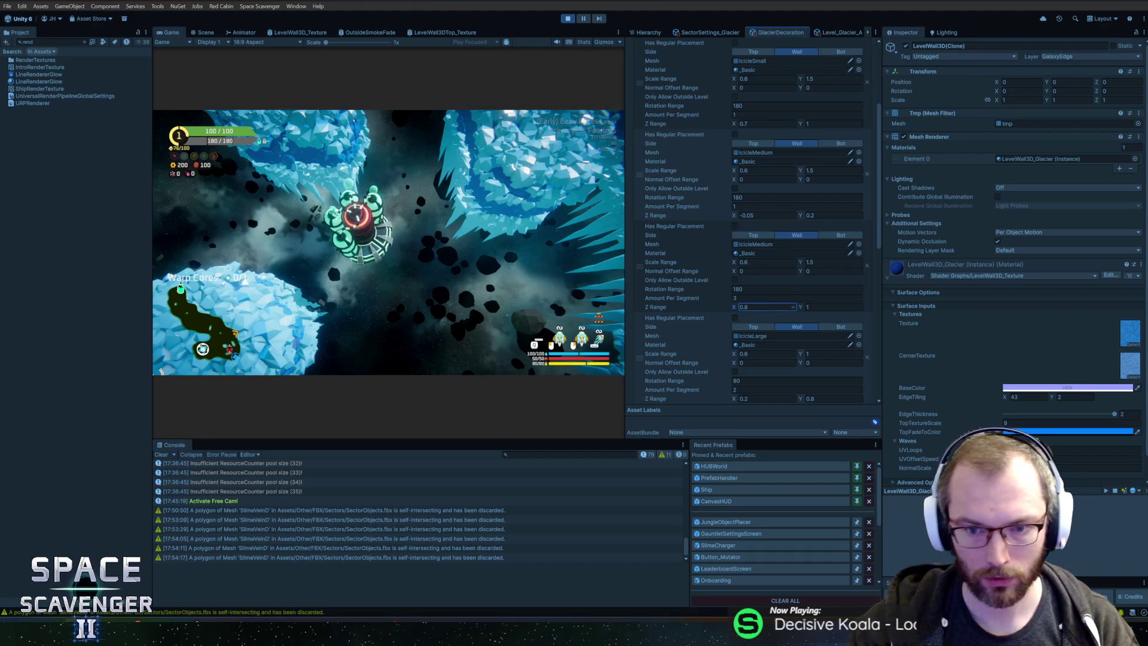
pyautogui.click(549, 263)
pyautogui.press('`')
pyautogui.press('Return')
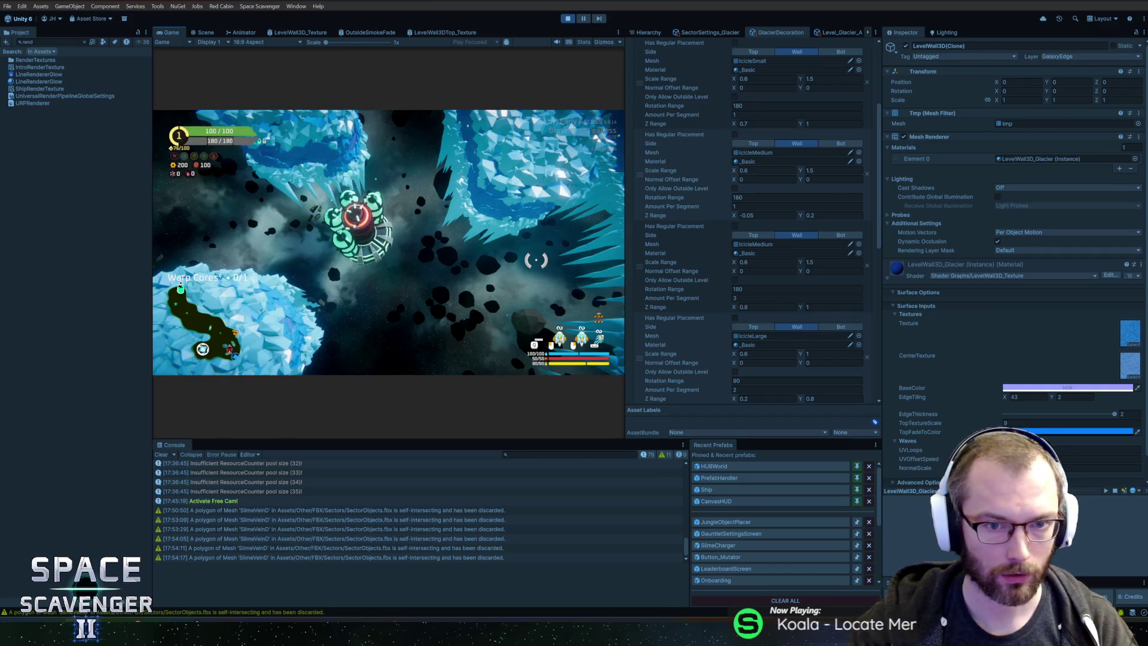
# Step: Fly the ship along the ice walls through the icicle cave, then return to Blender's Object Mode
pyautogui.press('w')
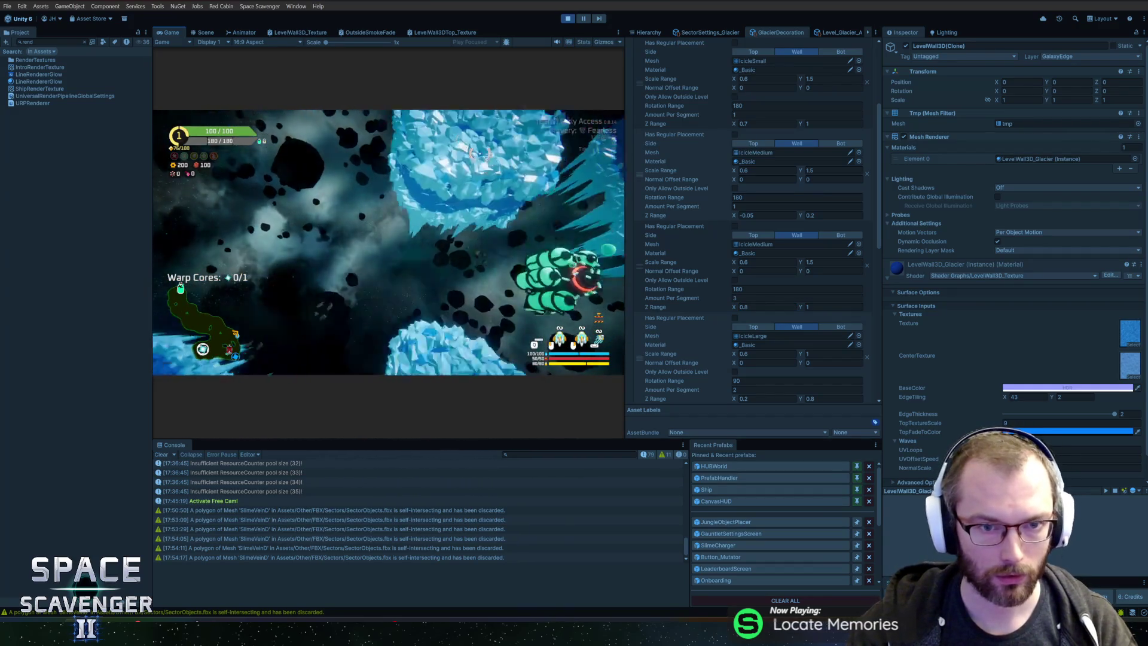
pyautogui.press('w')
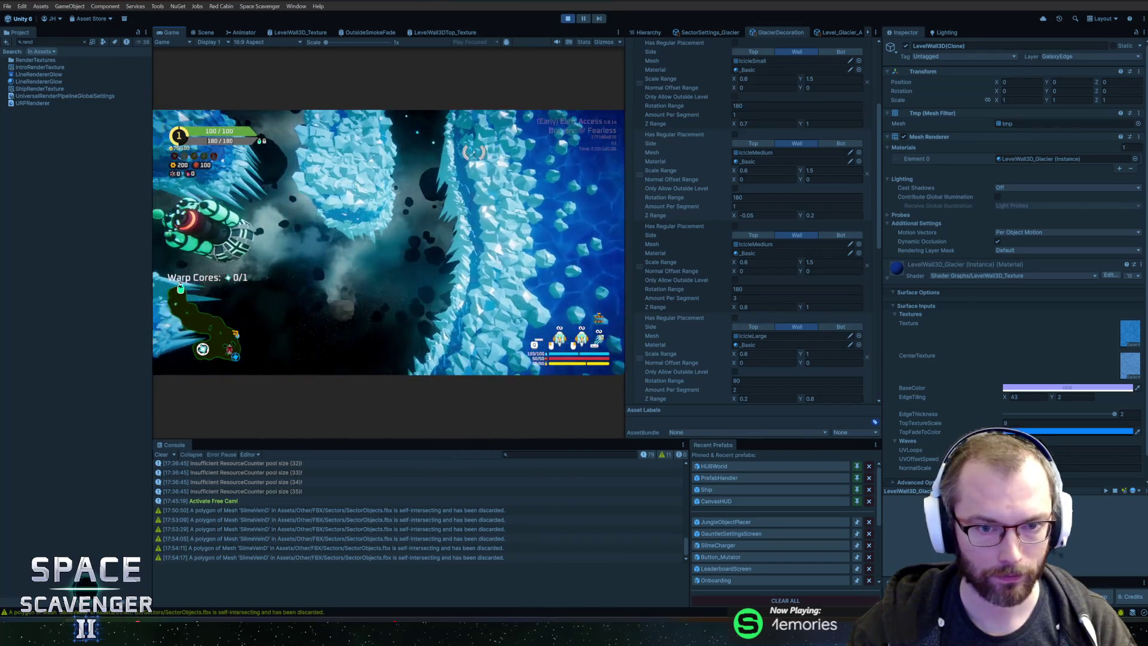
pyautogui.press('w')
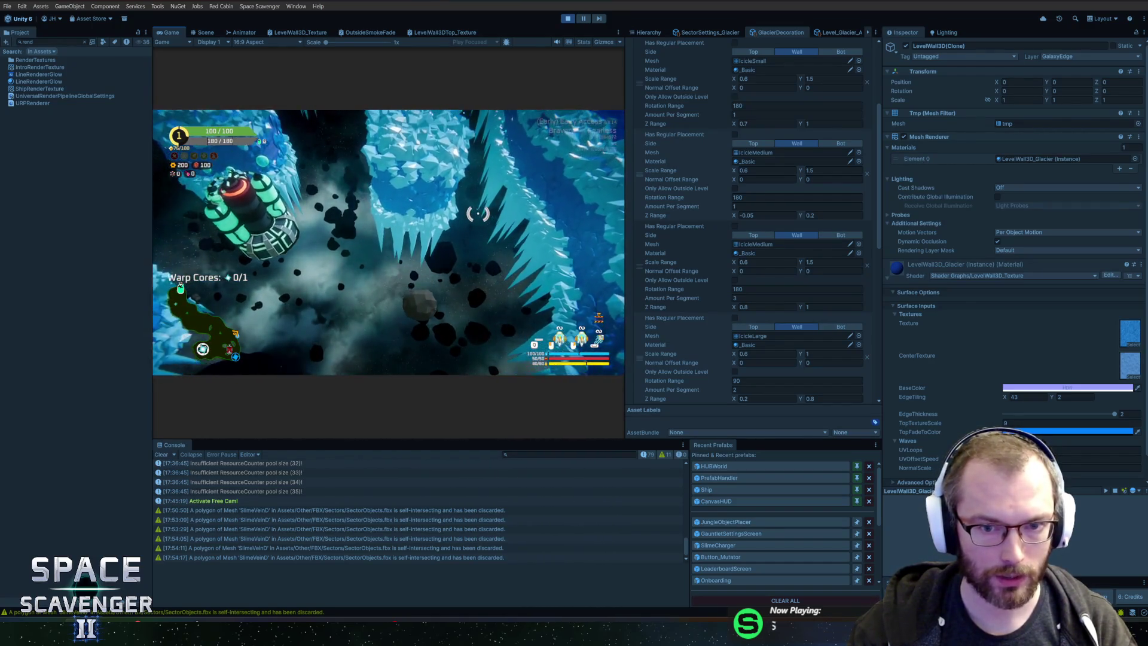
pyautogui.press('w')
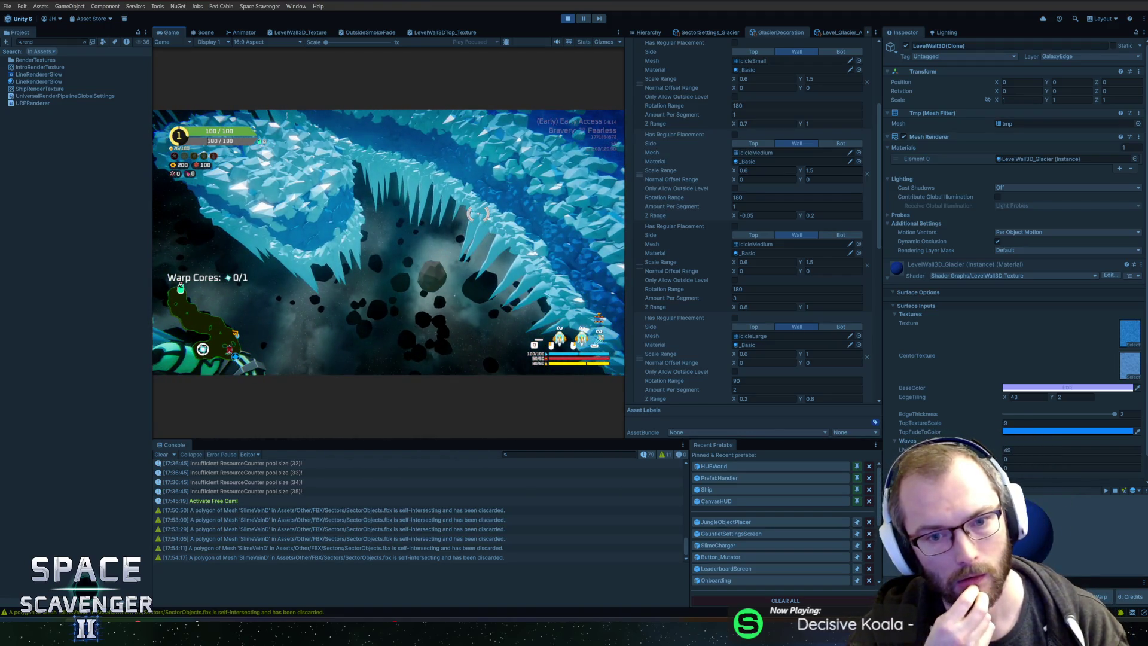
pyautogui.press('w')
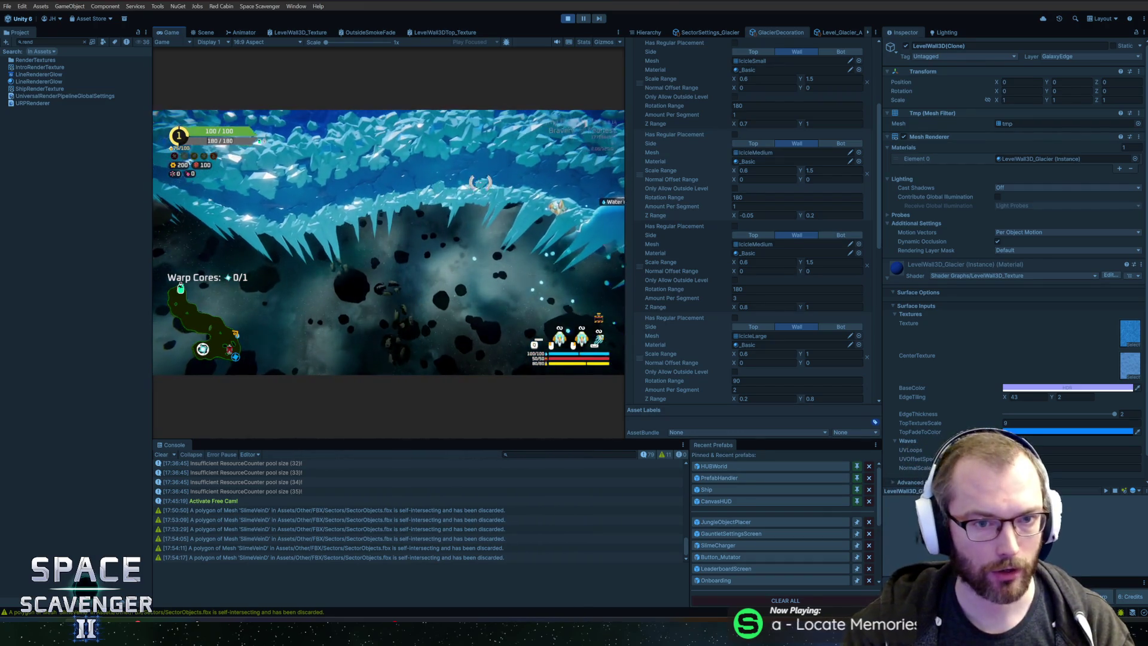
pyautogui.hotkey('alt', 'Tab')
pyautogui.press('Tab')
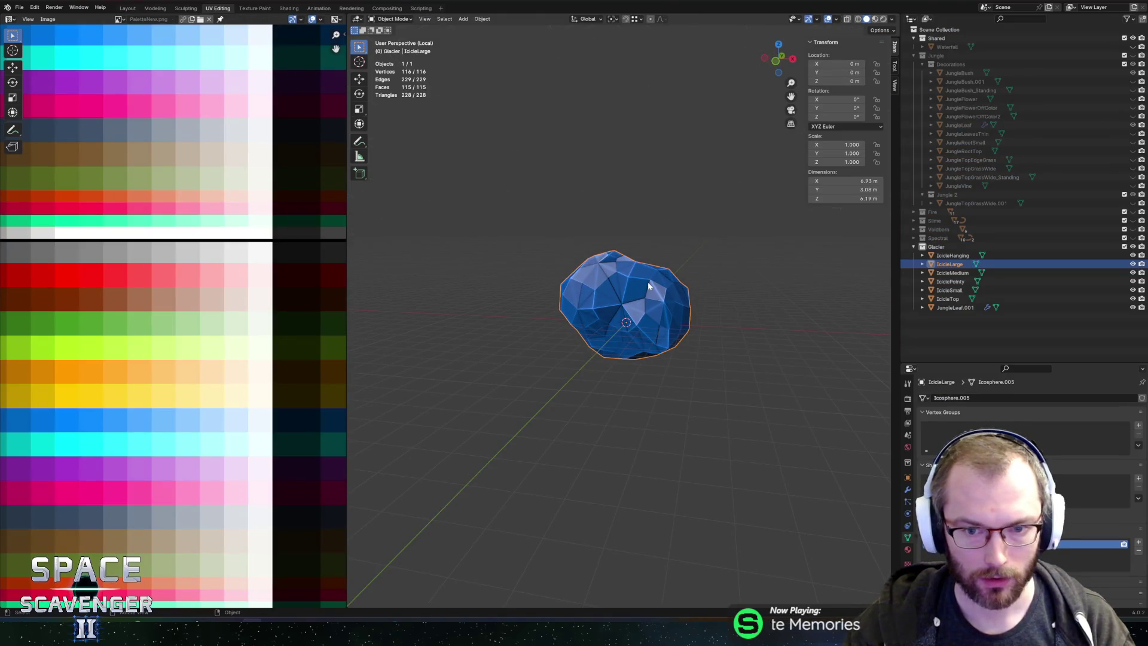
# Step: Duplicate IcicleLarge in place and rename the copy IcicleLargeLight
pyautogui.hotkey('shift', 'd')
pyautogui.rightClick(629, 245)
pyautogui.doubleClick(956, 272)
pyautogui.write('IcicleLargeLigh')
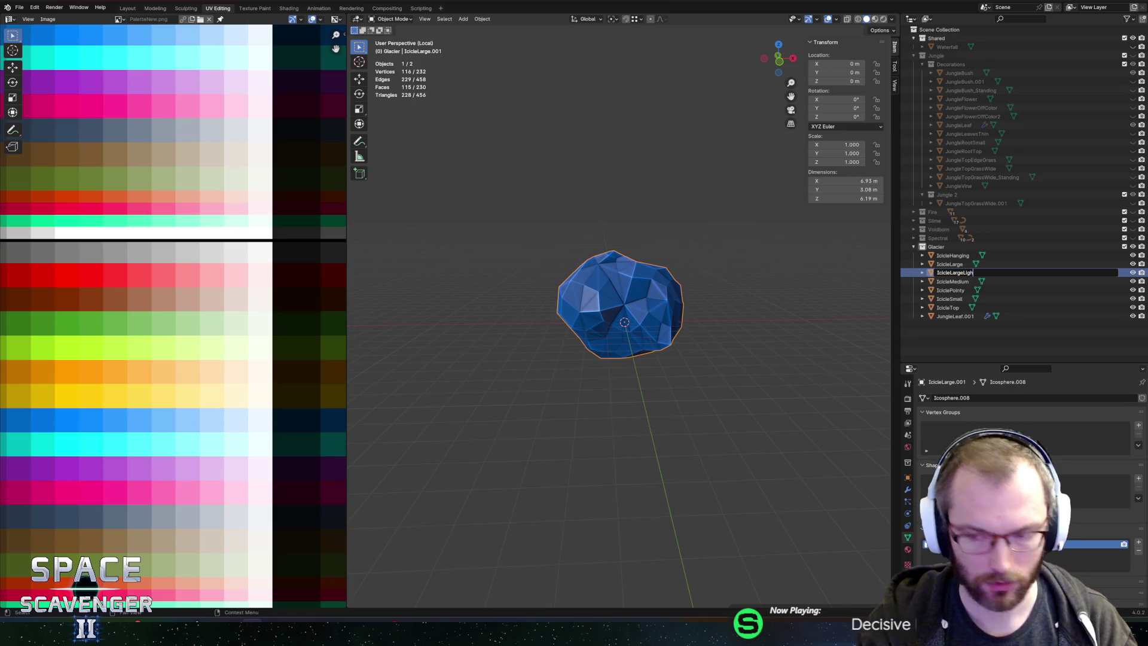
pyautogui.write('t')
pyautogui.press('Return')
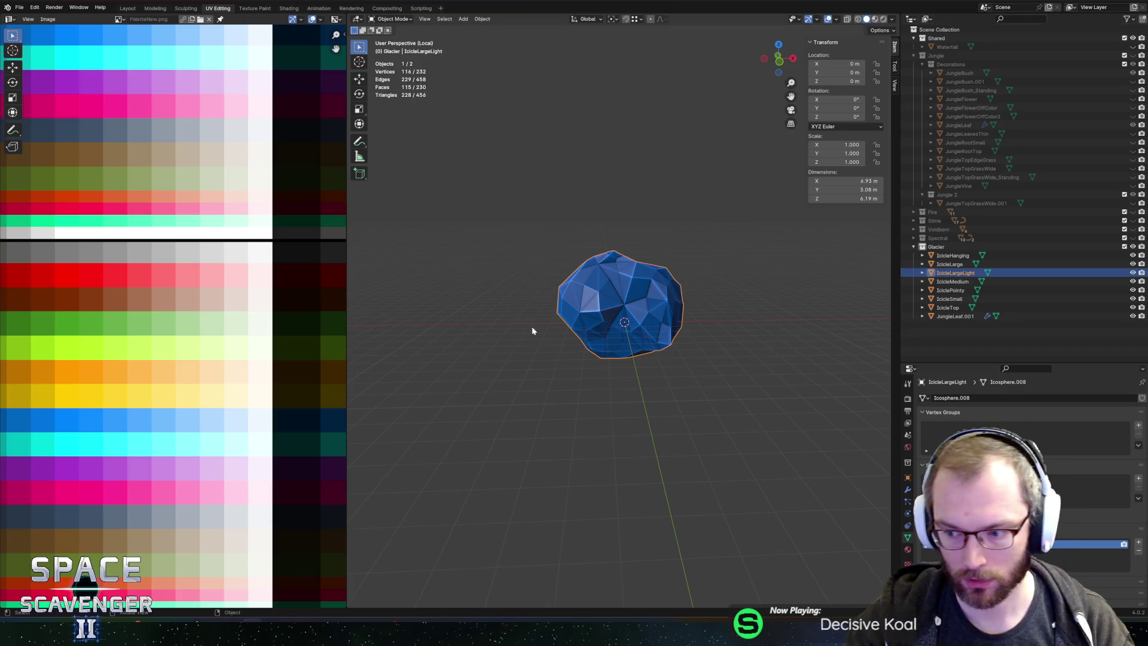
# Step: Reselect IcicleLargeLight and isolate it on its own in the view
pyautogui.moveTo(531, 325); pyautogui.dragTo(633, 321)
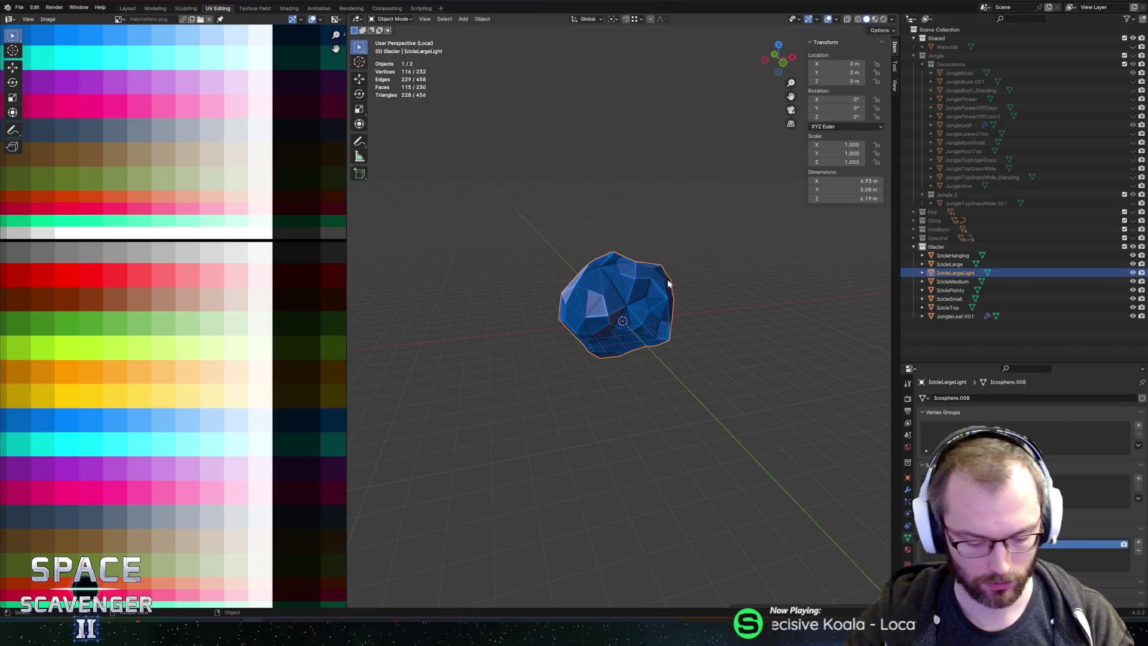
pyautogui.press('/')
pyautogui.moveTo(667, 278); pyautogui.dragTo(595, 304)
pyautogui.click(651, 222)
pyautogui.click(580, 291)
pyautogui.press('/')
# Step: In Edit Mode, mirror the whole mesh with scale Y -1 and shift it along Y
pyautogui.press('Tab')
pyautogui.hotkey('alt', 'z')
pyautogui.moveTo(560, 313)
pyautogui.mouseDown()
pyautogui.moveTo(522, 320)
pyautogui.moveTo(466, 299)
pyautogui.moveTo(569, 302)
pyautogui.moveTo(550, 310)
pyautogui.mouseUp()
pyautogui.write('sy')
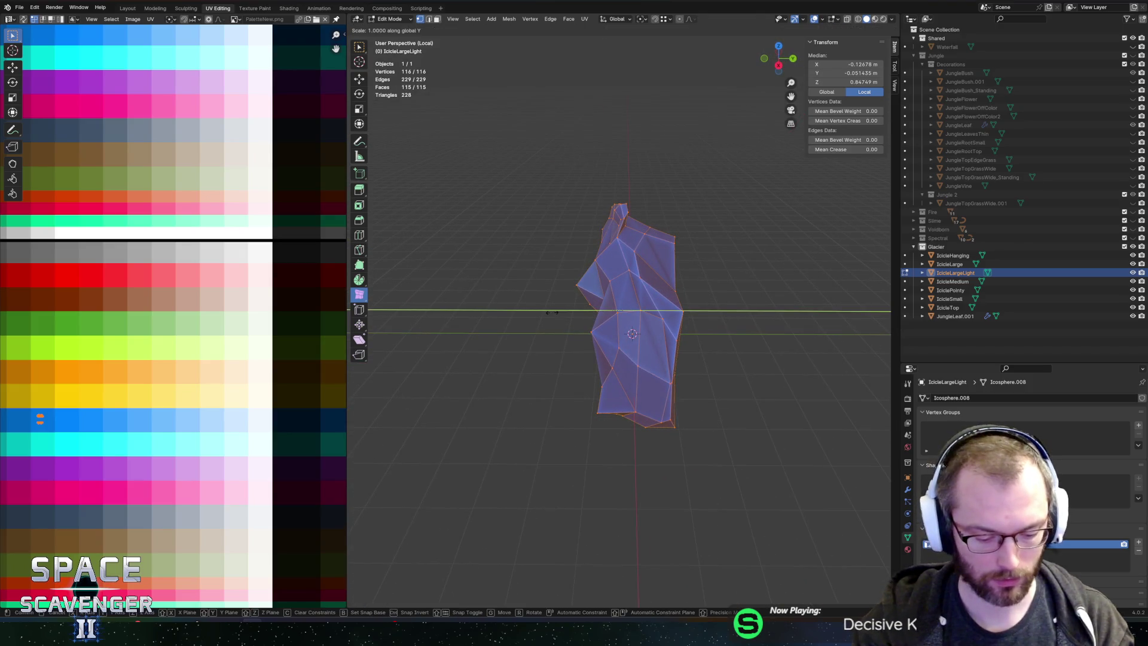
pyautogui.write('-1')
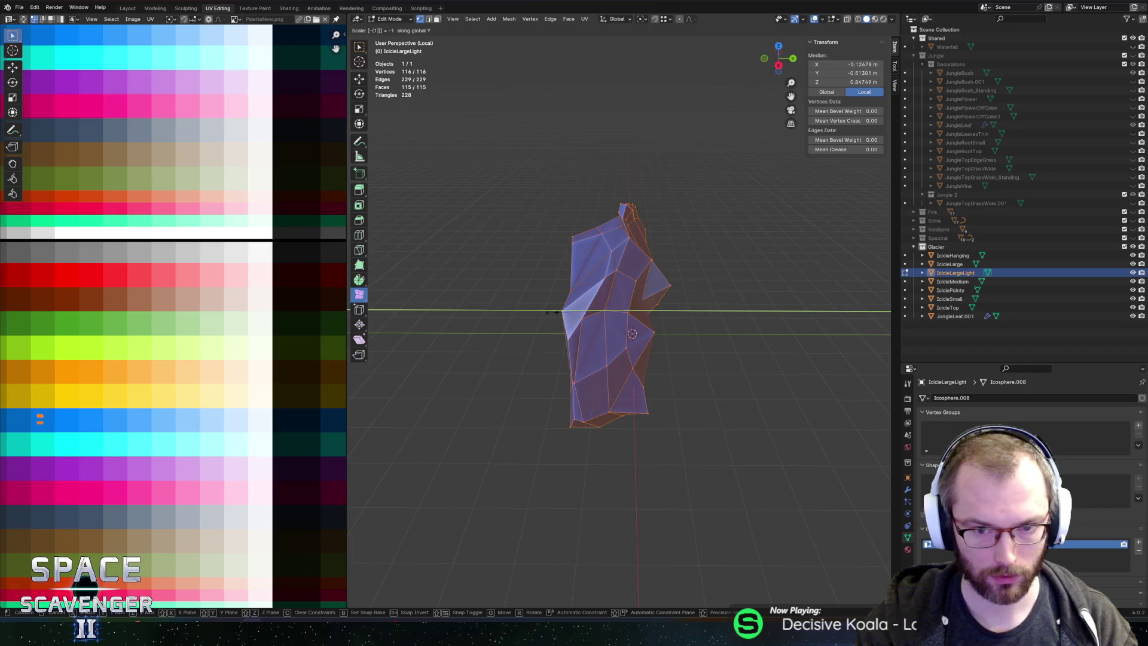
pyautogui.press('Return')
pyautogui.press('g')
pyautogui.press('y')
pyautogui.click(568, 314)
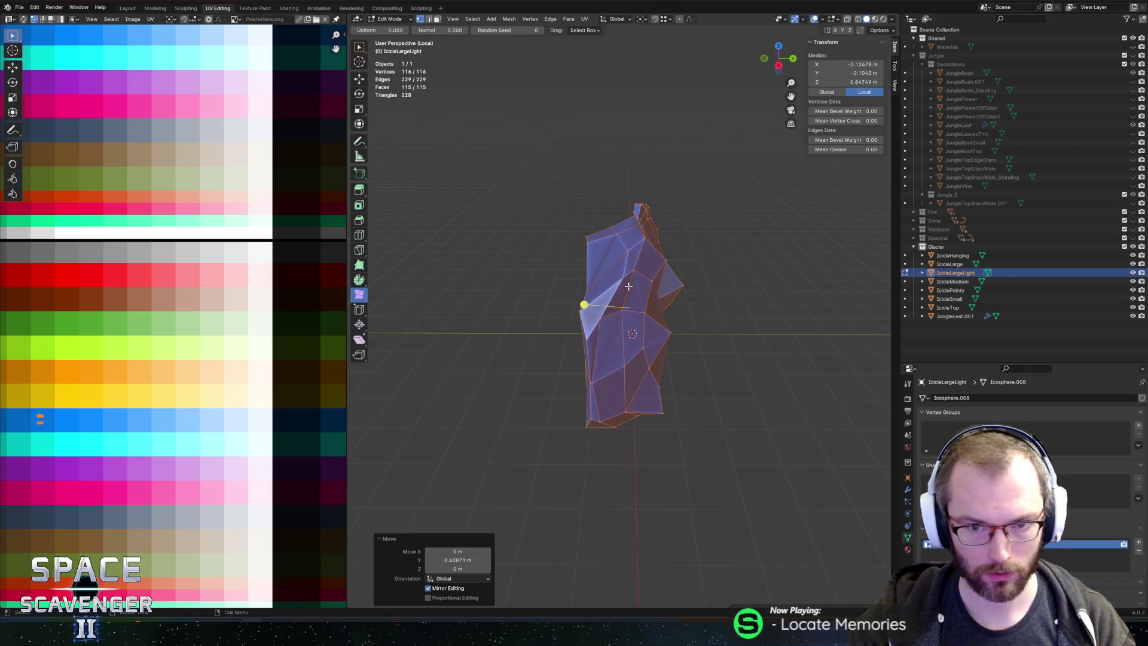
# Step: Smooth the IcicleLargeLight mesh with the Smooth tool into a rounder lump
pyautogui.moveTo(601, 294); pyautogui.dragTo(711, 284)
pyautogui.press('Tab')
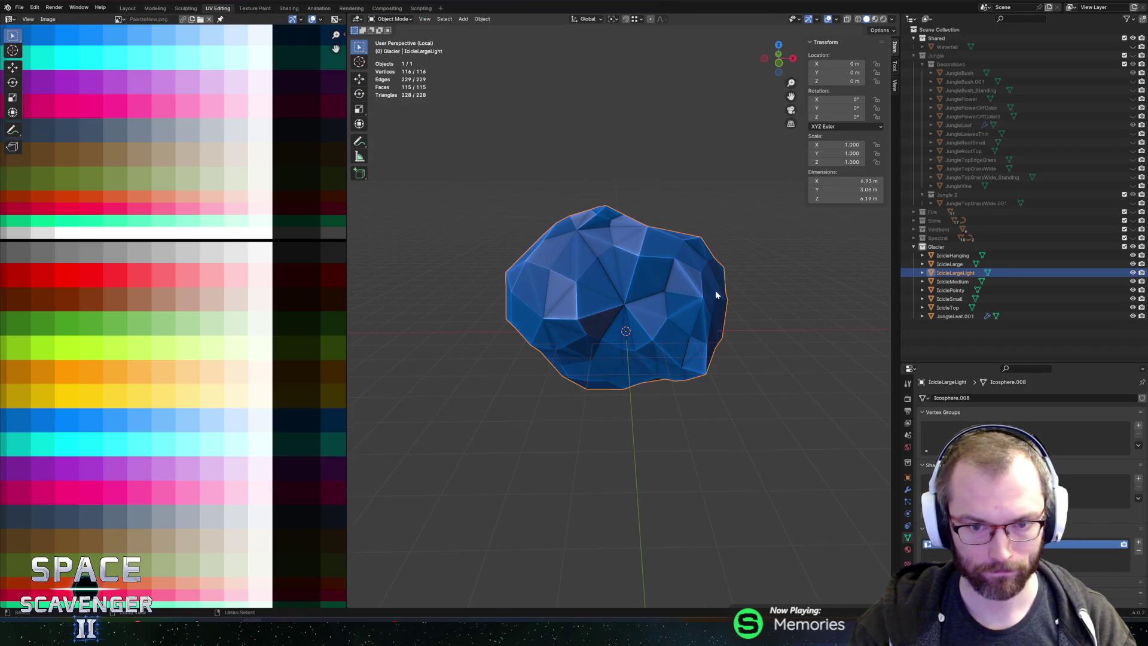
pyautogui.press('Tab')
pyautogui.moveTo(682, 286); pyautogui.dragTo(743, 287)
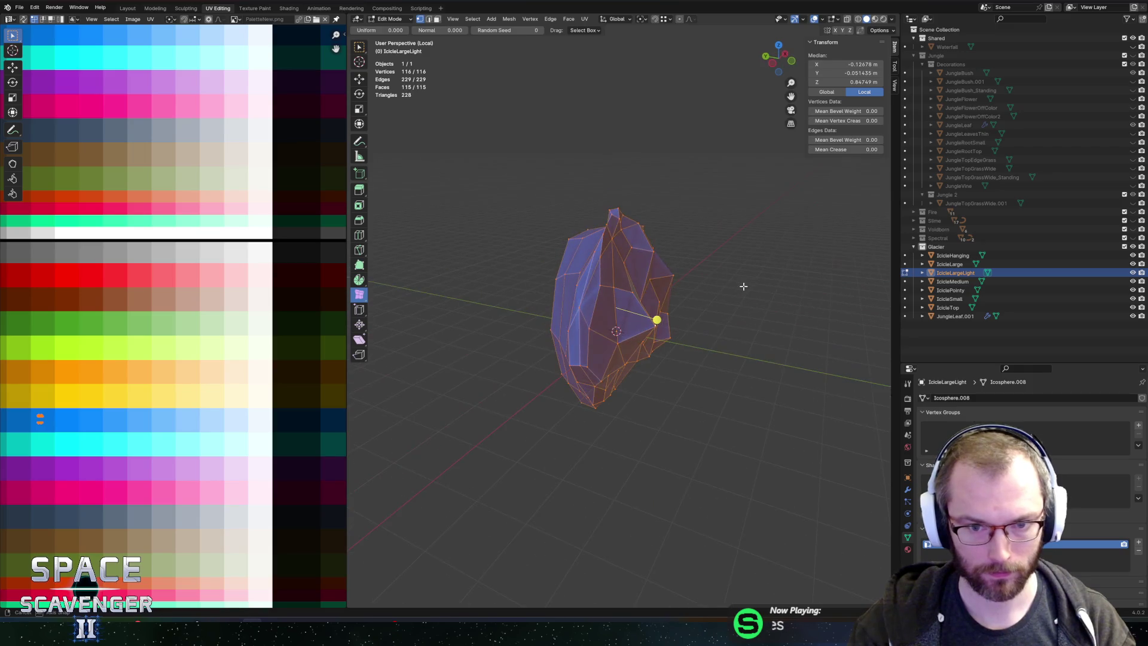
pyautogui.moveTo(359, 296)
pyautogui.mouseDown()
pyautogui.moveTo(389, 312)
pyautogui.moveTo(391, 293)
pyautogui.mouseUp()
pyautogui.moveTo(656, 319)
pyautogui.mouseDown()
pyautogui.moveTo(789, 317)
pyautogui.moveTo(701, 312)
pyautogui.mouseUp()
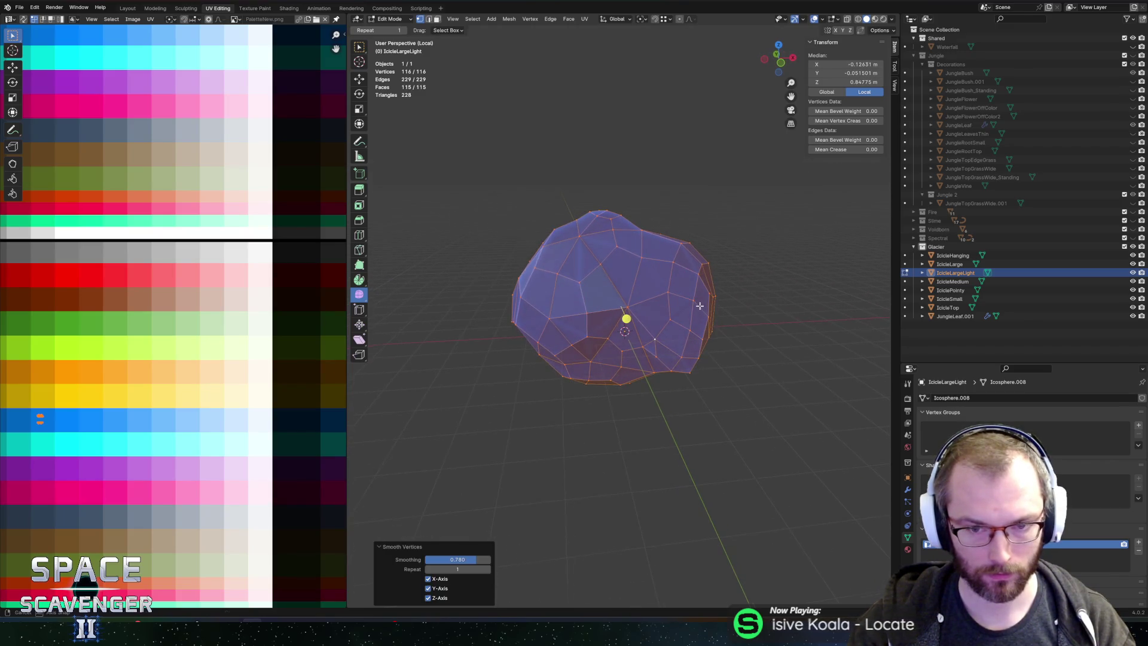
# Step: Rotate the mesh around the Y axis and return to Object Mode
pyautogui.press('r')
pyautogui.press('y')
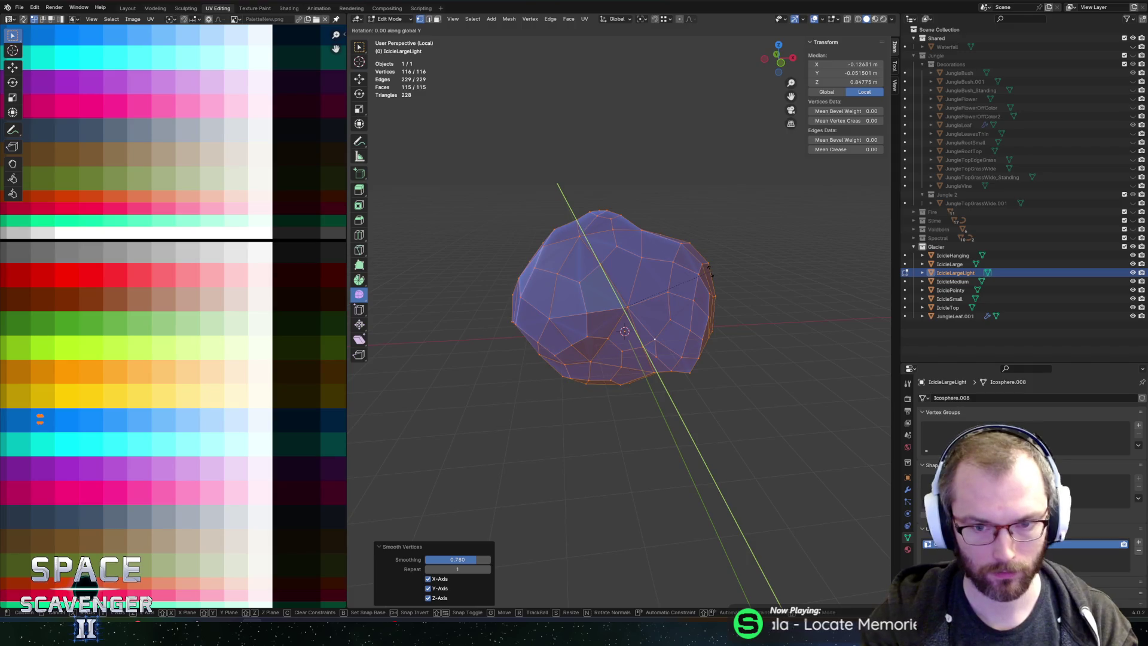
pyautogui.click(709, 268)
pyautogui.press('Tab')
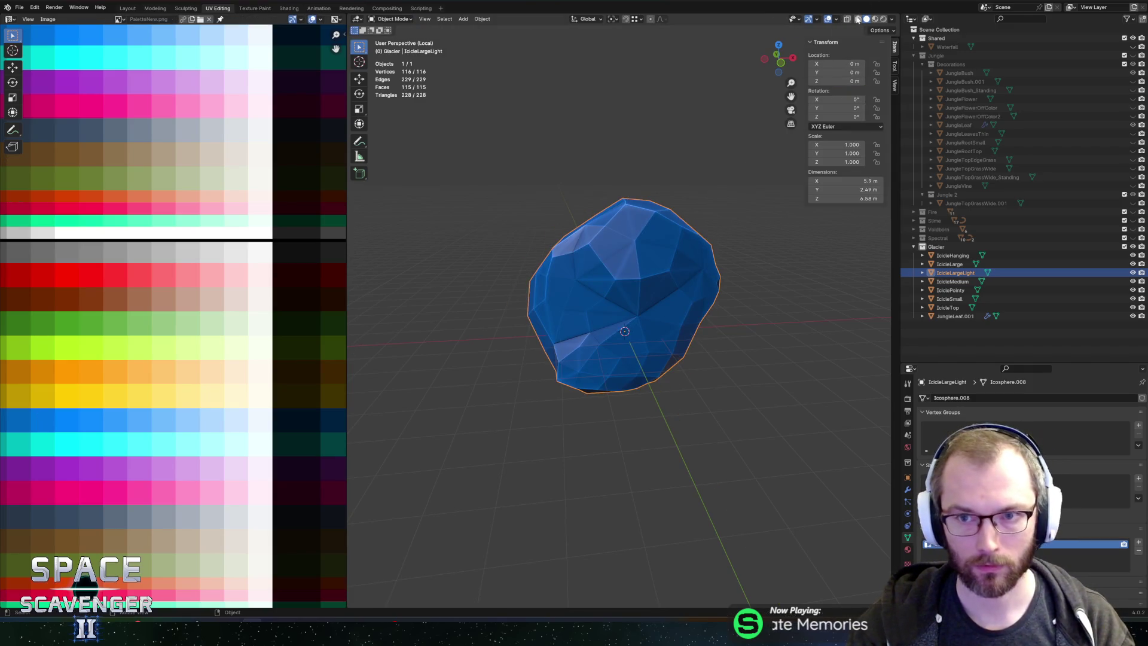
# Step: Check the IcicleLargeLight normals with the Face Orientation overlay, then resume mesh editing
pyautogui.click(836, 20)
pyautogui.click(785, 185)
pyautogui.click(801, 185)
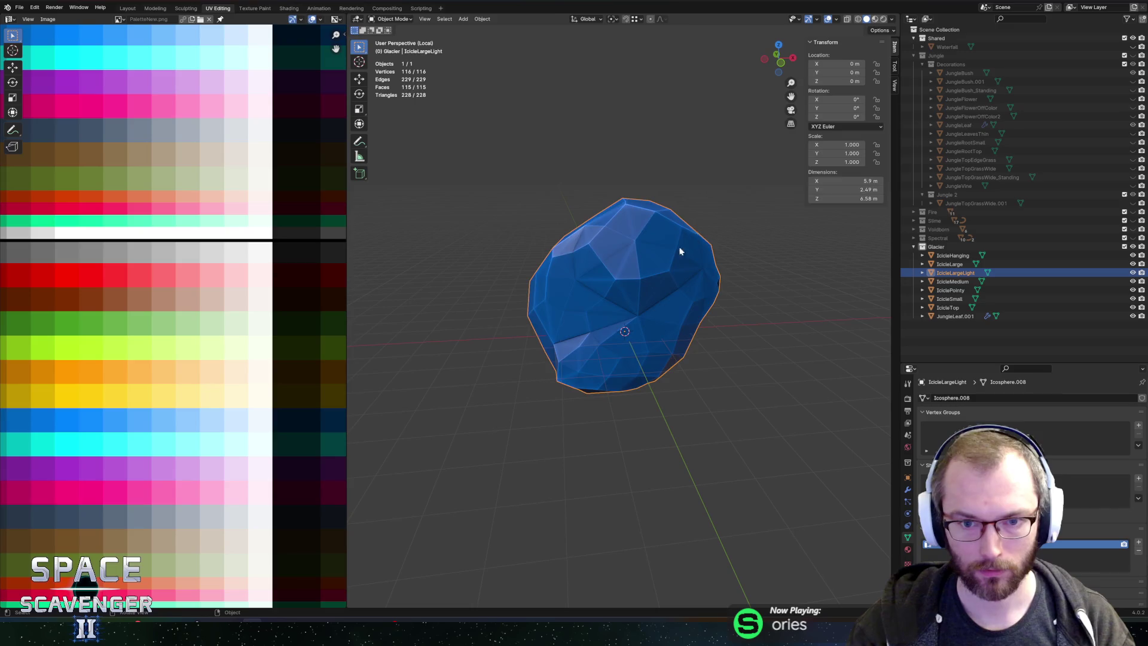
pyautogui.press('Tab')
# Step: Lower the icicle's top faces along the Z axis
pyautogui.click(655, 309)
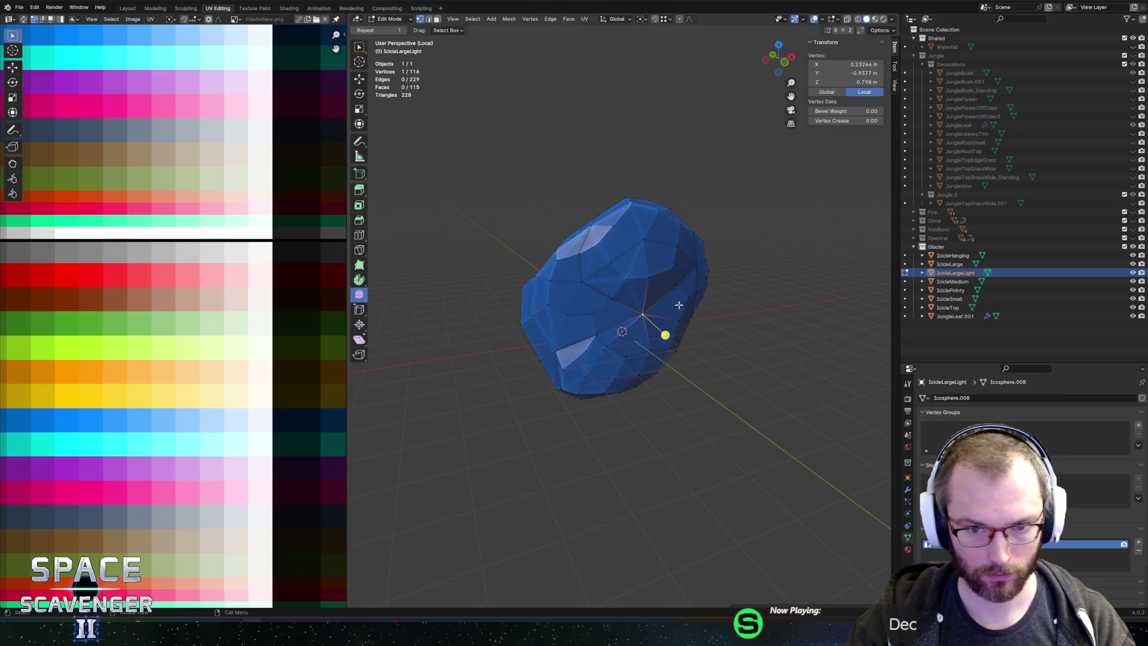
pyautogui.hscroll(3, 672, 299)
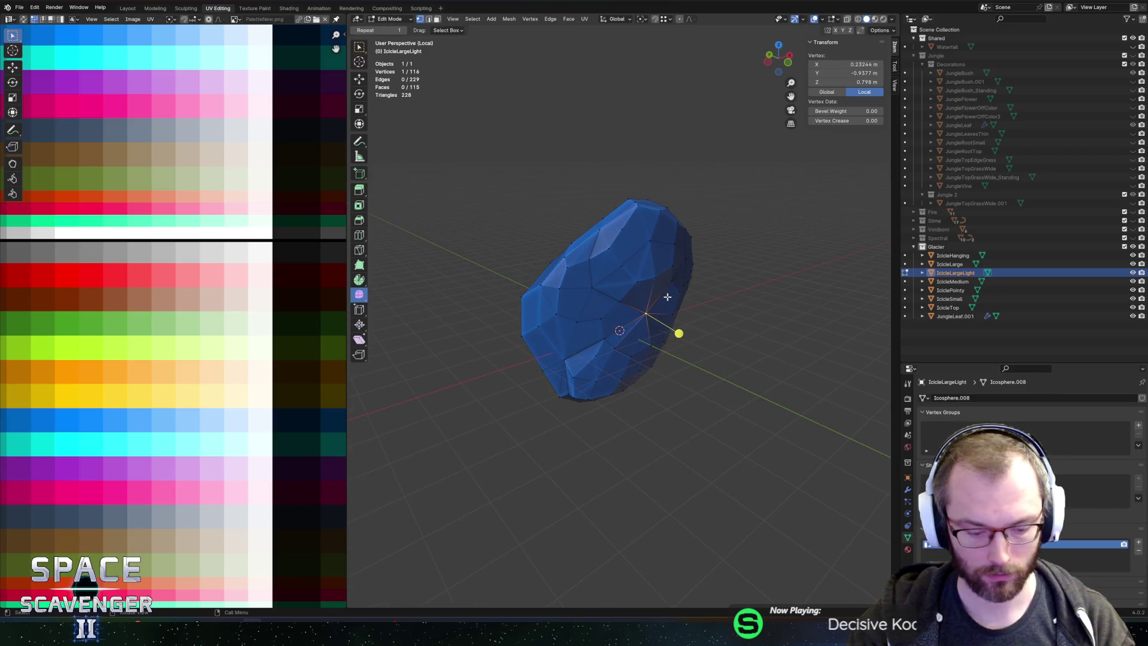
pyautogui.hscroll(3, 623, 224)
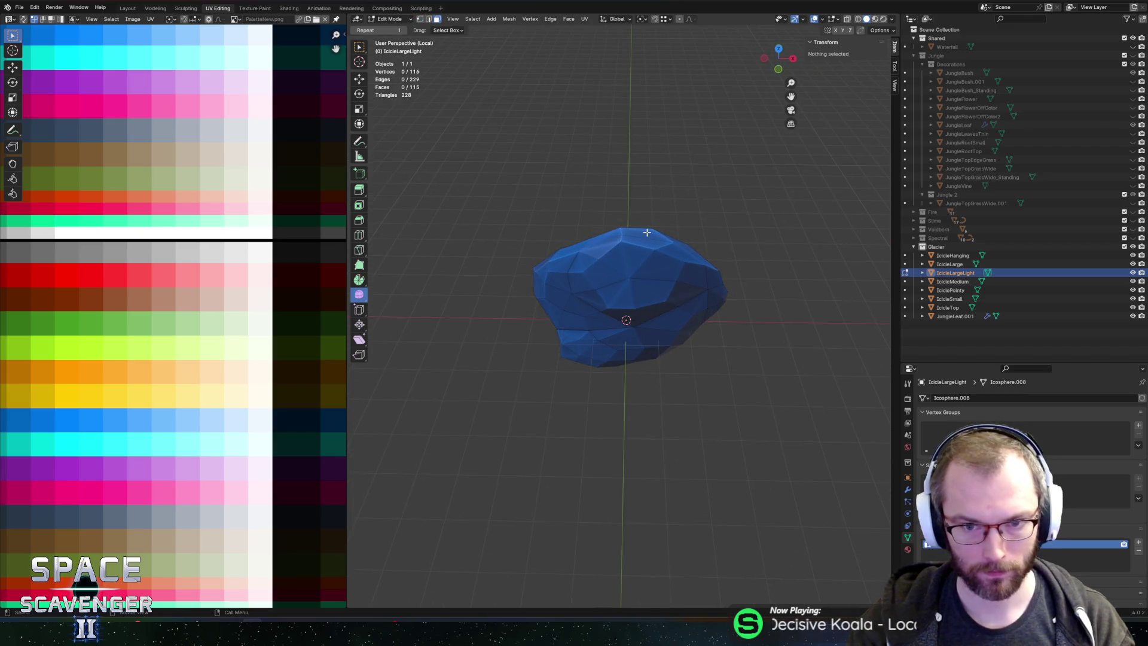
pyautogui.click(645, 236)
pyautogui.scroll(3, 689, 209)
pyautogui.press('g')
pyautogui.press('z')
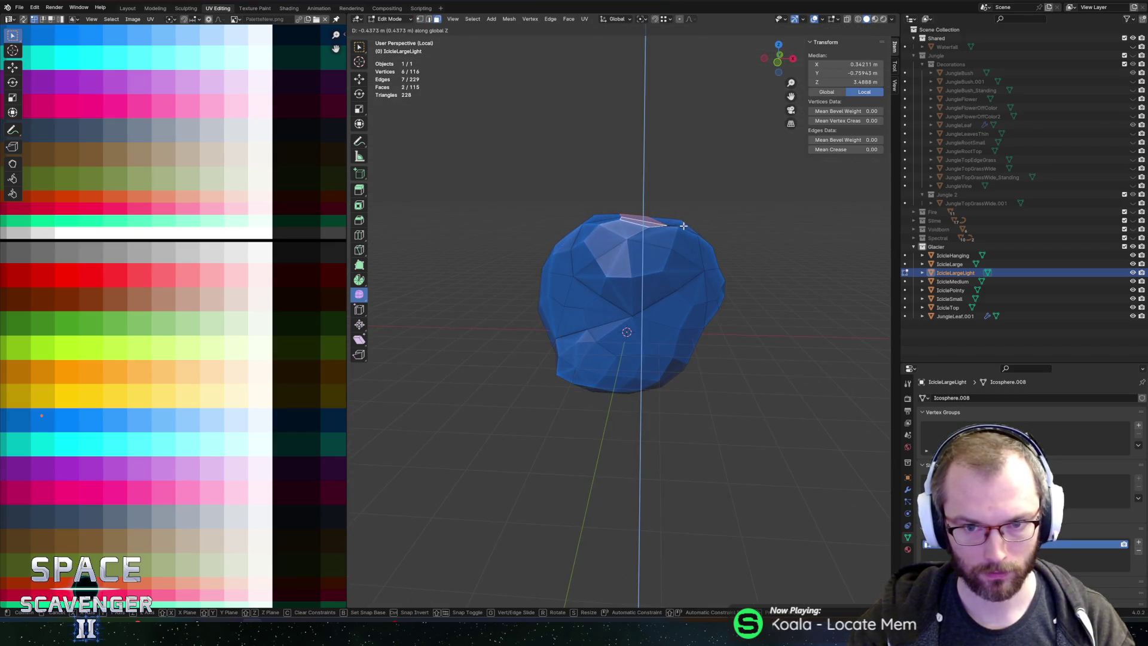
pyautogui.click(697, 230)
# Step: Push a group of side faces along X with proportional editing
pyautogui.hscroll(3, 705, 251)
pyautogui.click(706, 272)
pyautogui.hscroll(3, 706, 273)
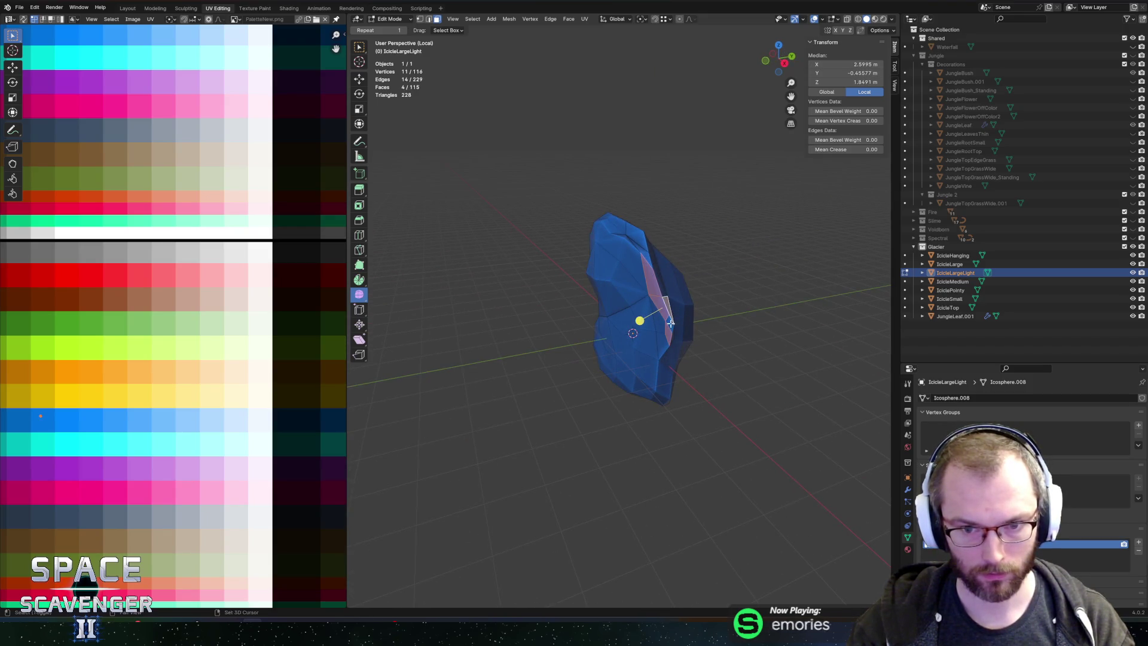
pyautogui.keyDown('shift'); pyautogui.click(670, 323); pyautogui.keyUp('shift')
pyautogui.hscroll(3, 717, 317)
pyautogui.press('g')
pyautogui.press('x')
pyautogui.press('Escape')
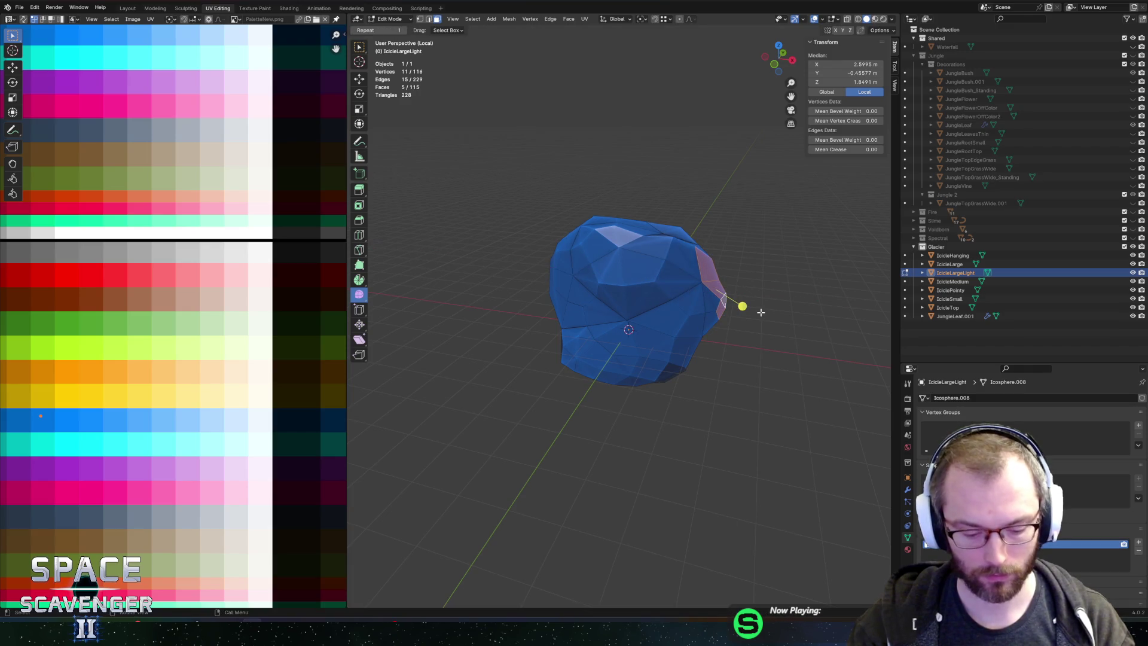
pyautogui.press('g')
pyautogui.press('x')
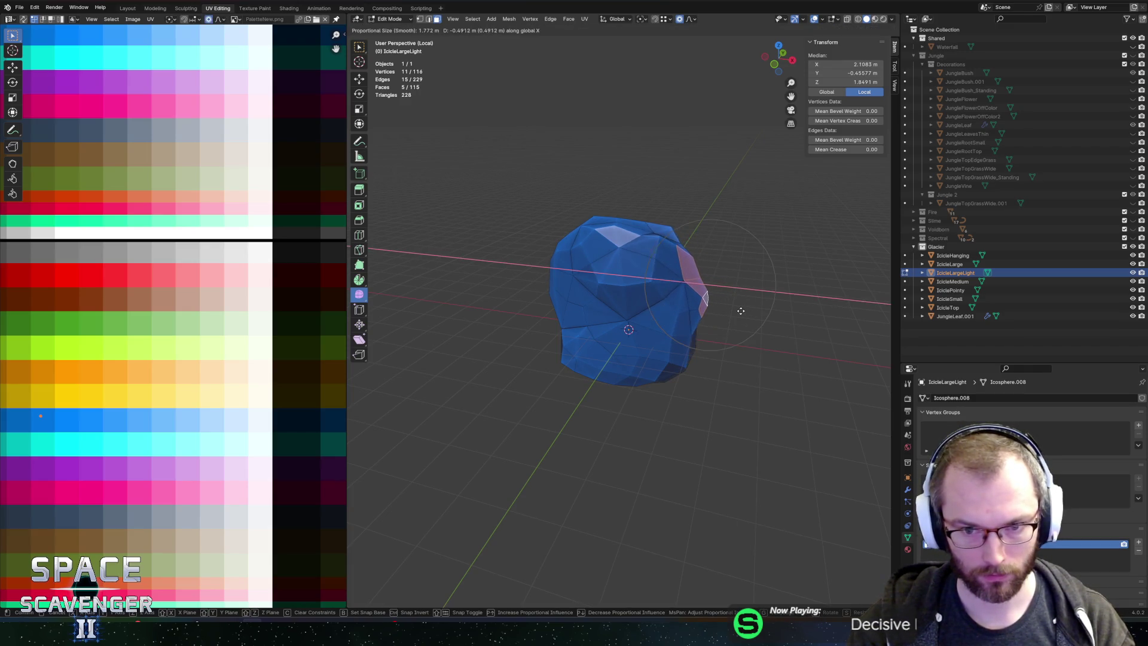
pyautogui.click(737, 309)
# Step: Try a vertex slide near the top, then slide an edge near the top along the surface
pyautogui.hscroll(3, 725, 305)
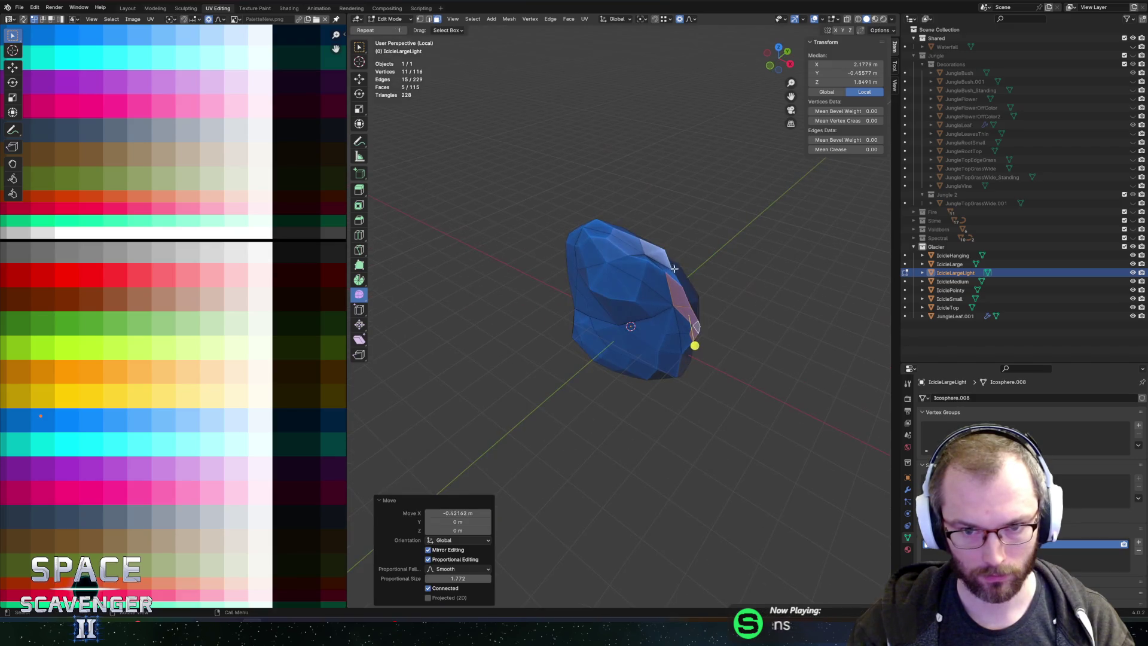
pyautogui.click(654, 265)
pyautogui.press('1')
pyautogui.click(665, 251)
pyautogui.hscroll(3, 688, 251)
pyautogui.press('g')
pyautogui.press('g')
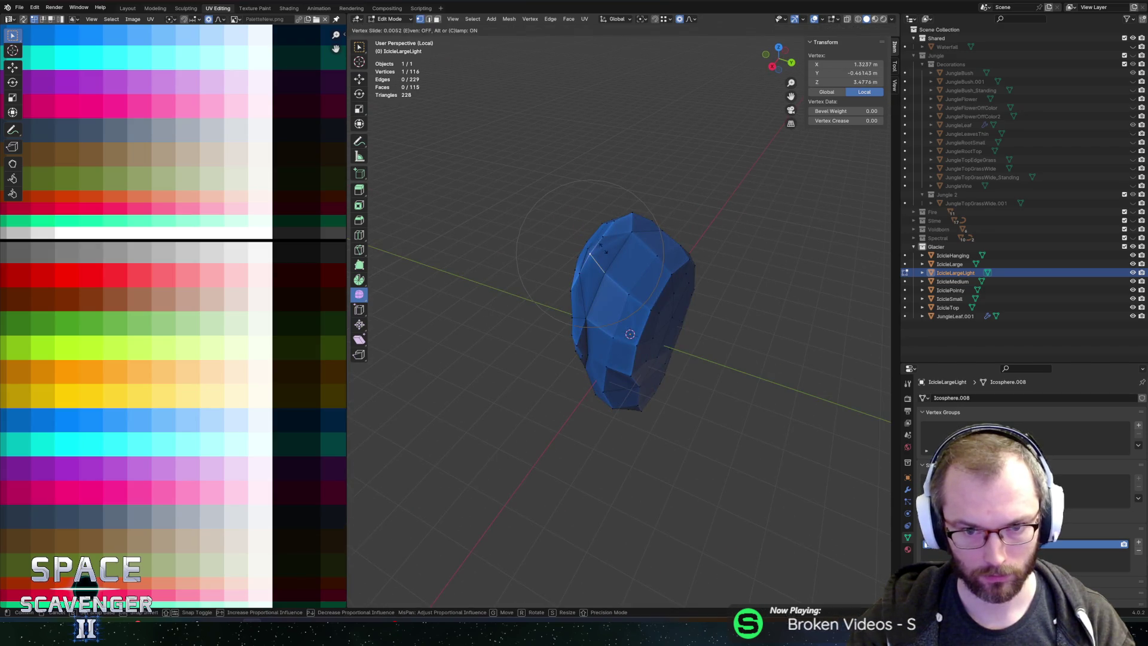
pyautogui.press('Escape')
pyautogui.hotkey('alt', 'a')
pyautogui.click(626, 278)
pyautogui.press('g')
pyautogui.press('g')
pyautogui.click(637, 263)
# Step: Move that top edge along Y and view the icicle from above
pyautogui.press('g')
pyautogui.press('x')
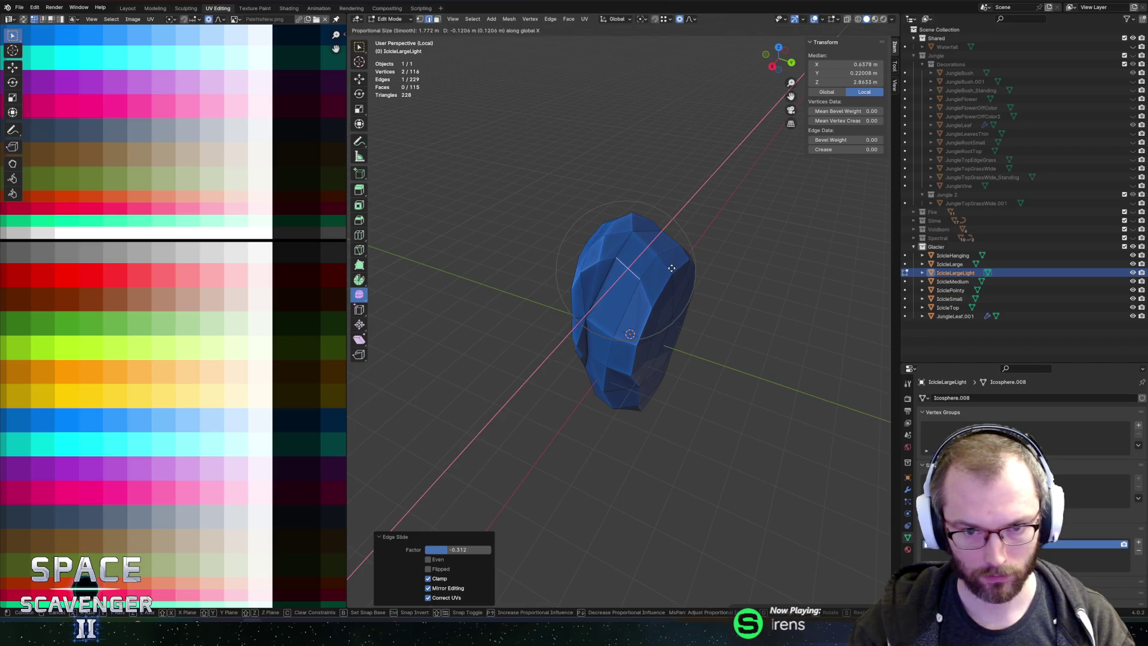
pyautogui.press('y')
pyautogui.click(699, 282)
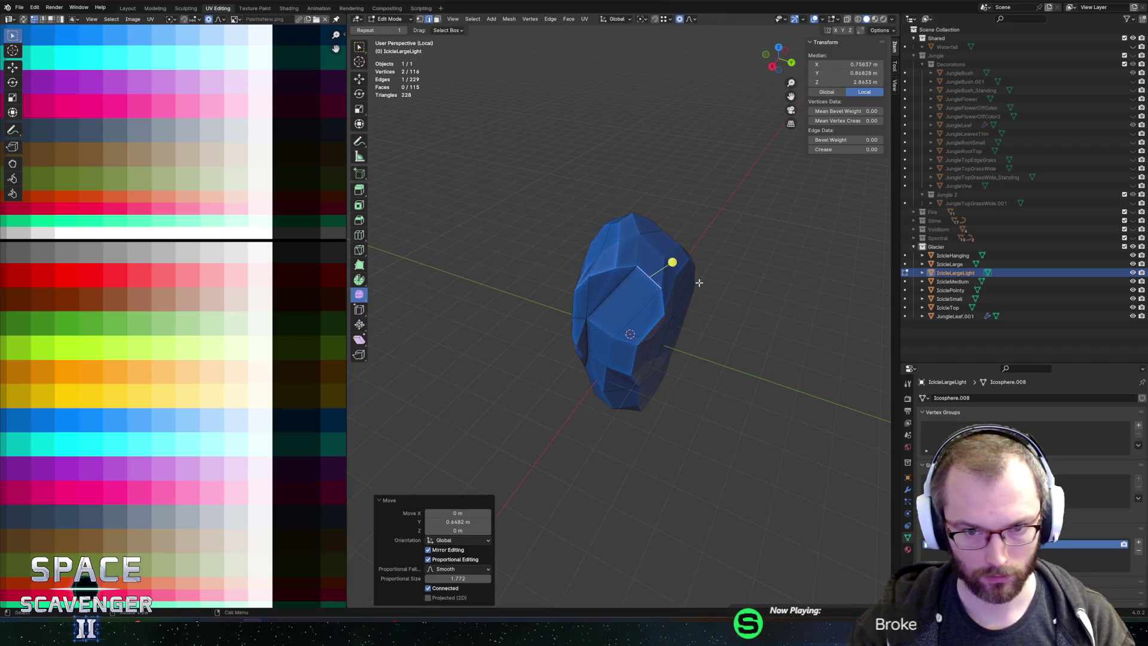
pyautogui.moveTo(699, 282); pyautogui.dragTo(586, 305)
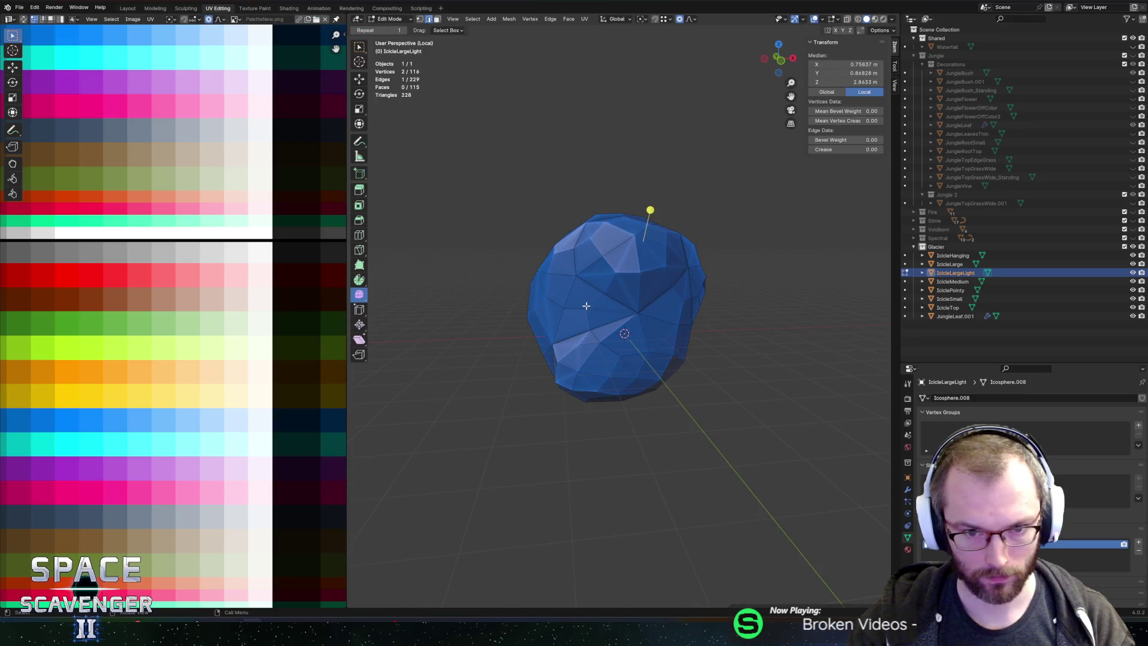
pyautogui.press('a')
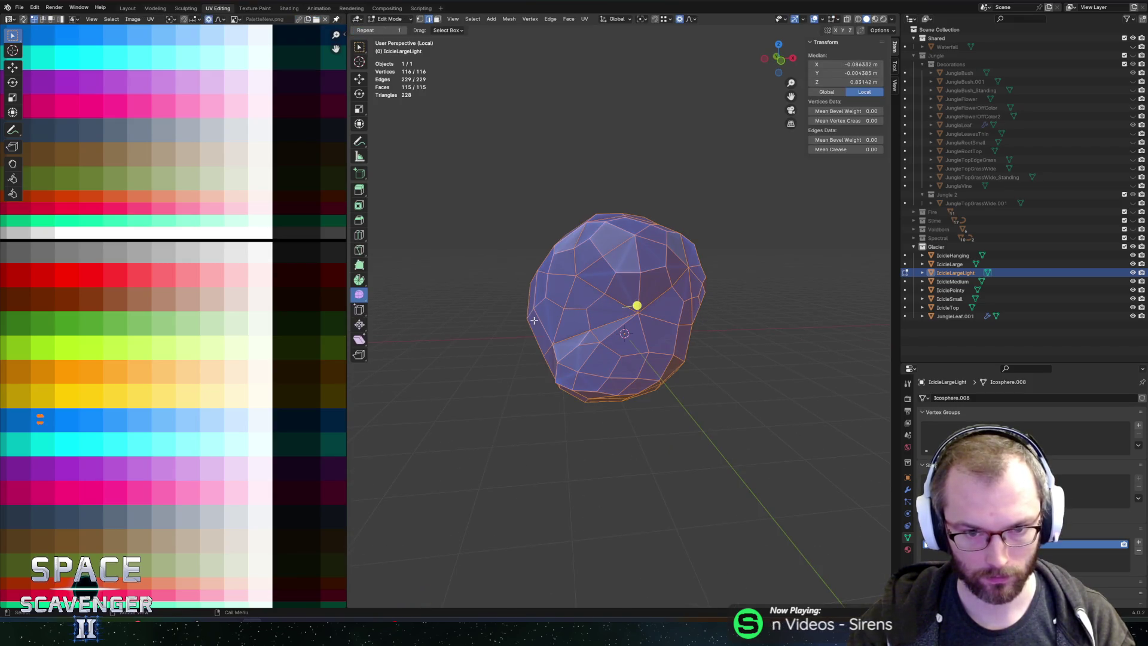
# Step: Push the faces on the mesh's left side along X
pyautogui.click(526, 334)
pyautogui.keyDown('shift'); pyautogui.click(544, 315); pyautogui.keyUp('shift')
pyautogui.keyDown('shift'); pyautogui.click(540, 291); pyautogui.keyUp('shift')
pyautogui.keyDown('shift'); pyautogui.click(534, 280); pyautogui.keyUp('shift')
pyautogui.press('g')
pyautogui.press('x')
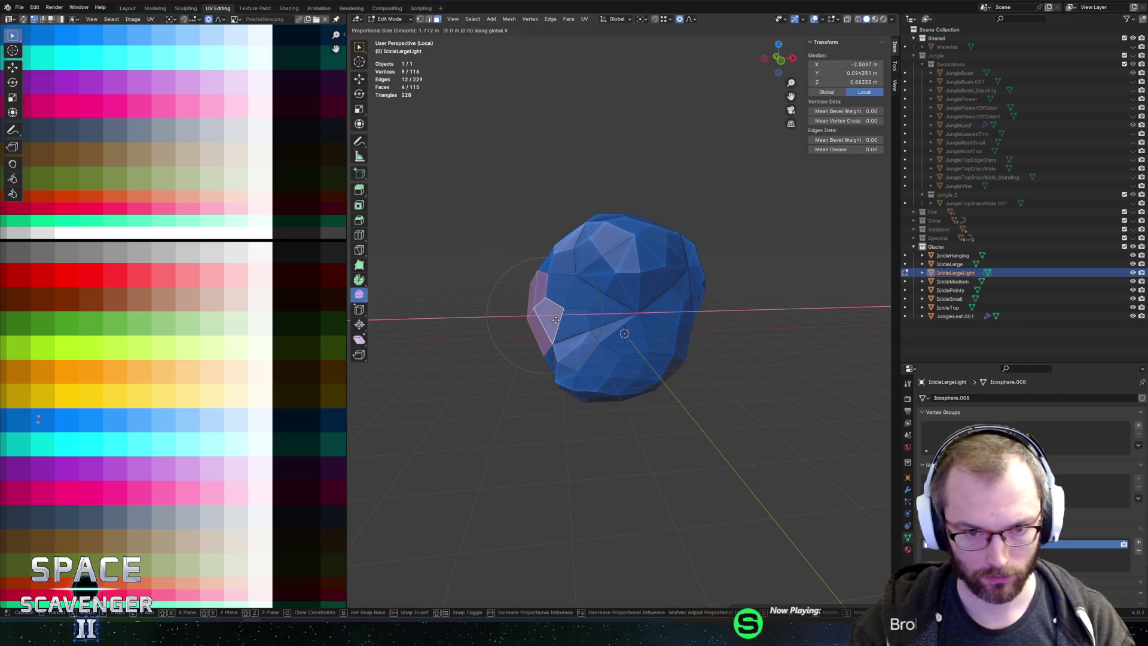
pyautogui.click(535, 321)
# Step: Slide an edge along its neighbouring faces to narrow the icicle
pyautogui.press('2')
pyautogui.click(577, 292)
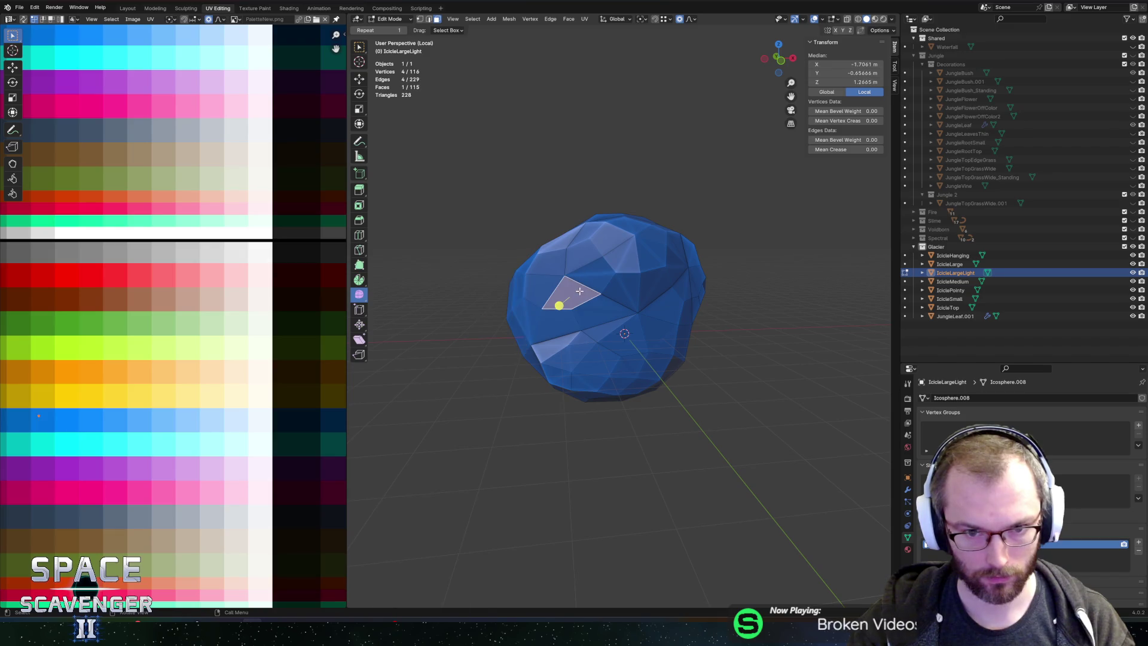
pyautogui.press('g')
pyautogui.press('g')
pyautogui.click(564, 302)
pyautogui.click(613, 311)
# Step: Move a single vertex along Y to refine the lump
pyautogui.press('1')
pyautogui.click(633, 311)
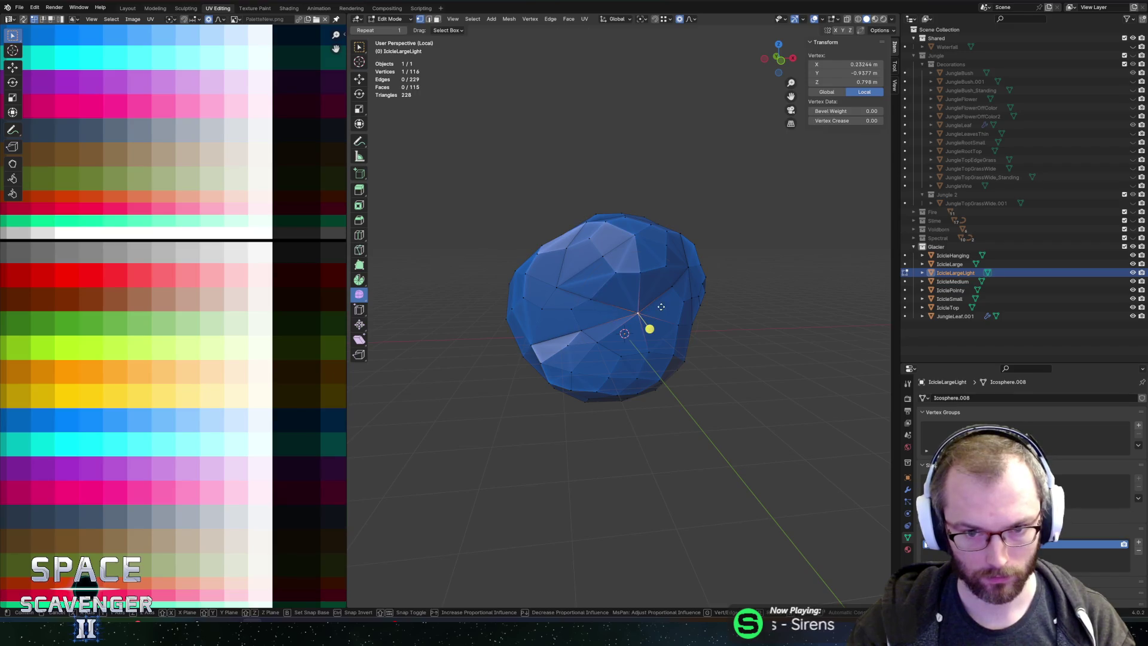
pyautogui.press('g')
pyautogui.press('g')
pyautogui.press('Escape')
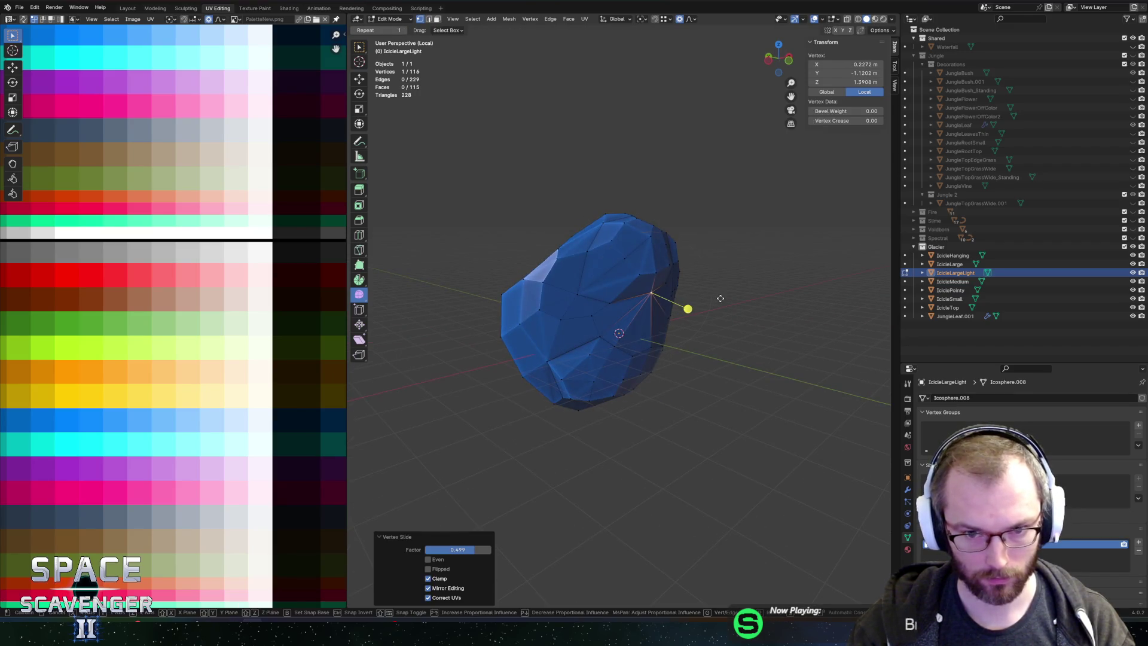
pyautogui.press('g')
pyautogui.press('y')
pyautogui.click(699, 303)
# Step: Check the 4.12 × 2.62 × 6.14 m shape and export to SectorObjects.fbx
pyautogui.press('Tab')
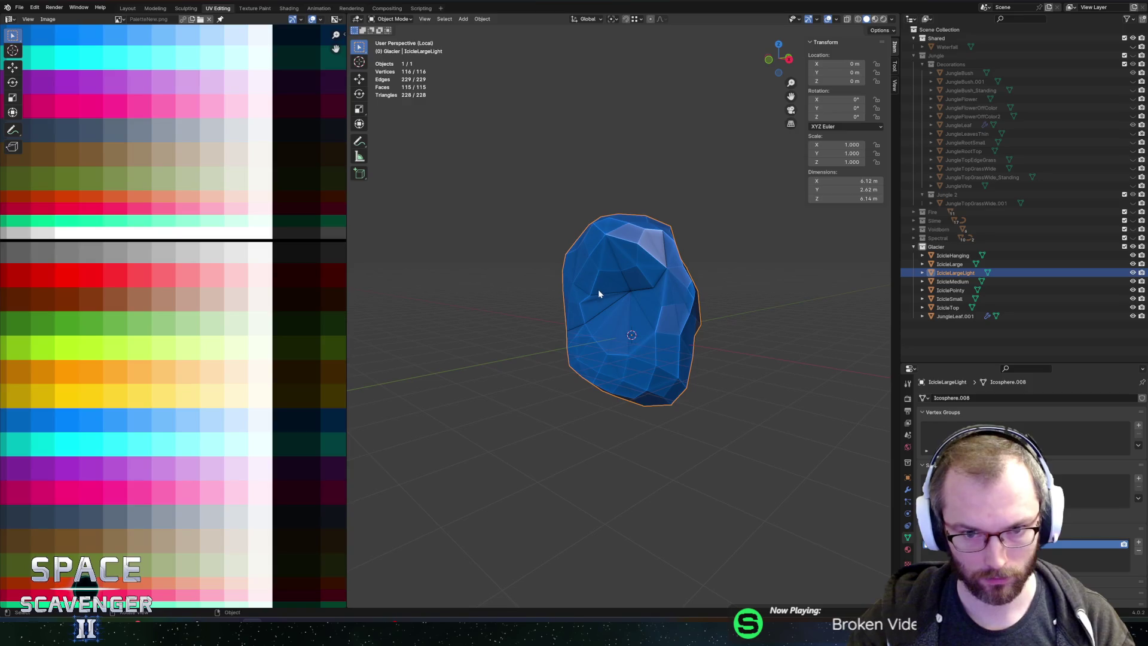
pyautogui.press('Tab')
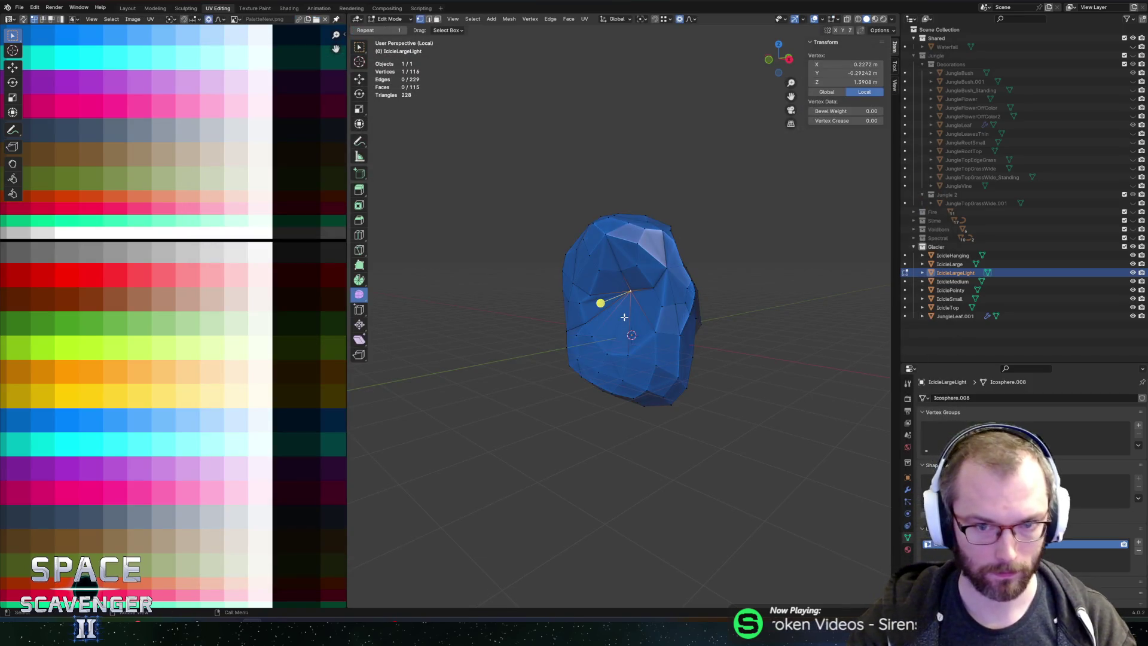
pyautogui.press('a')
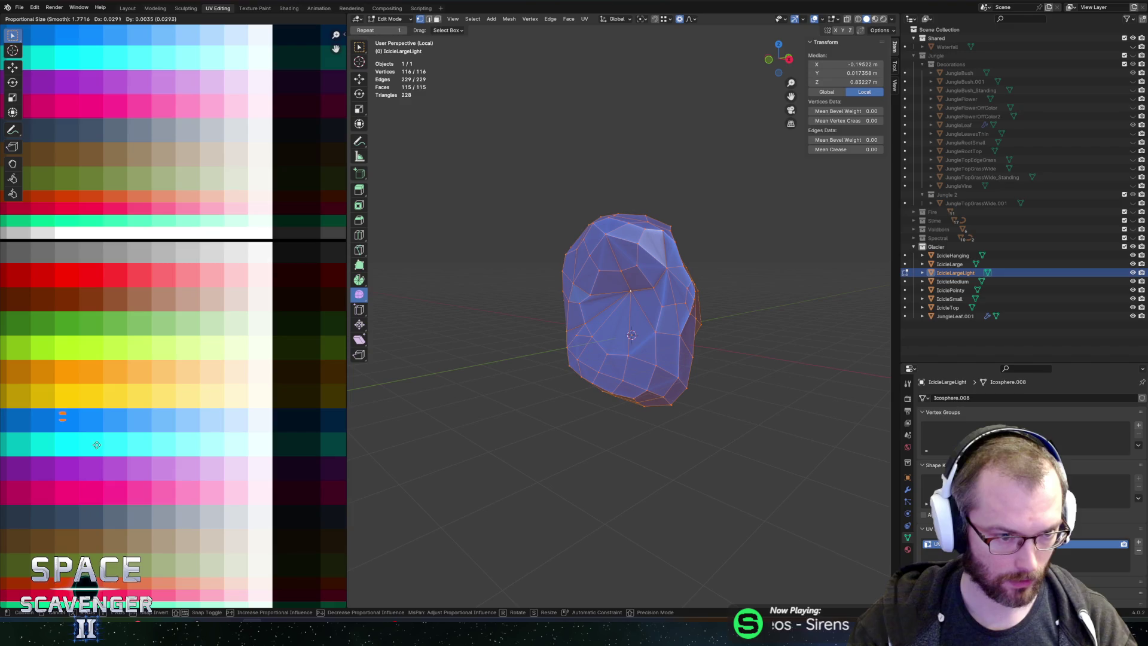
pyautogui.press('Tab')
pyautogui.hotkey('shift', 'r')
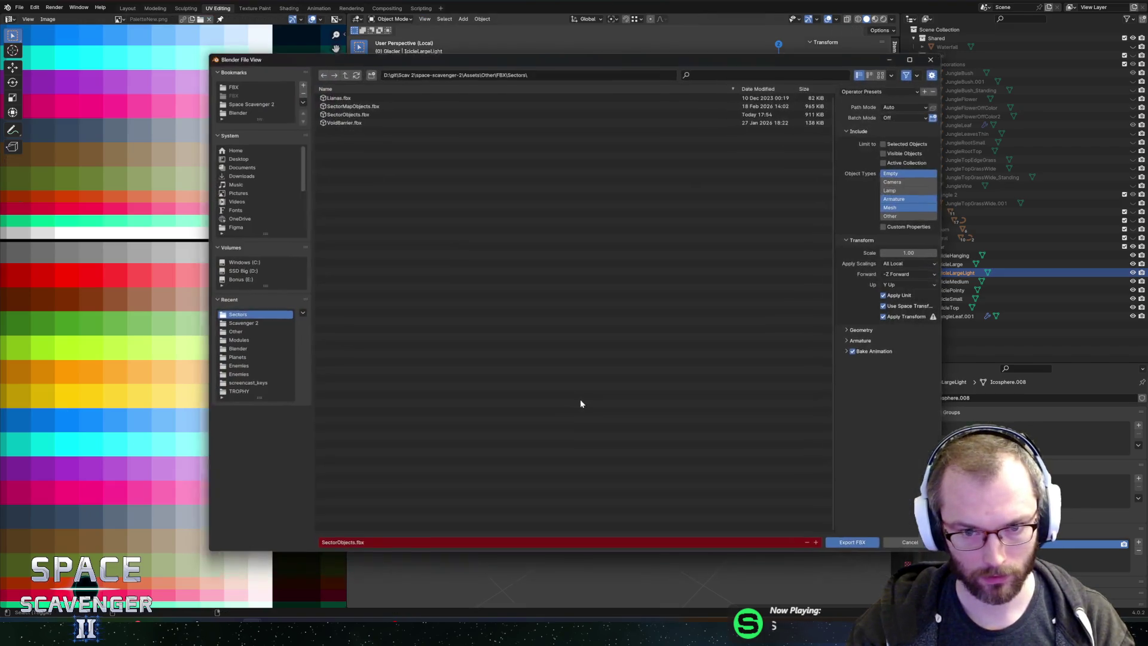
pyautogui.click(865, 545)
pyautogui.hotkey('alt', 'Tab')
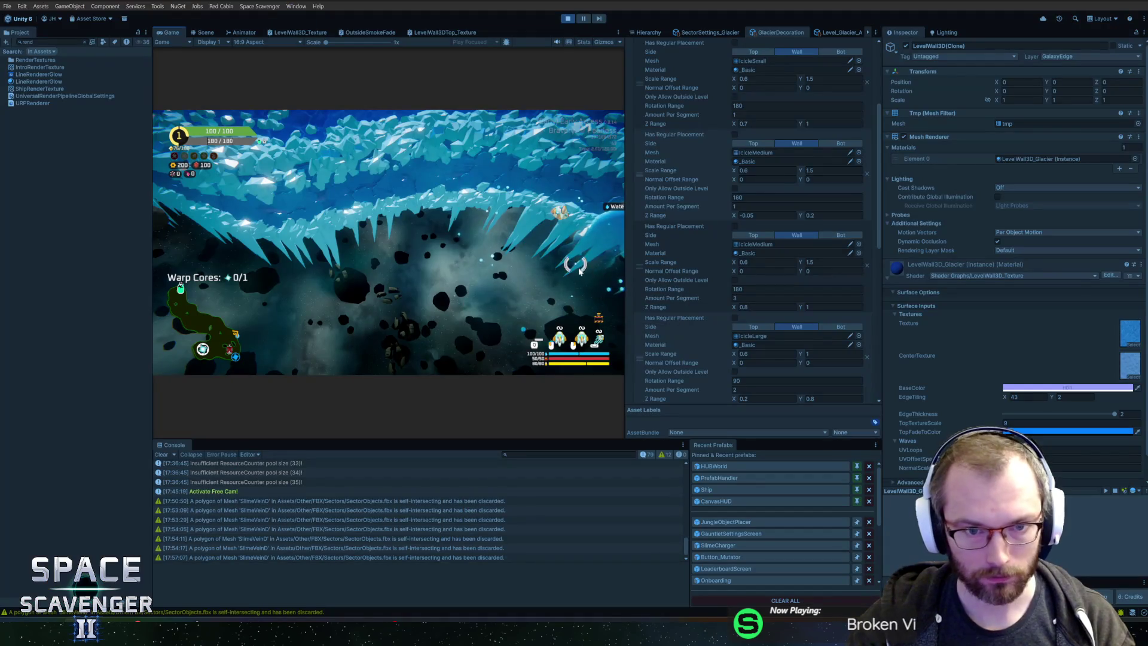
# Step: Duplicate the IcicleLarge decoration entry and assign it the IcicleLargeLight mesh
pyautogui.rightClick(636, 345)
pyautogui.click(660, 386)
pyautogui.scroll(-4, 712, 375)
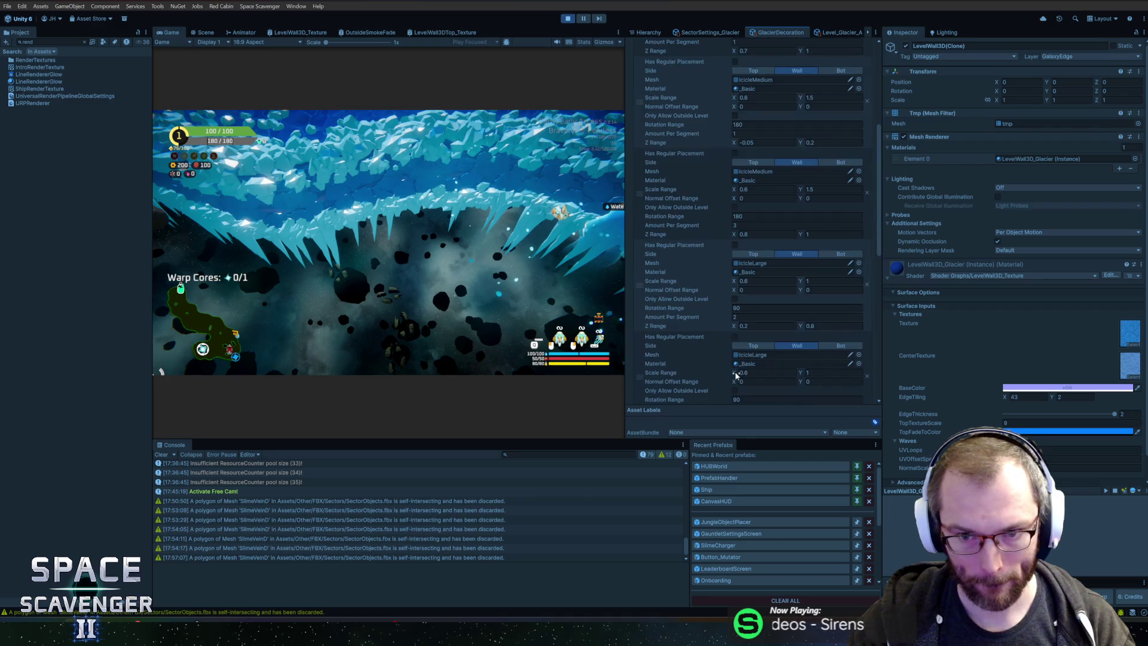
pyautogui.click(859, 306)
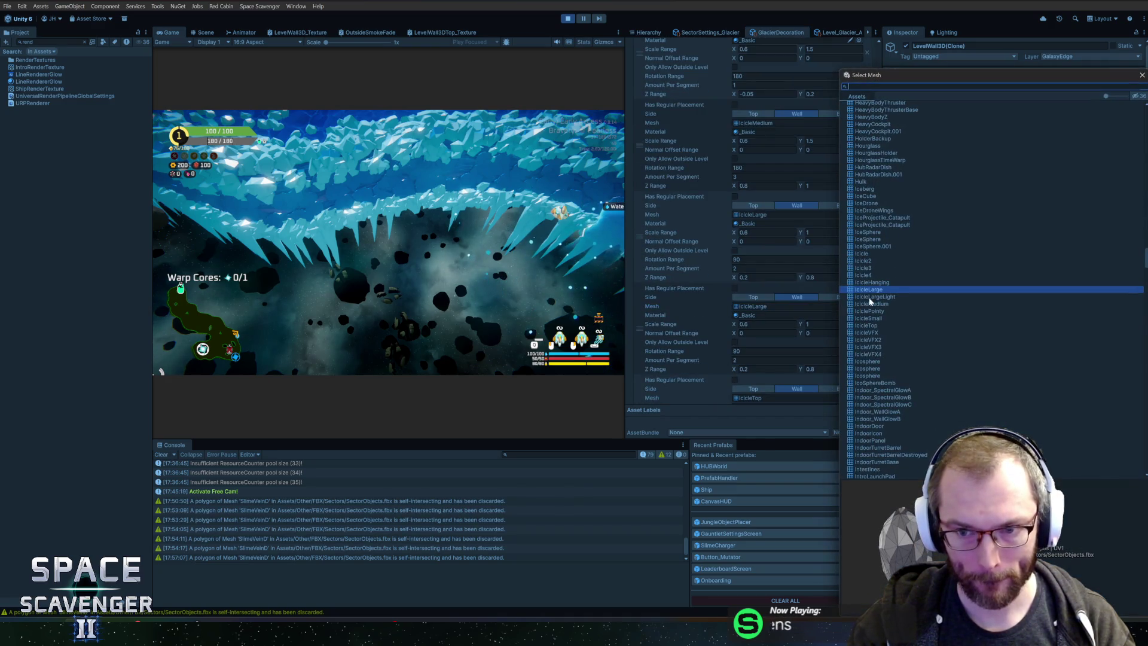
pyautogui.click(870, 297)
pyautogui.doubleClick(868, 302)
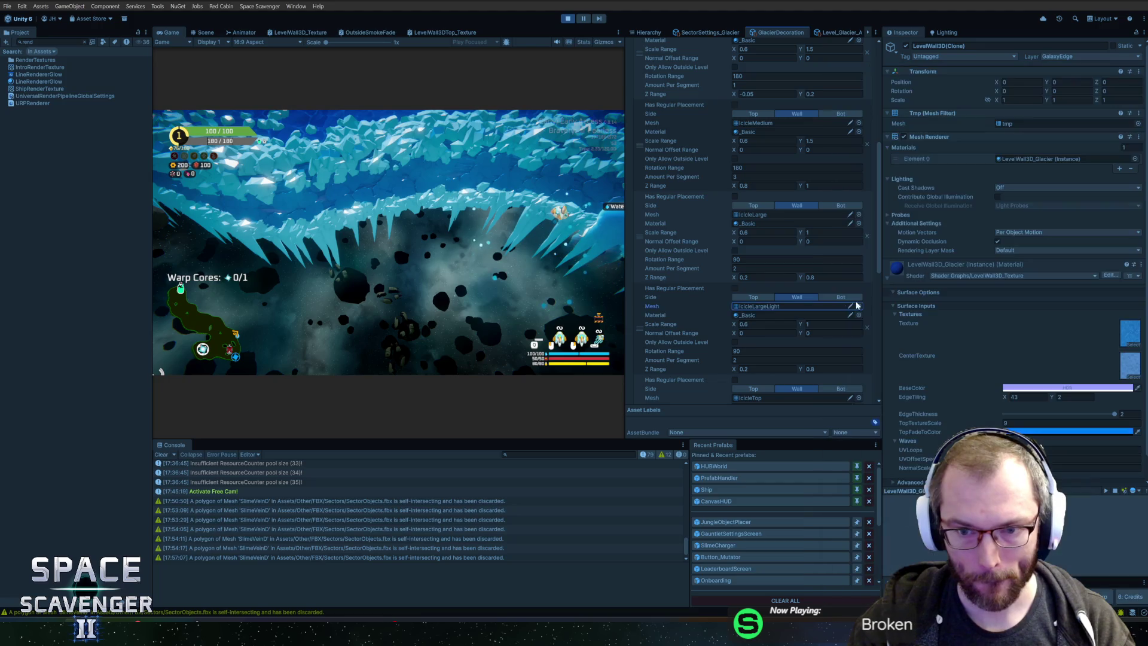
# Step: Set Amount Per Segment to 1 on both large icicle entries
pyautogui.click(744, 360)
pyautogui.write('1')
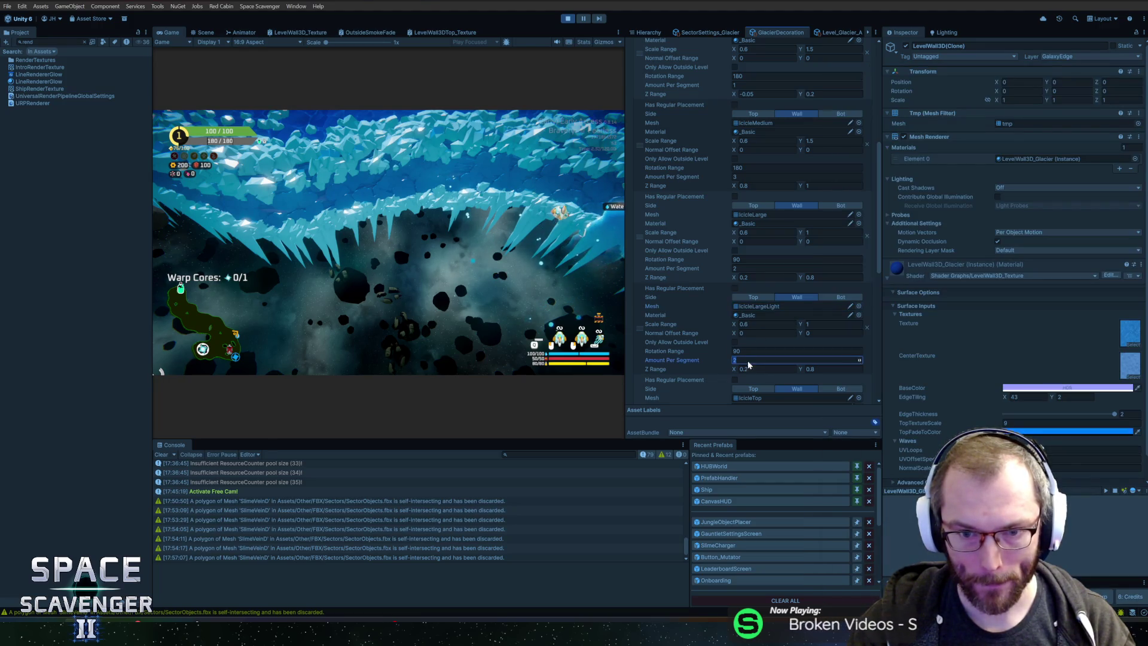
pyautogui.click(744, 268)
pyautogui.write('1')
pyautogui.press('Return')
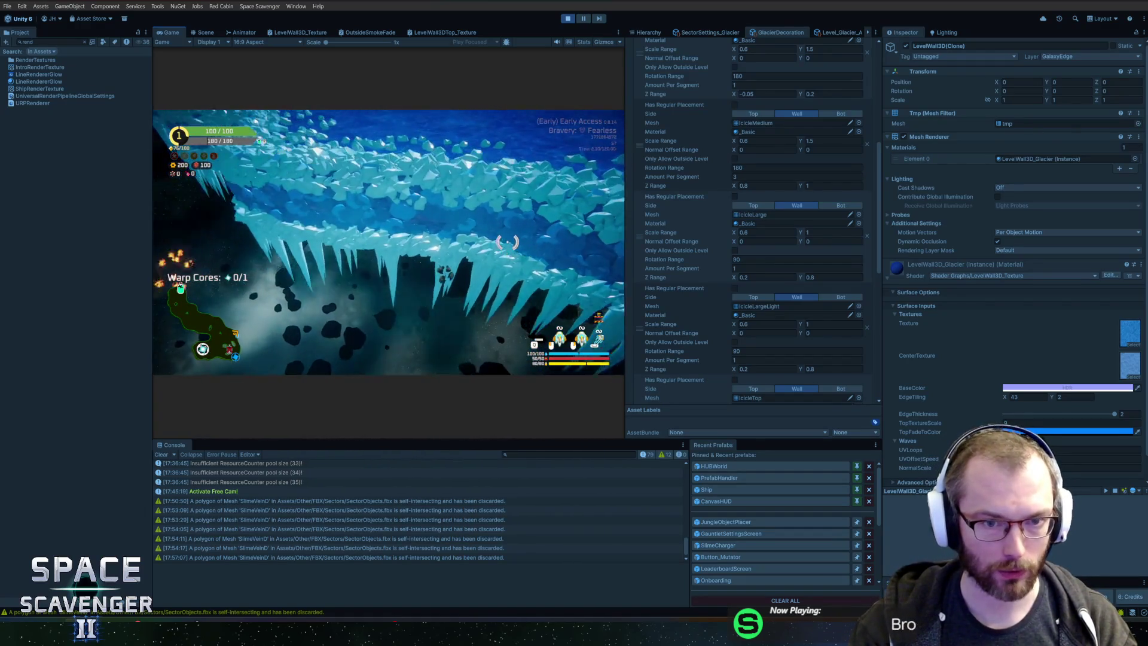
pyautogui.hotkey('alt', 'Tab')
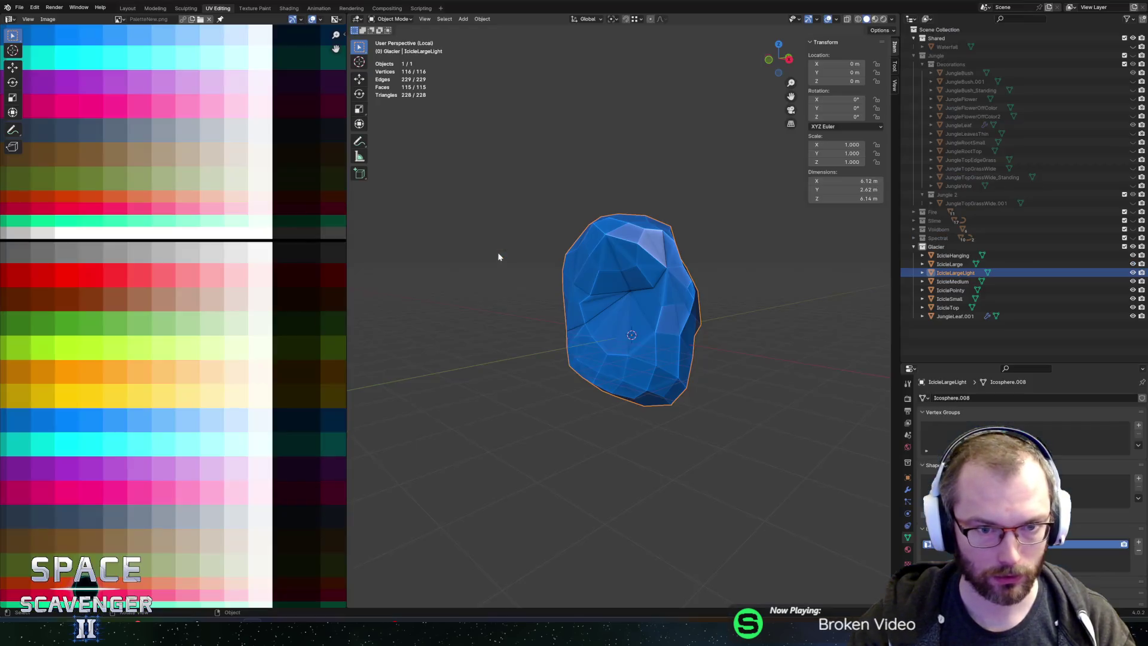
# Step: Leave local view so all icicle pieces show, and pick IciclePointy and IcicleMedium
pyautogui.press('Tab')
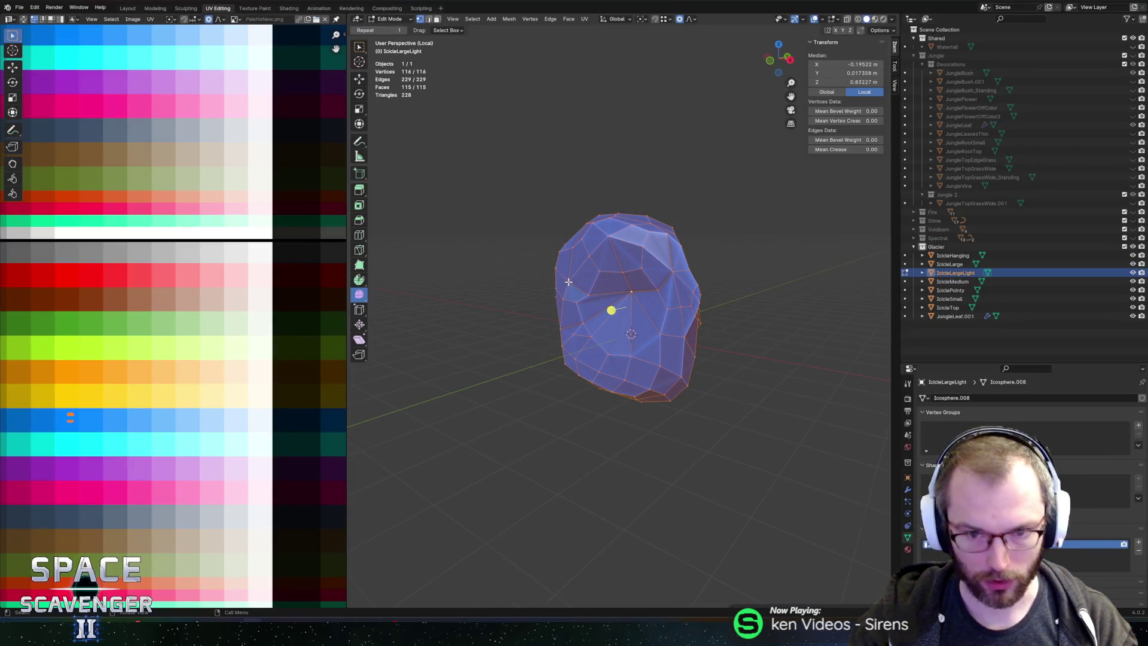
pyautogui.press('KP_Divide')
pyautogui.press('Tab')
pyautogui.scroll(2, 576, 328)
pyautogui.click(576, 328)
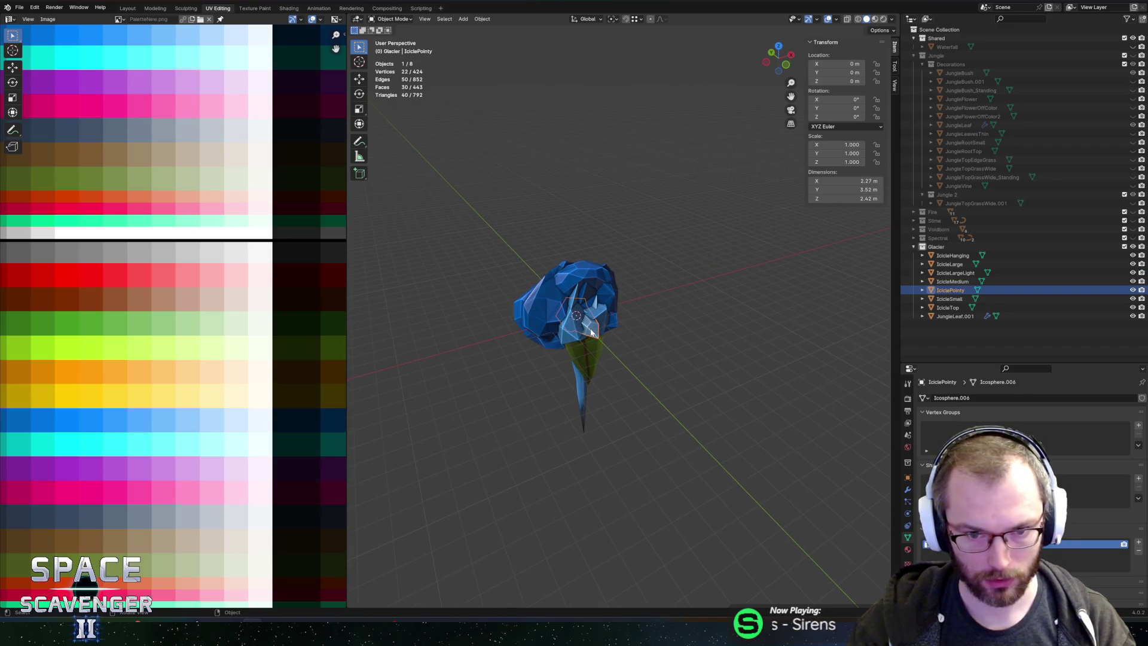
pyautogui.scroll(3, 582, 322)
pyautogui.keyDown('shift'); pyautogui.click(587, 320); pyautogui.keyUp('shift')
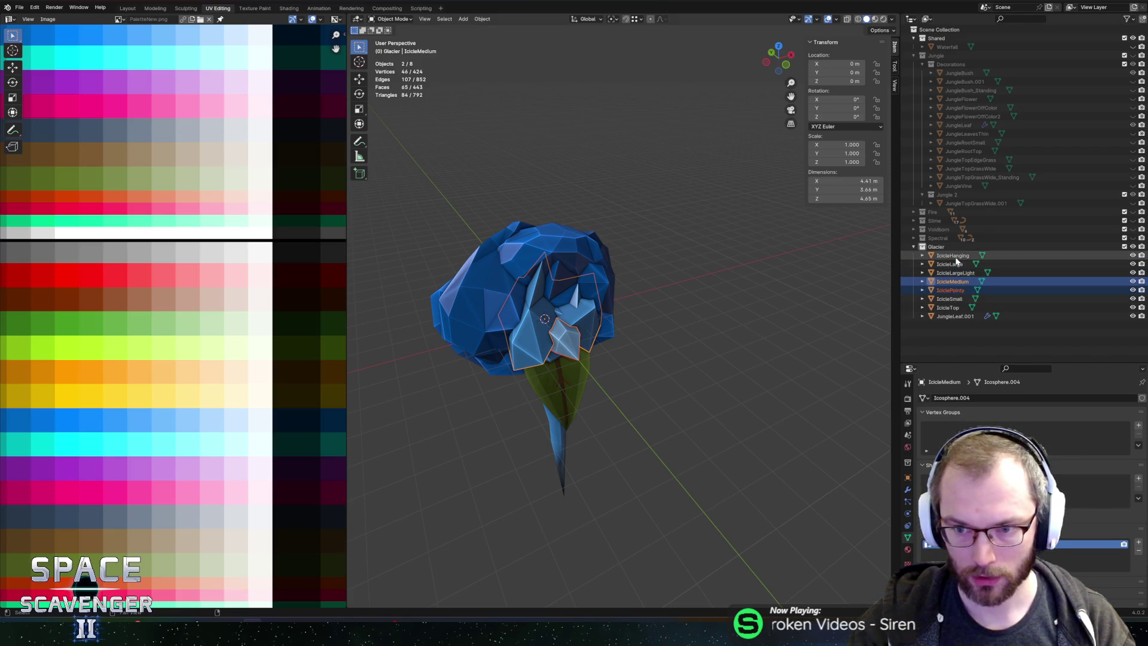
# Step: Select IcicleHanging, IcicleMedium, IciclePointy, IcicleTop and IcicleSmall, excluding IcicleLargeLight, for editing
pyautogui.click(955, 257)
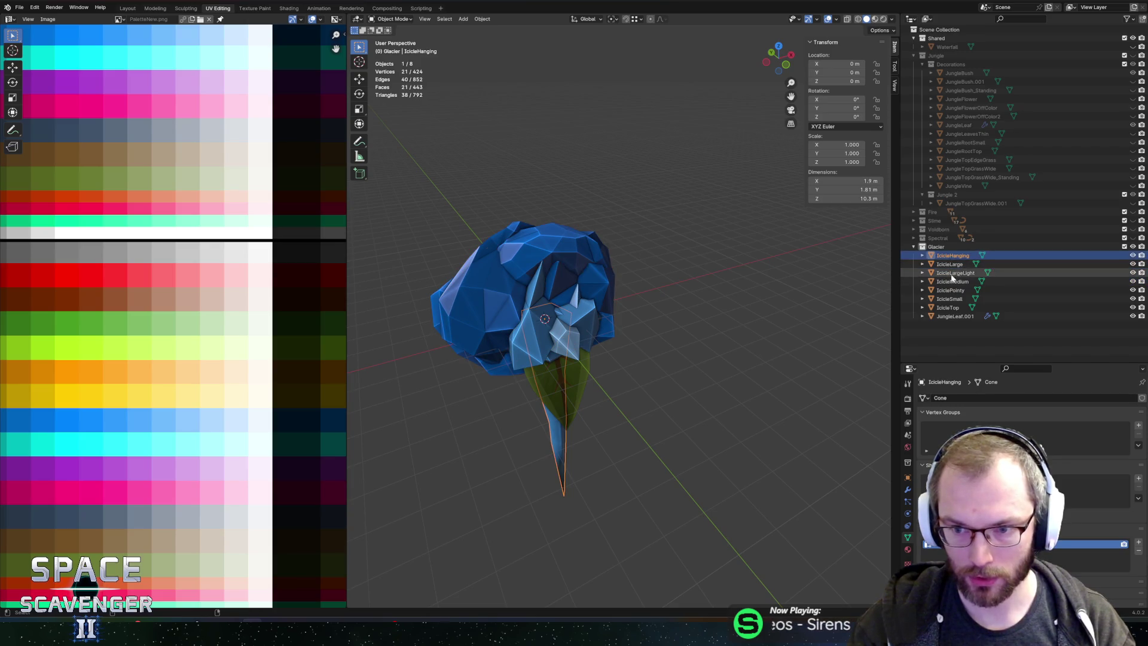
pyautogui.keyDown('ctrl'); pyautogui.click(955, 272); pyautogui.keyUp('ctrl')
pyautogui.keyDown('ctrl'); pyautogui.click(953, 283); pyautogui.keyUp('ctrl')
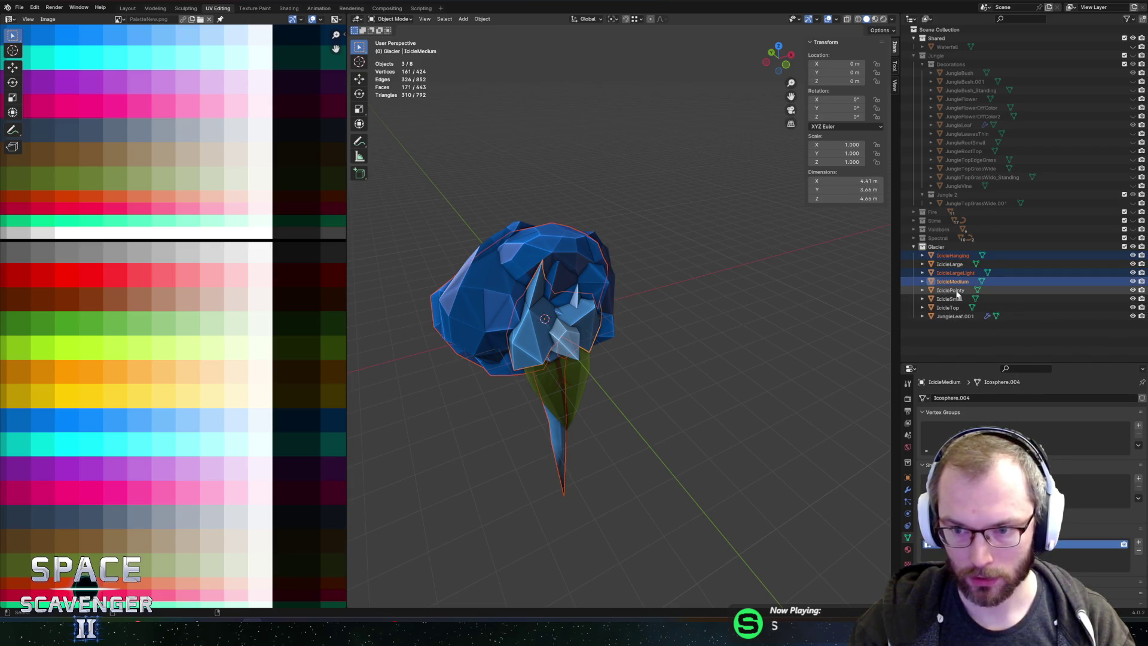
pyautogui.keyDown('ctrl'); pyautogui.click(957, 290); pyautogui.keyUp('ctrl')
pyautogui.keyDown('ctrl'); pyautogui.click(955, 273); pyautogui.keyUp('ctrl')
pyautogui.keyDown('ctrl'); pyautogui.click(955, 273); pyautogui.keyUp('ctrl')
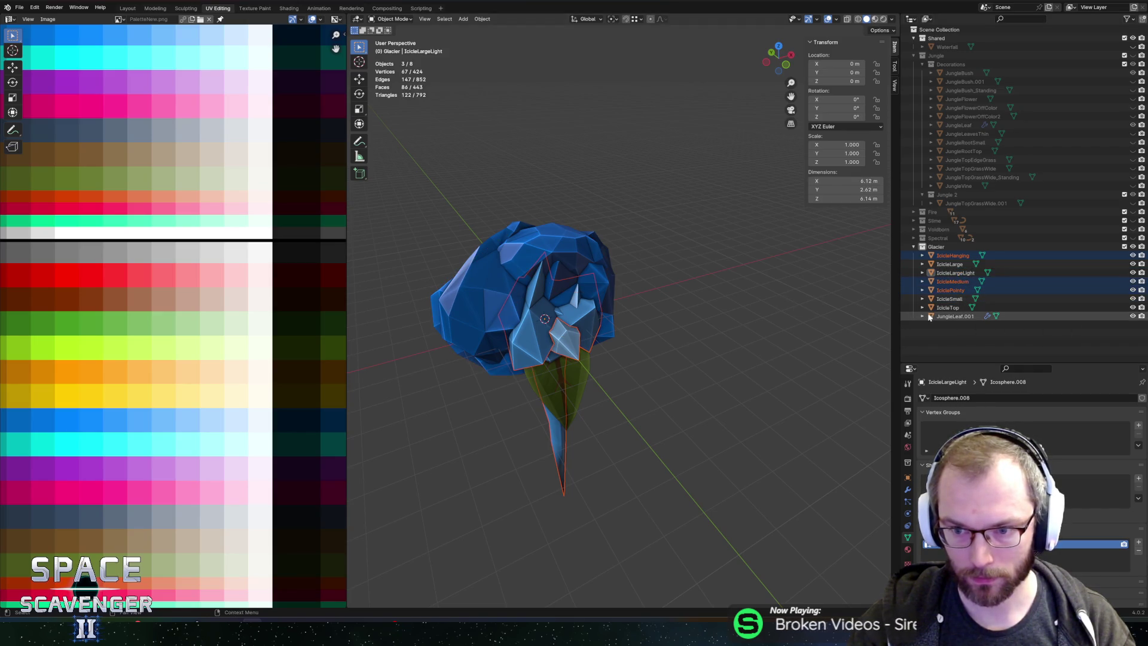
pyautogui.keyDown('ctrl'); pyautogui.click(944, 308); pyautogui.keyUp('ctrl')
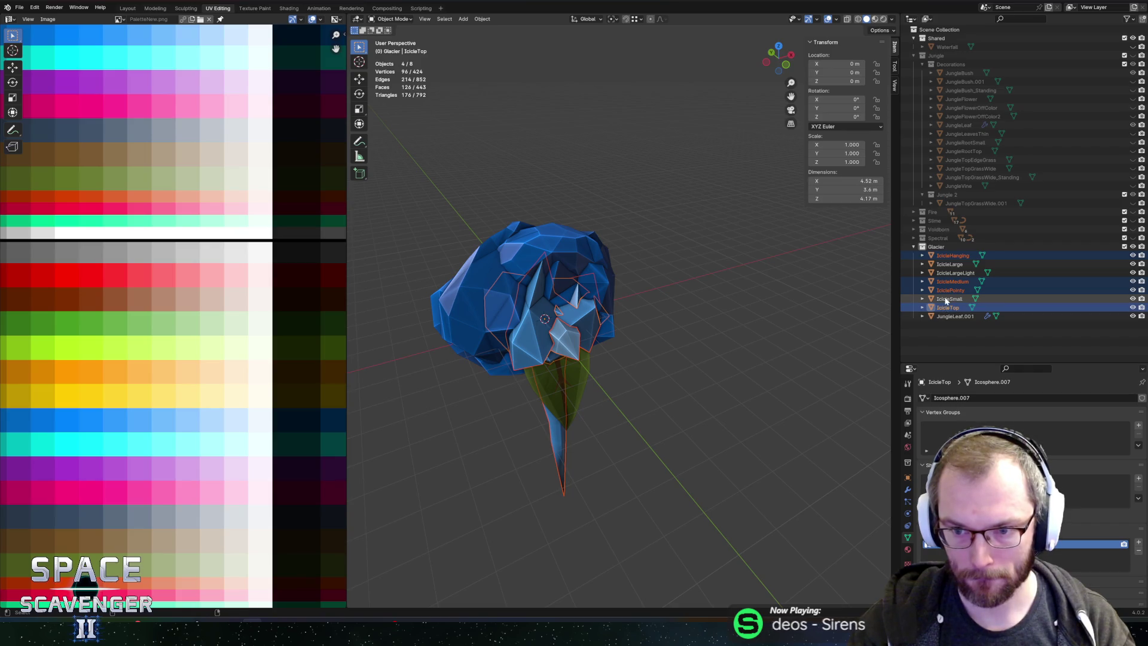
pyautogui.keyDown('ctrl'); pyautogui.click(946, 300); pyautogui.keyUp('ctrl')
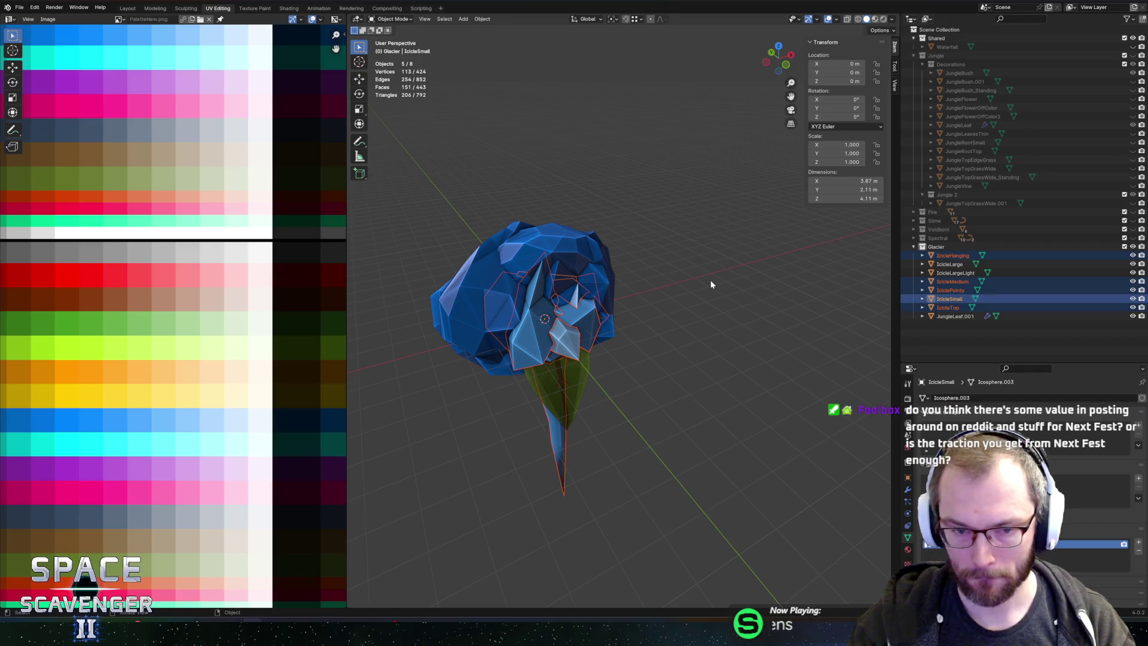
pyautogui.press('Tab')
# Step: Move the icicle UV islands to another shade along the blue palette row
pyautogui.moveTo(199, 400); pyautogui.dragTo(244, 373)
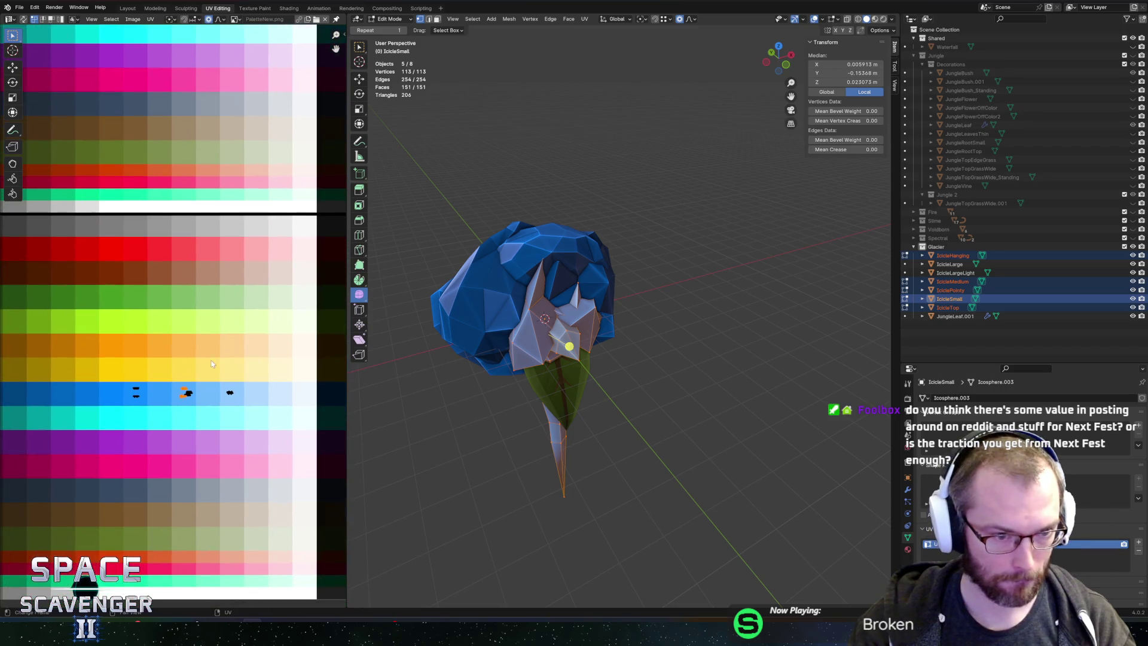
pyautogui.press('g')
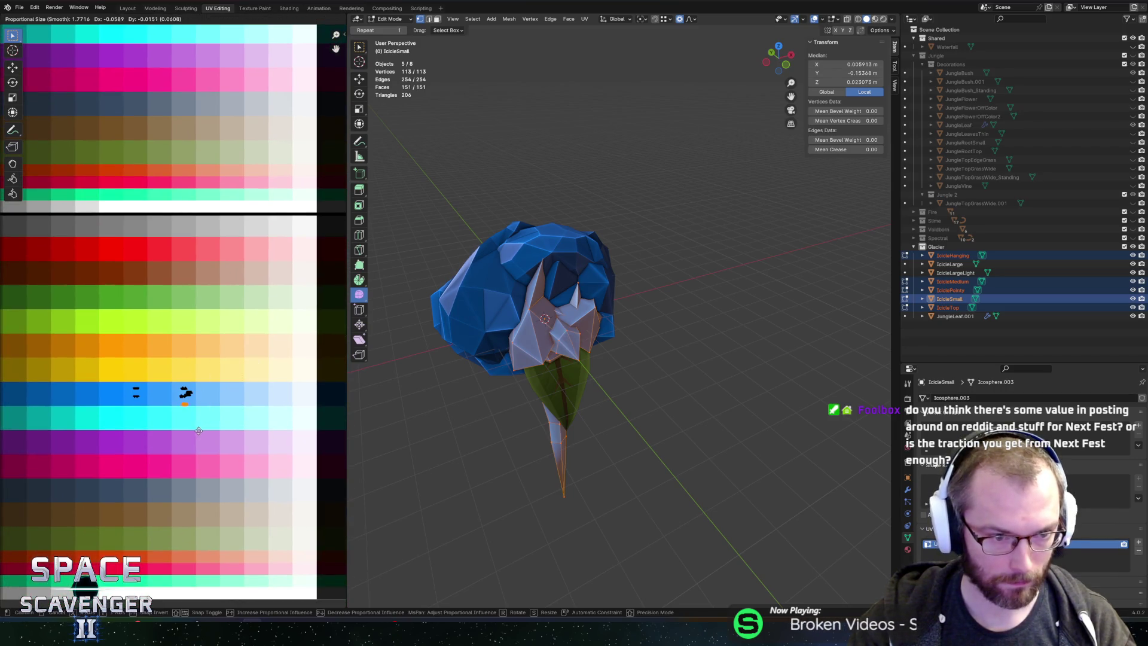
pyautogui.click(173, 384)
pyautogui.press('g')
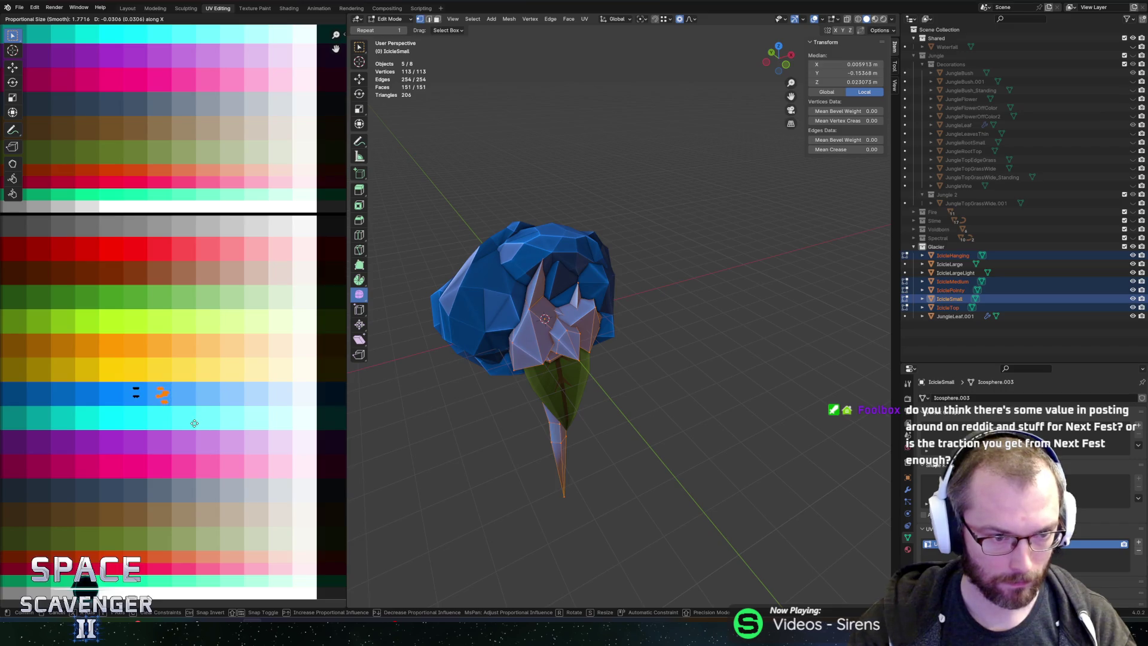
pyautogui.click(150, 382)
# Step: Re-export the meshes, overwriting SectorObjects.fbx
pyautogui.hotkey('ctrl', 'shift', 's')
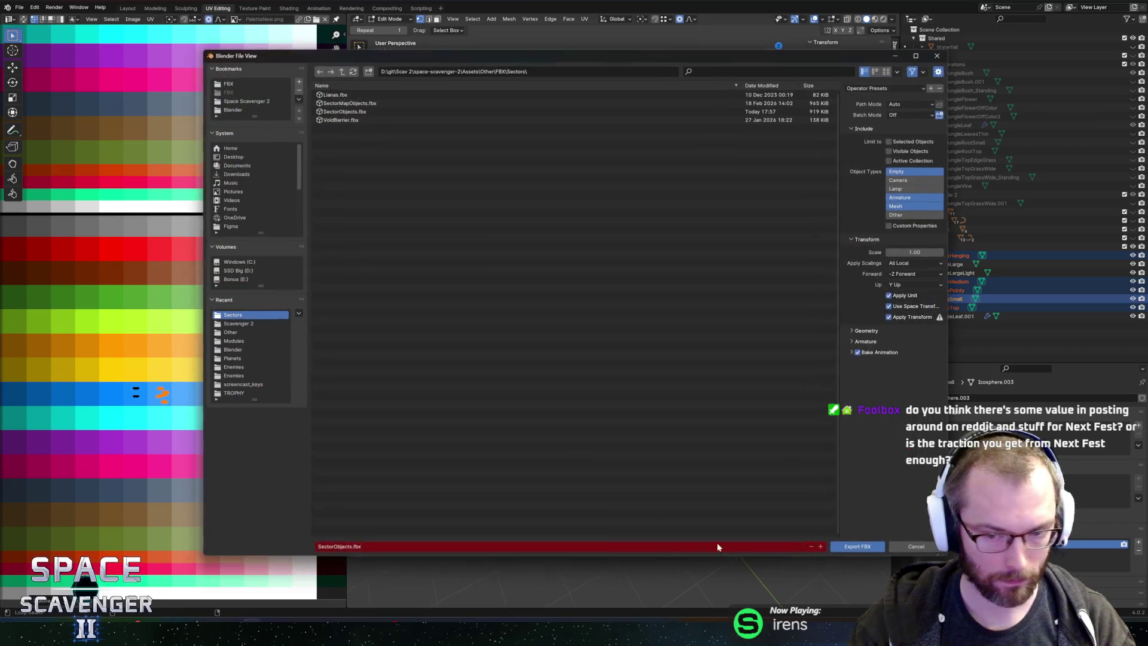
pyautogui.click(845, 545)
pyautogui.hotkey('alt', 'Tab')
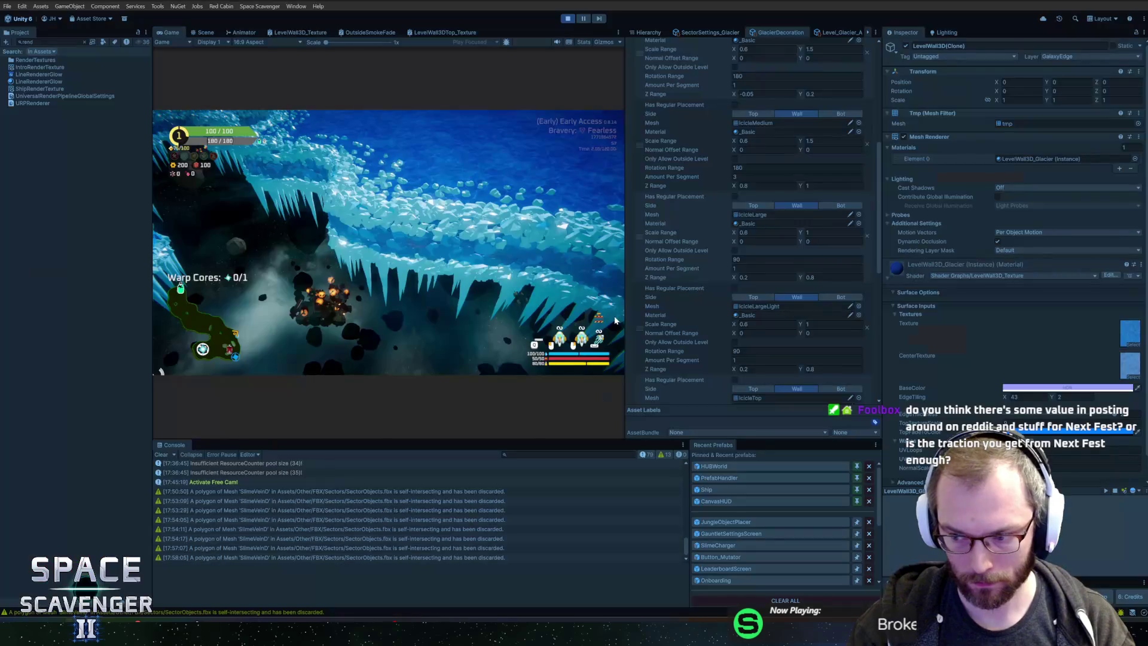
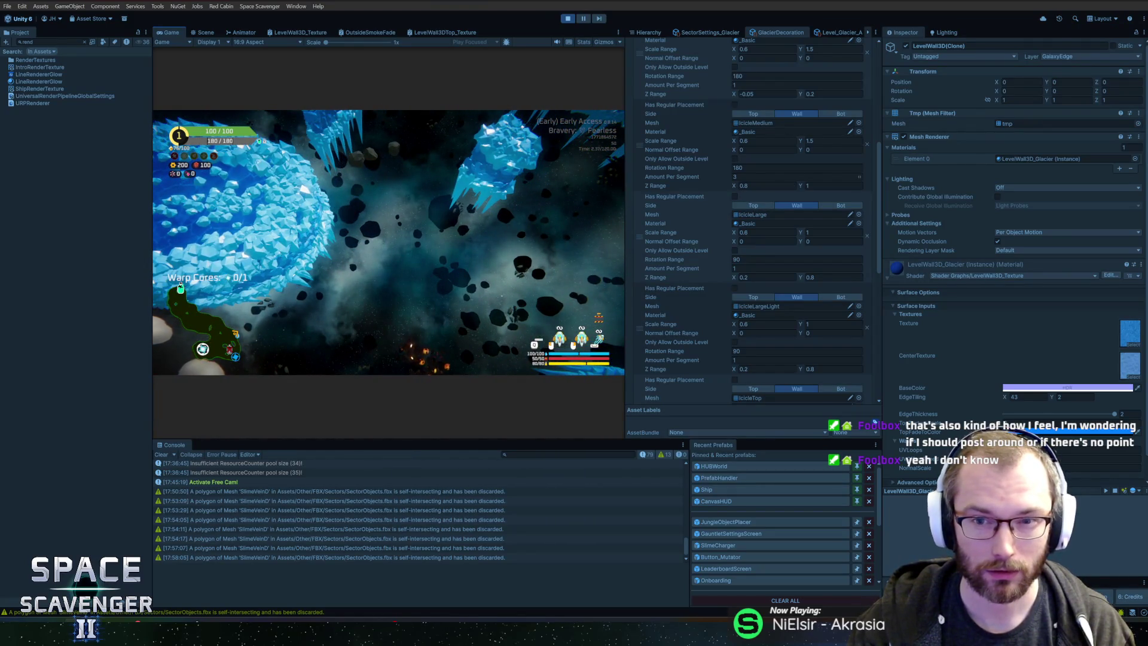
# Step: Widen the Glacier Decoration settings panel so the icicle layer fields are visible
pyautogui.click(859, 176)
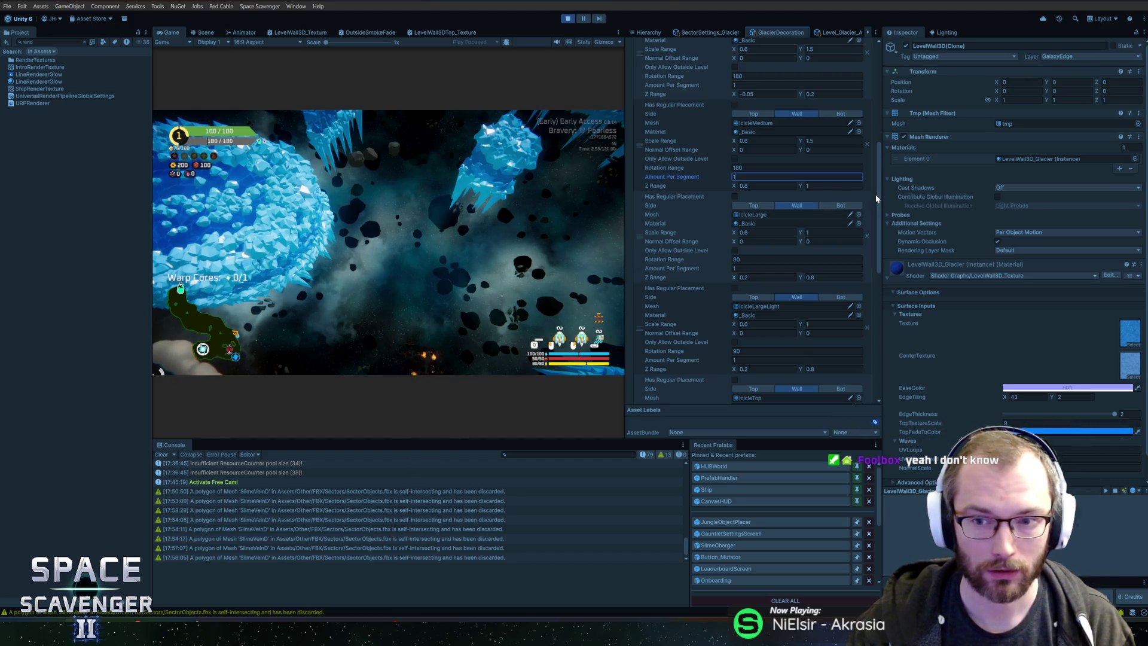
pyautogui.moveTo(877, 193); pyautogui.dragTo(877, 163)
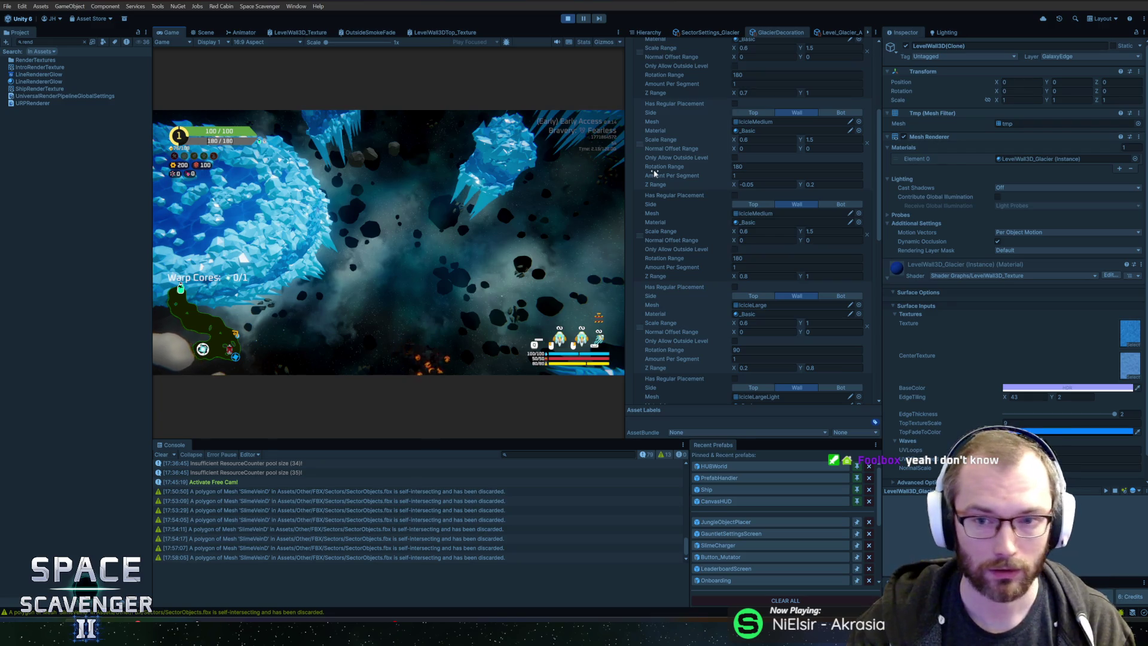
pyautogui.moveTo(880, 165); pyautogui.dragTo(887, 114)
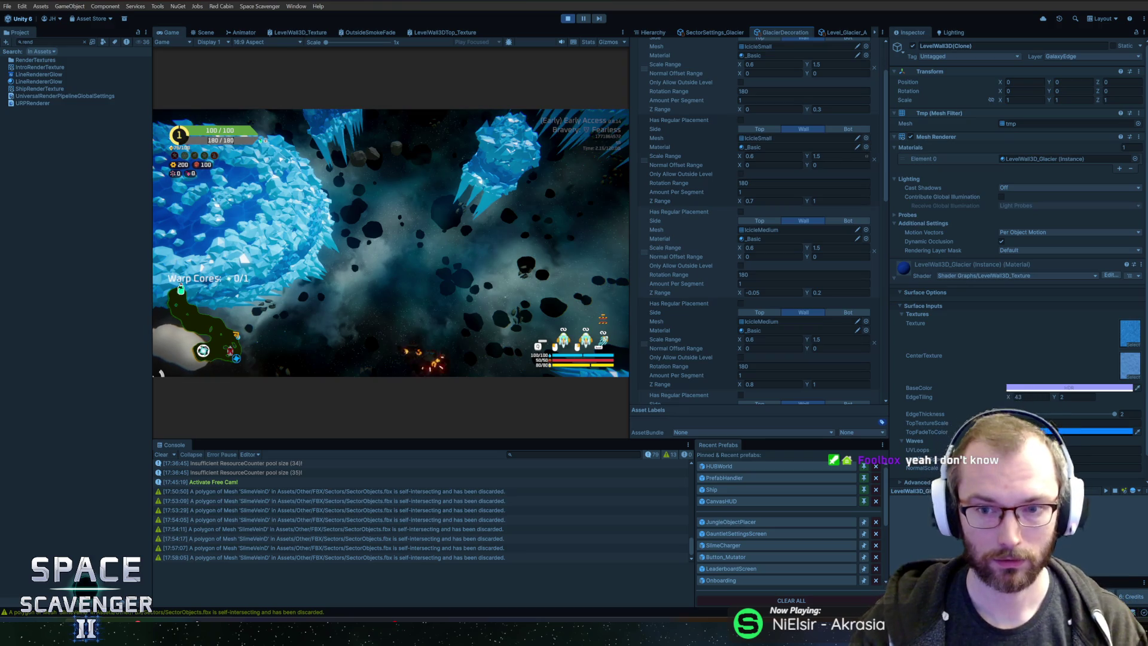
# Step: Set the Rotation Range of all four icicle layers to 360
pyautogui.click(866, 183)
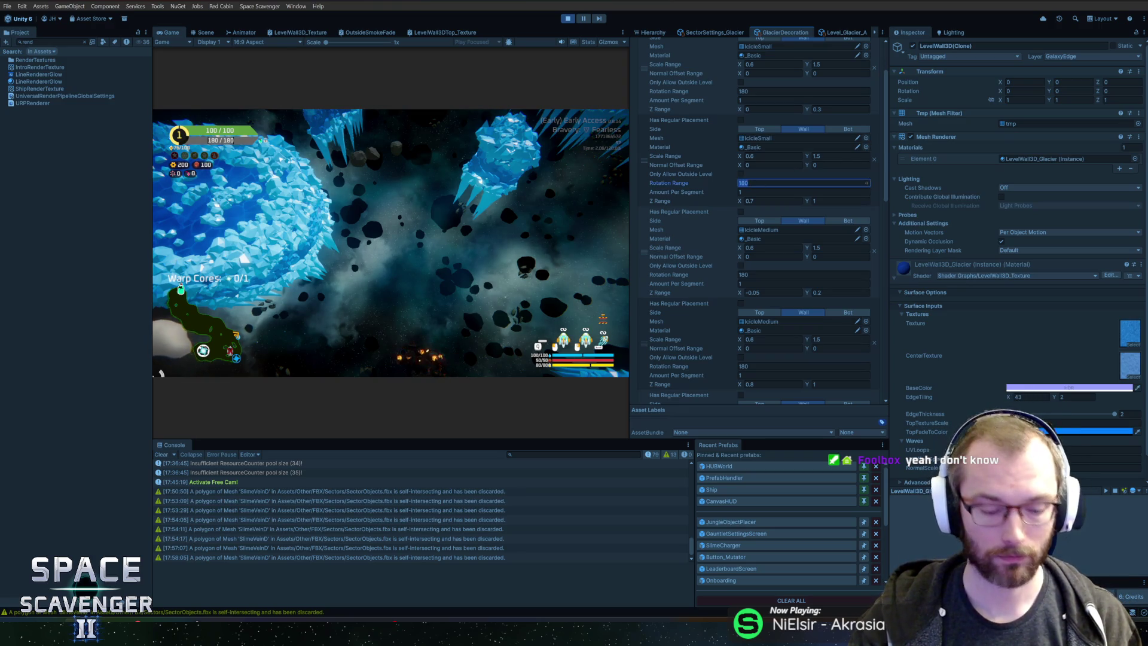
pyautogui.write('360')
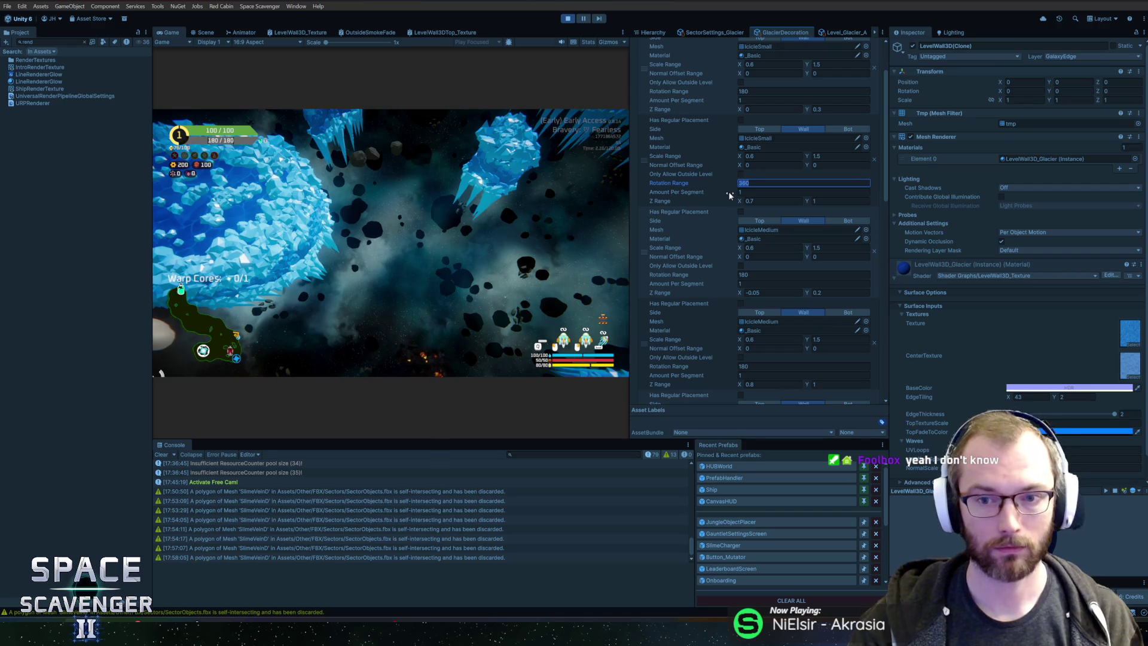
pyautogui.click(758, 91)
pyautogui.write('360')
pyautogui.click(757, 274)
pyautogui.write('360')
pyautogui.click(758, 366)
pyautogui.write('360')
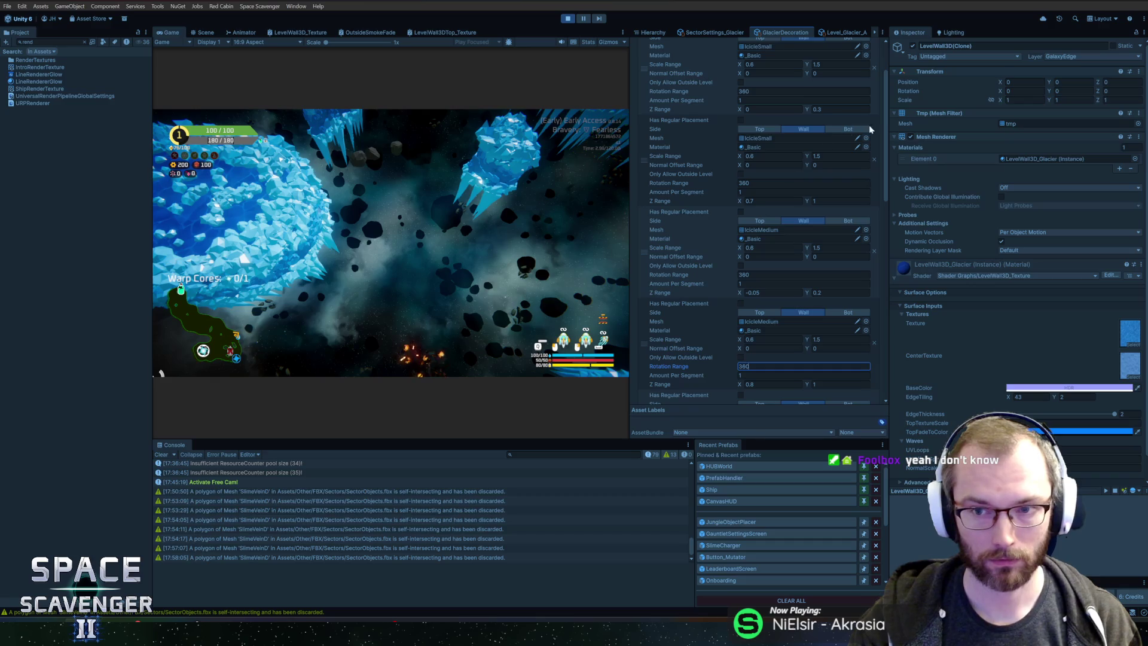
pyautogui.press('Return')
pyautogui.scroll(-3, 777, 221)
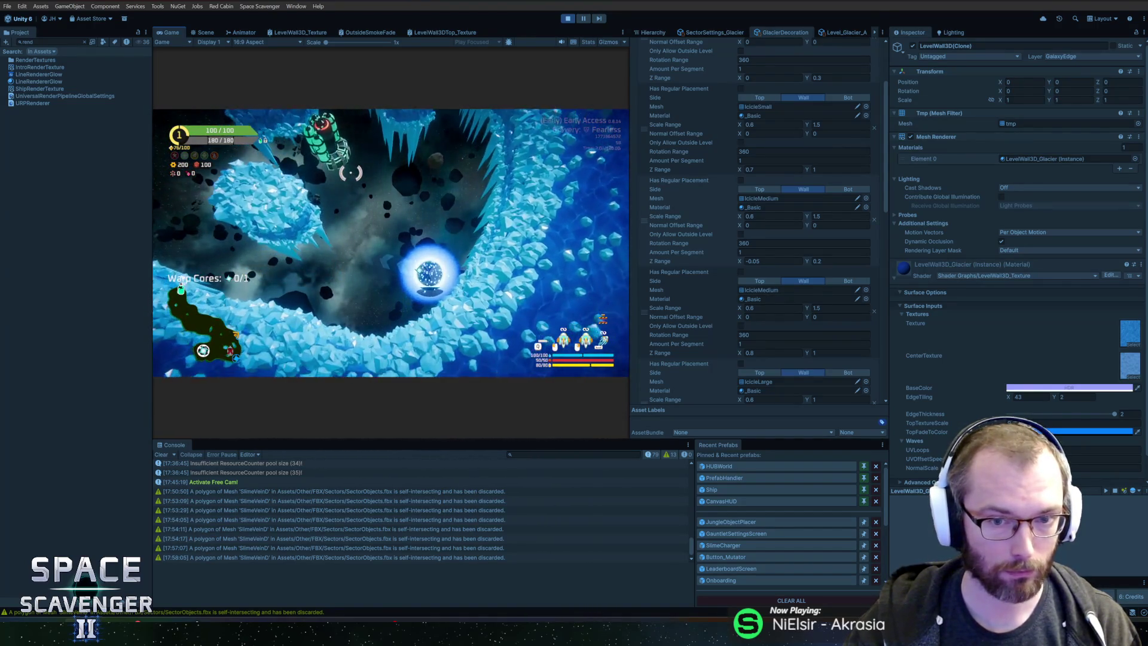
# Step: Rerun 'debug freeCam 1' from the dev console to stop free cam, and maximize the Game view
pyautogui.hotkey('alt', 'Tab')
pyautogui.hotkey('alt', 'Tab')
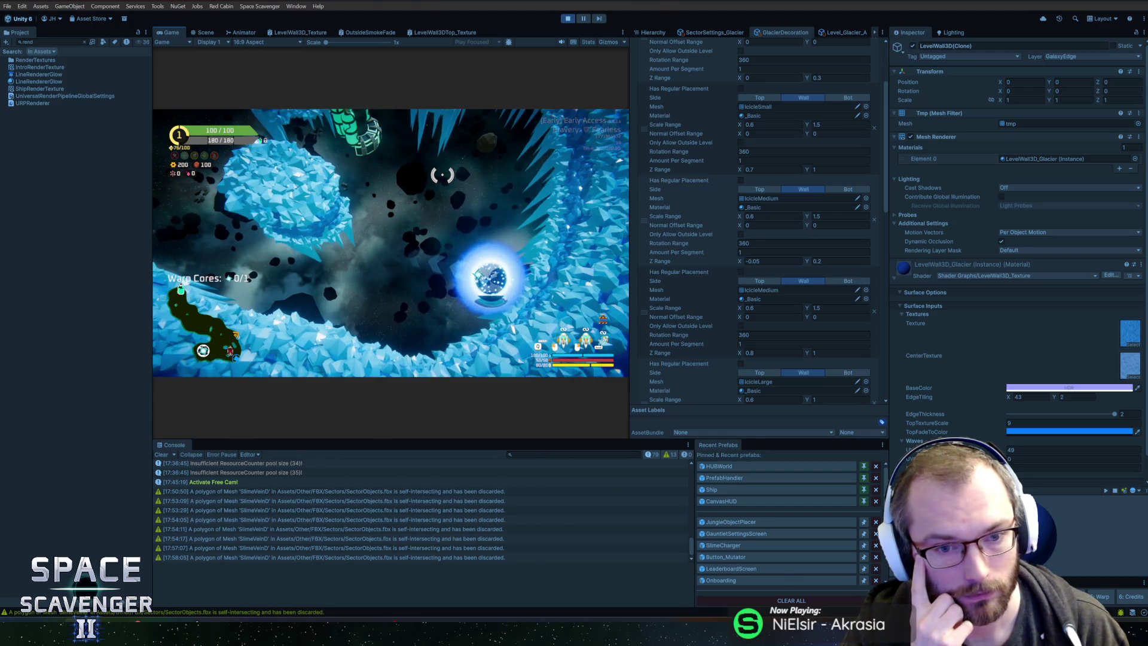
pyautogui.press('`')
pyautogui.press('Up')
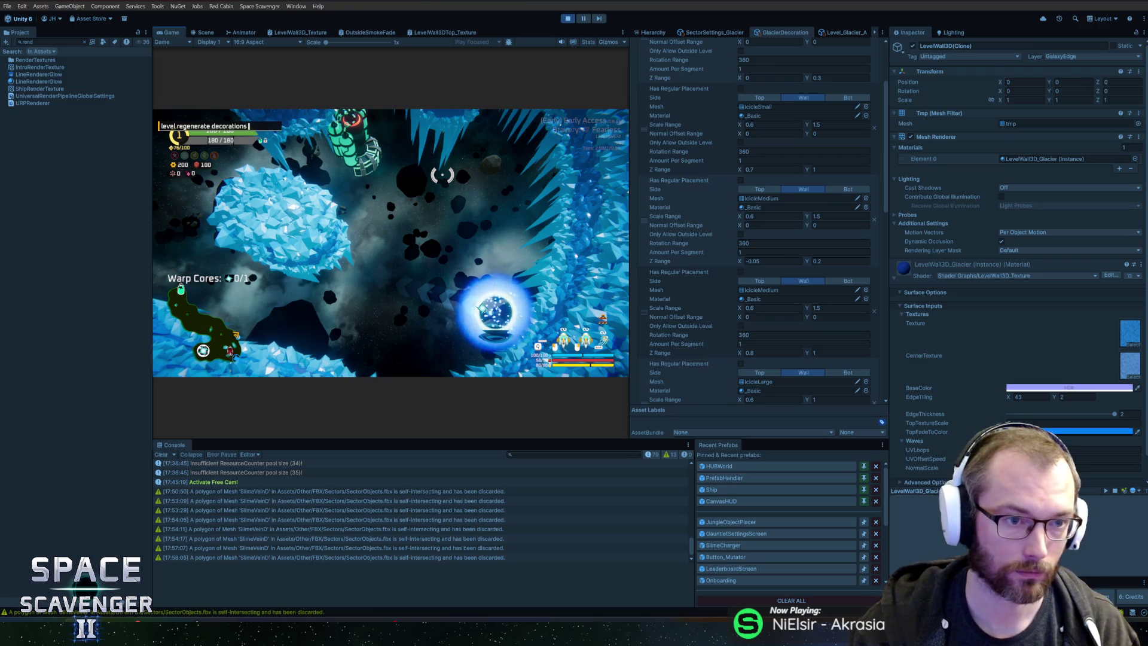
pyautogui.press('Up')
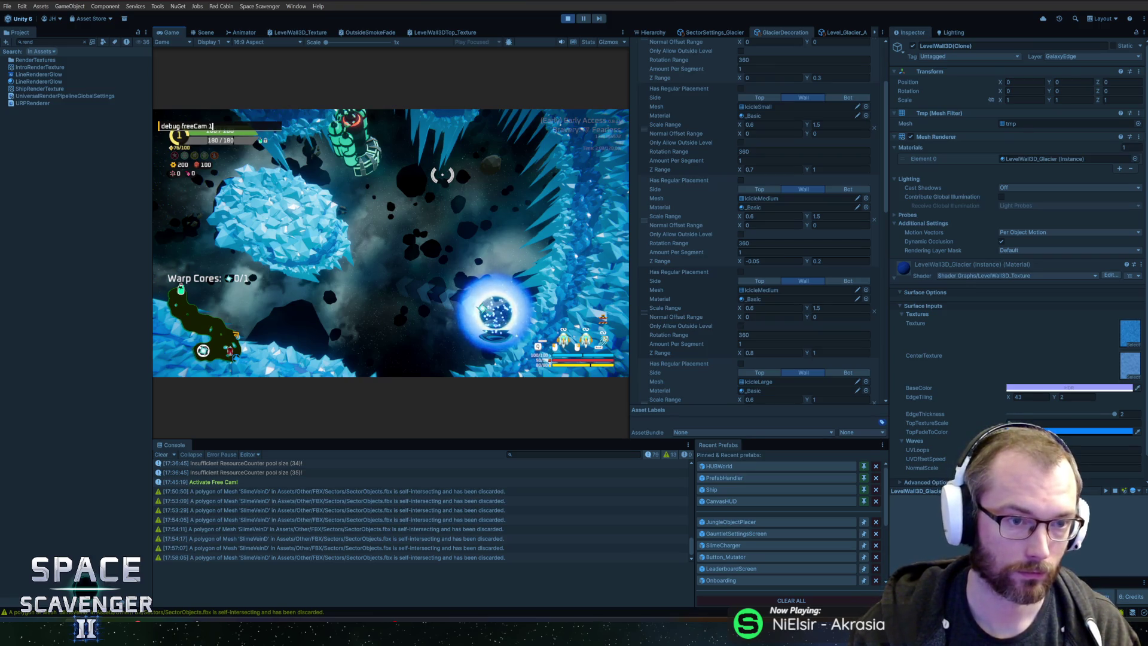
pyautogui.press('Return')
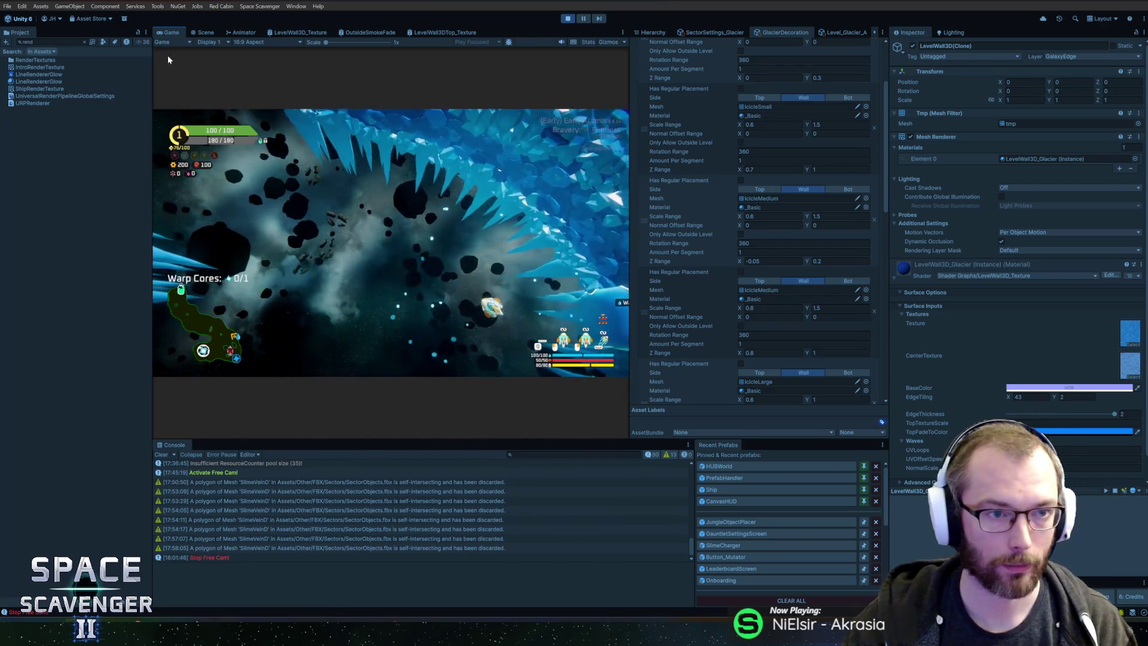
pyautogui.hotkey('shift', 'space')
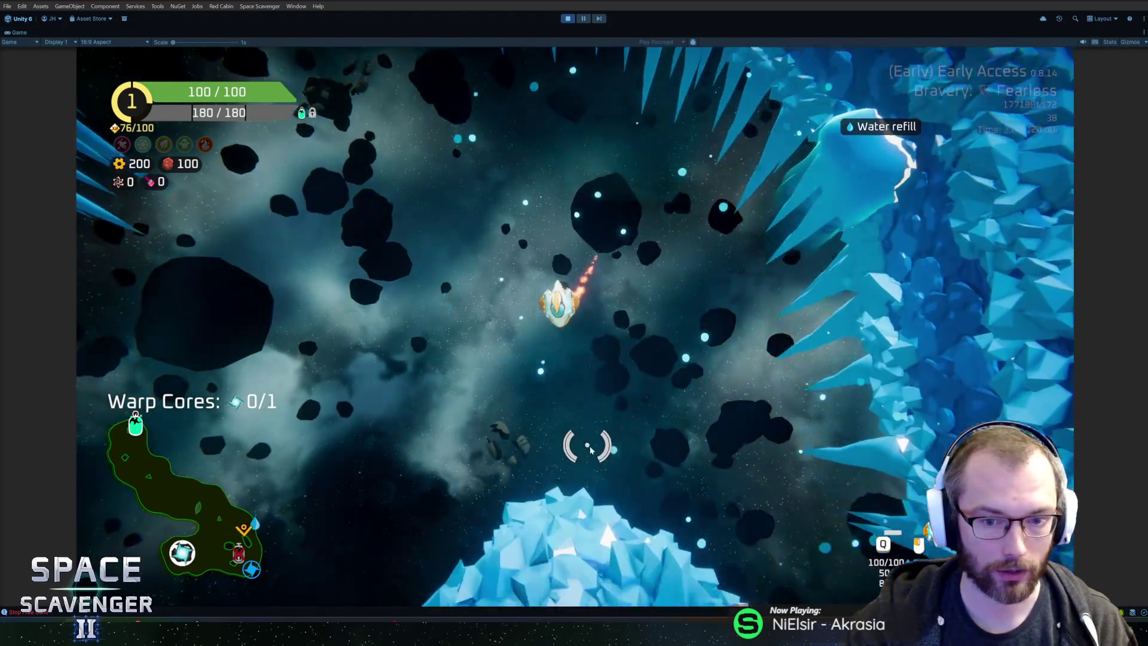
# Step: Fly the ship left, down and toward the reticle through the glacier level
pyautogui.press('a')
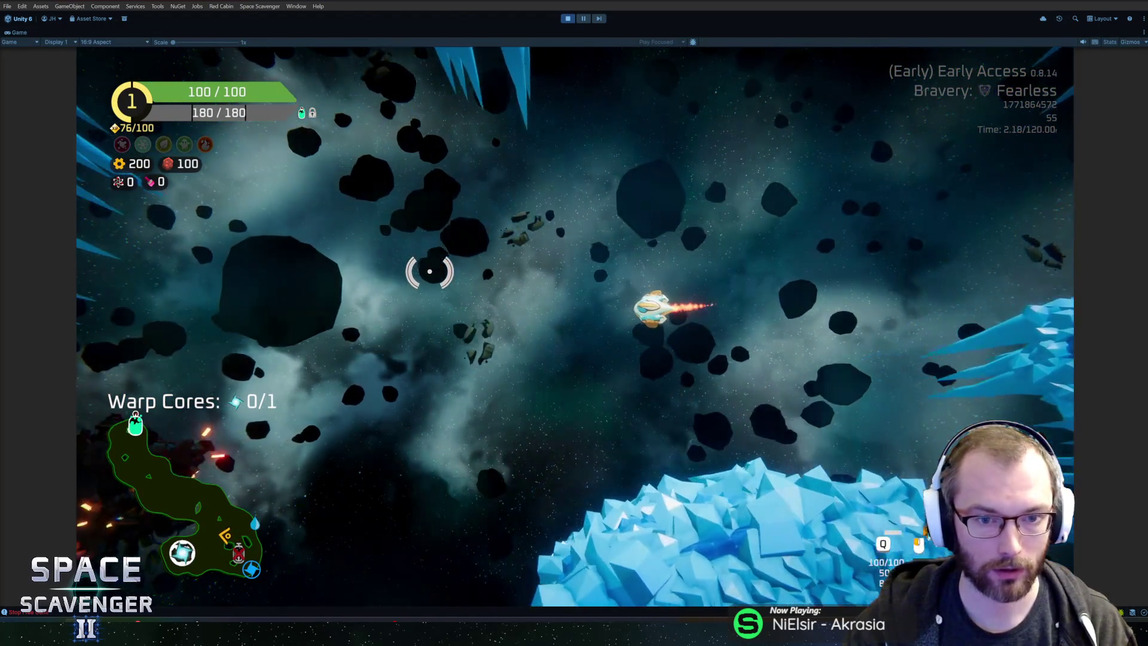
pyautogui.press('s')
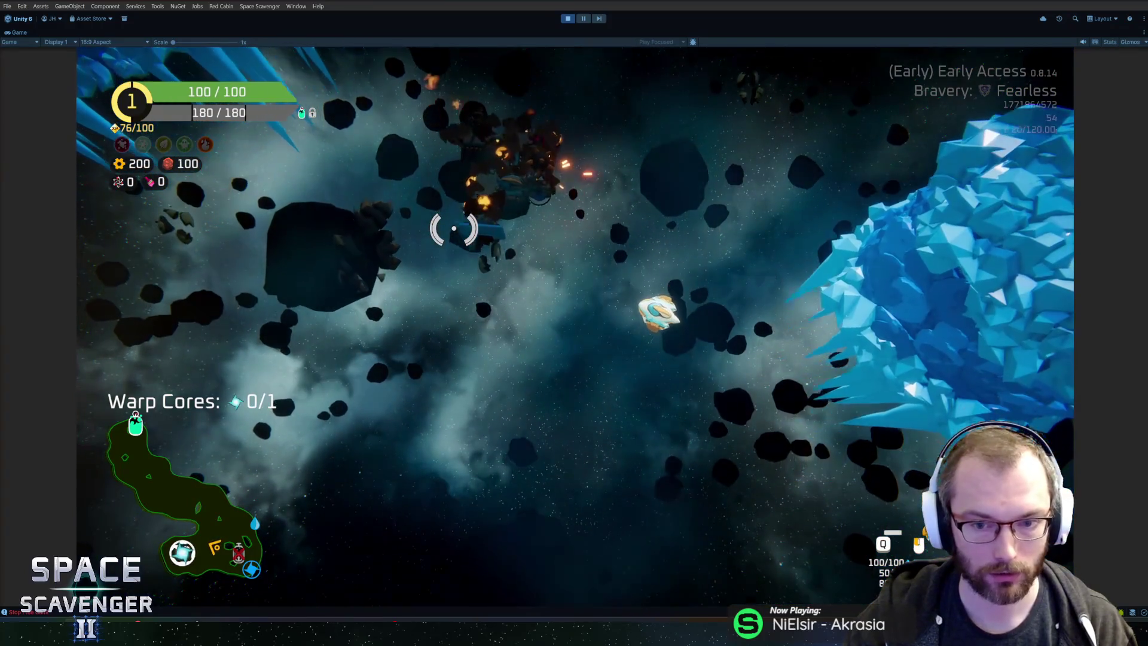
pyautogui.press('s')
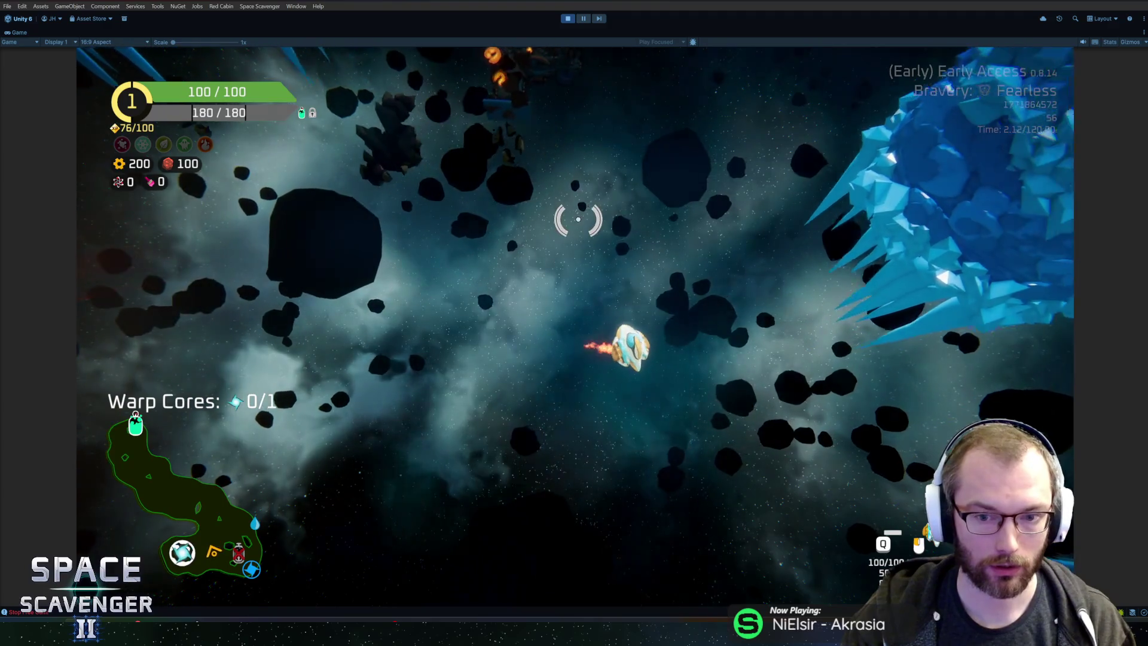
pyautogui.press('w')
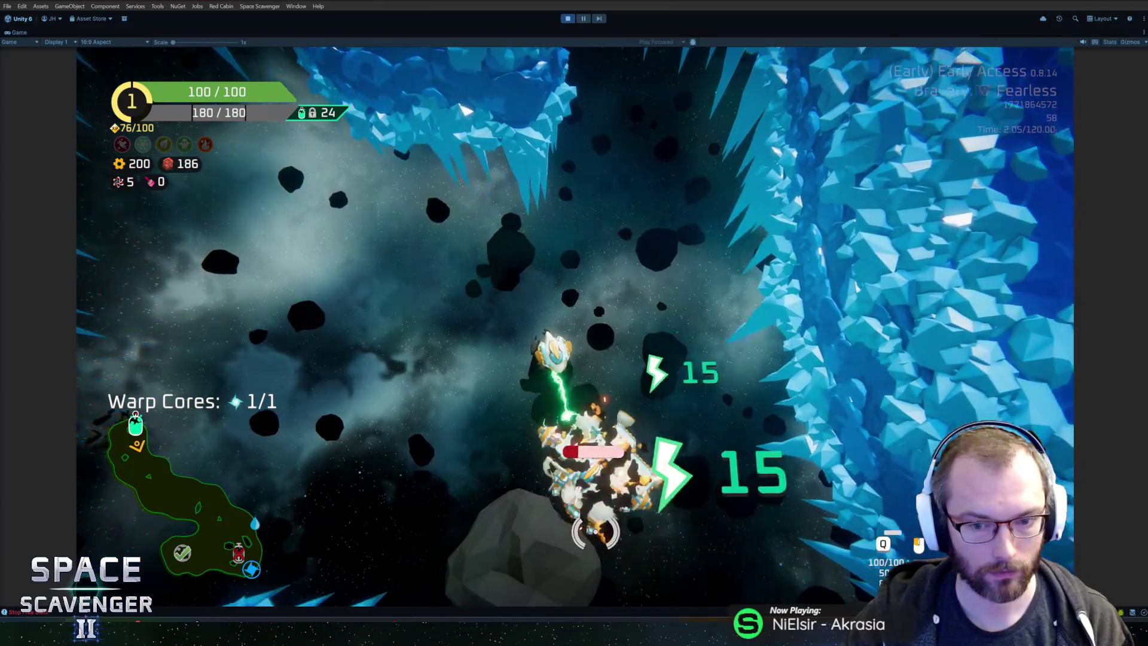
# Step: Attach a Solar Panel below the ship in build mode, then exit Play mode
pyautogui.press('e')
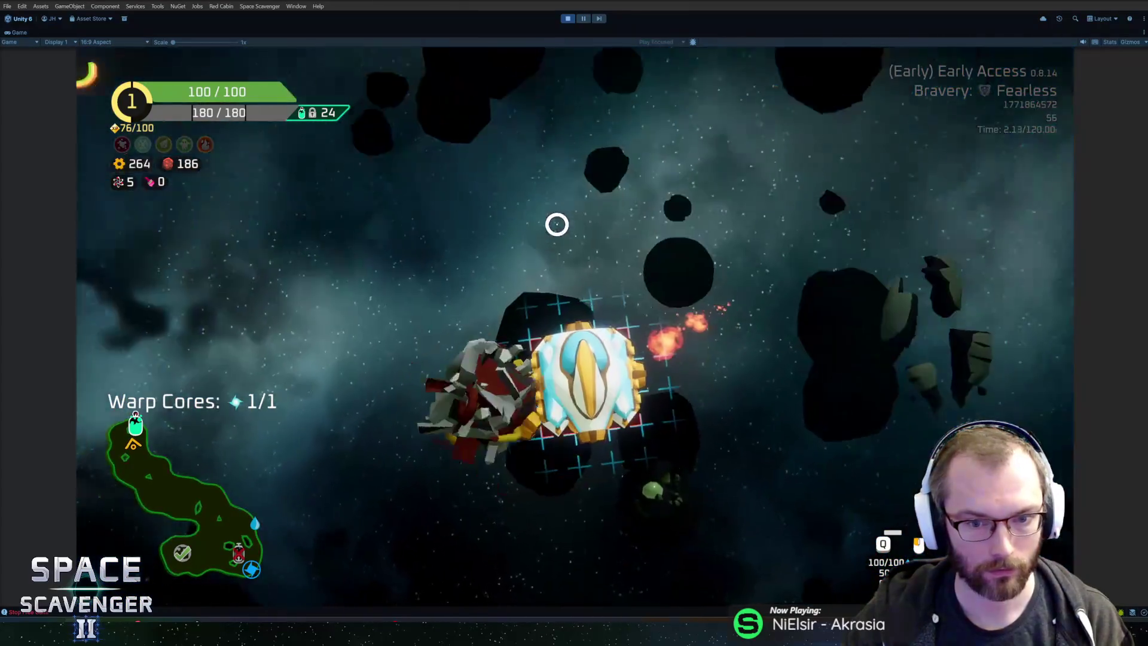
pyautogui.moveTo(299, 272); pyautogui.dragTo(589, 389)
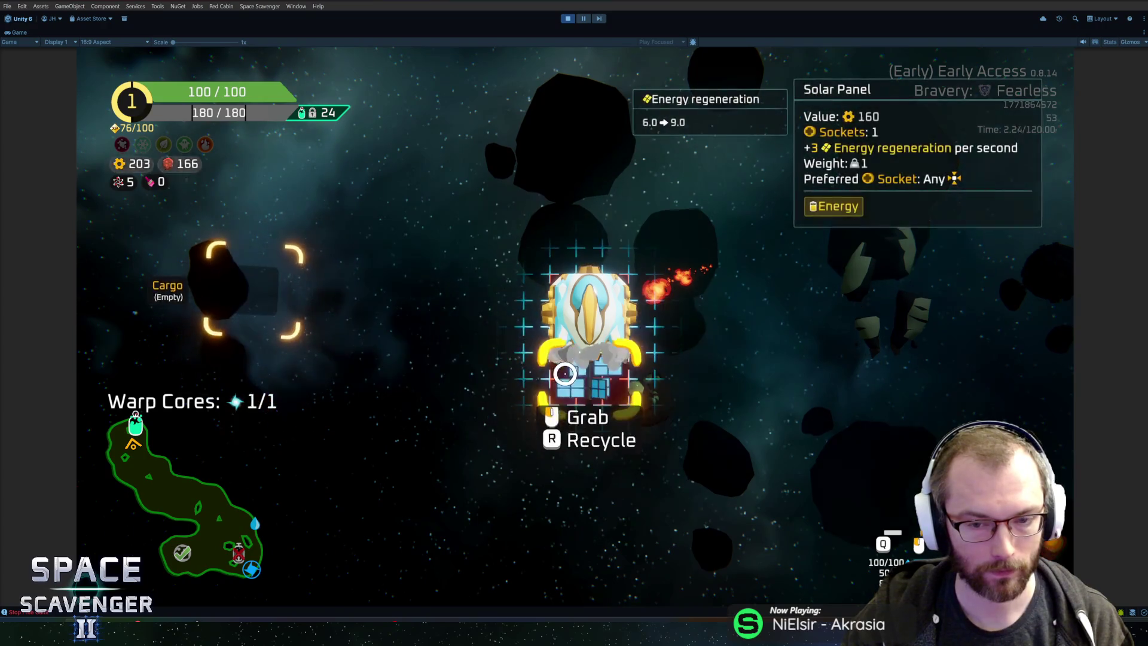
pyautogui.press('e')
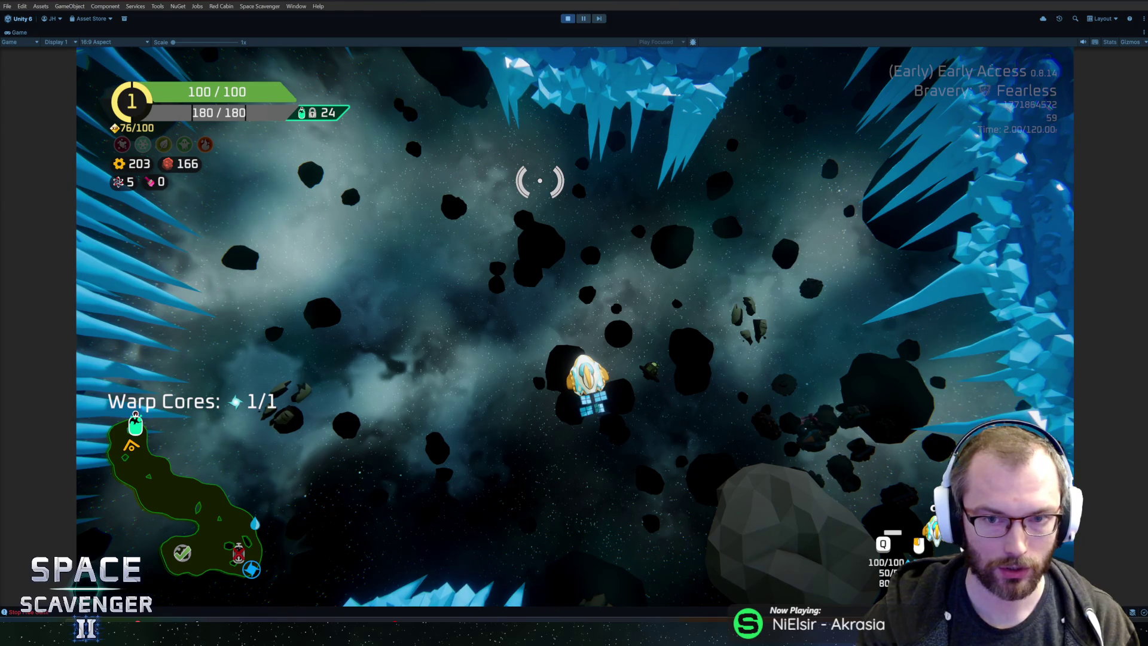
pyautogui.hotkey('ctrl', 'p')
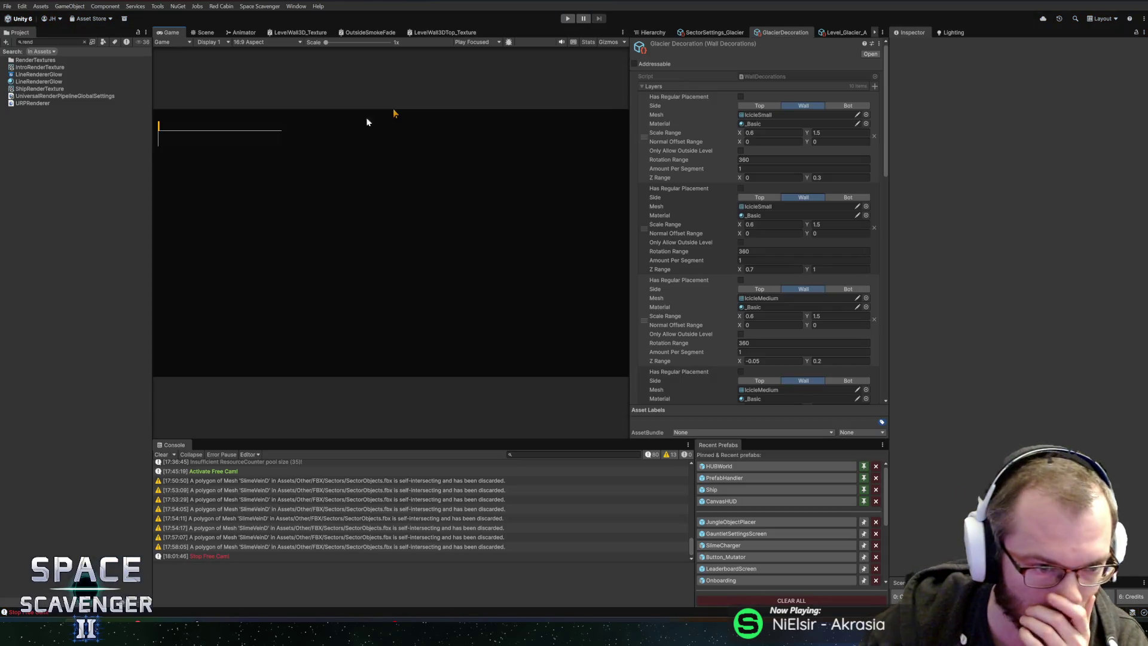
# Step: In the Scene view, search the Project for foliage and select FoliageDecorationTinted
pyautogui.click(204, 34)
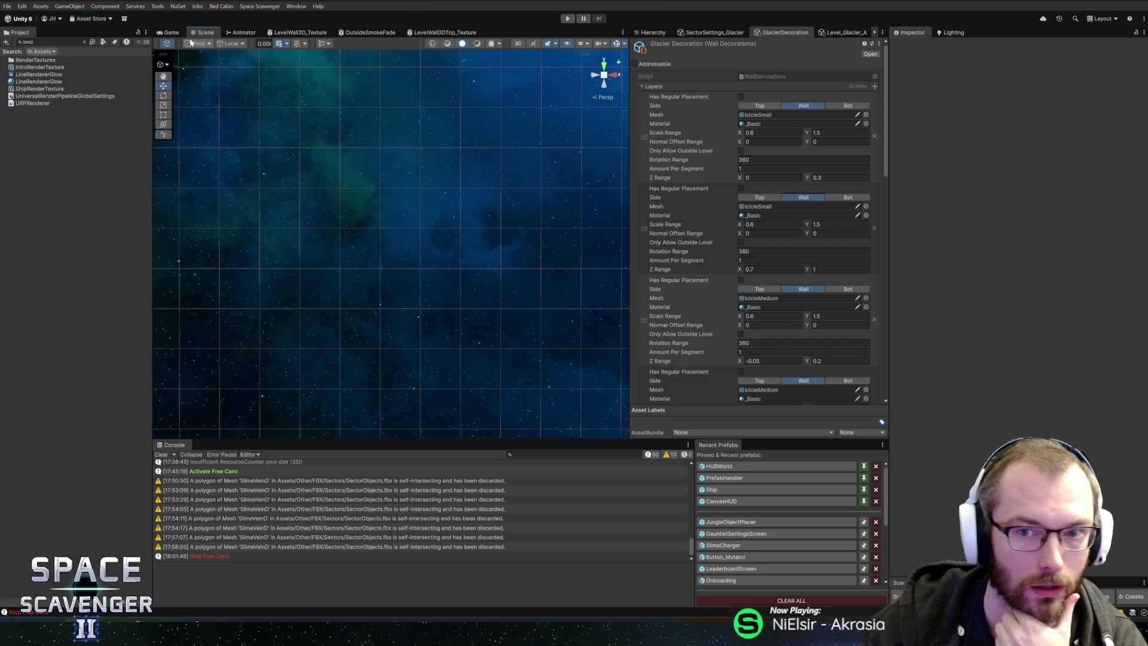
pyautogui.click(54, 42)
pyautogui.write('folige')
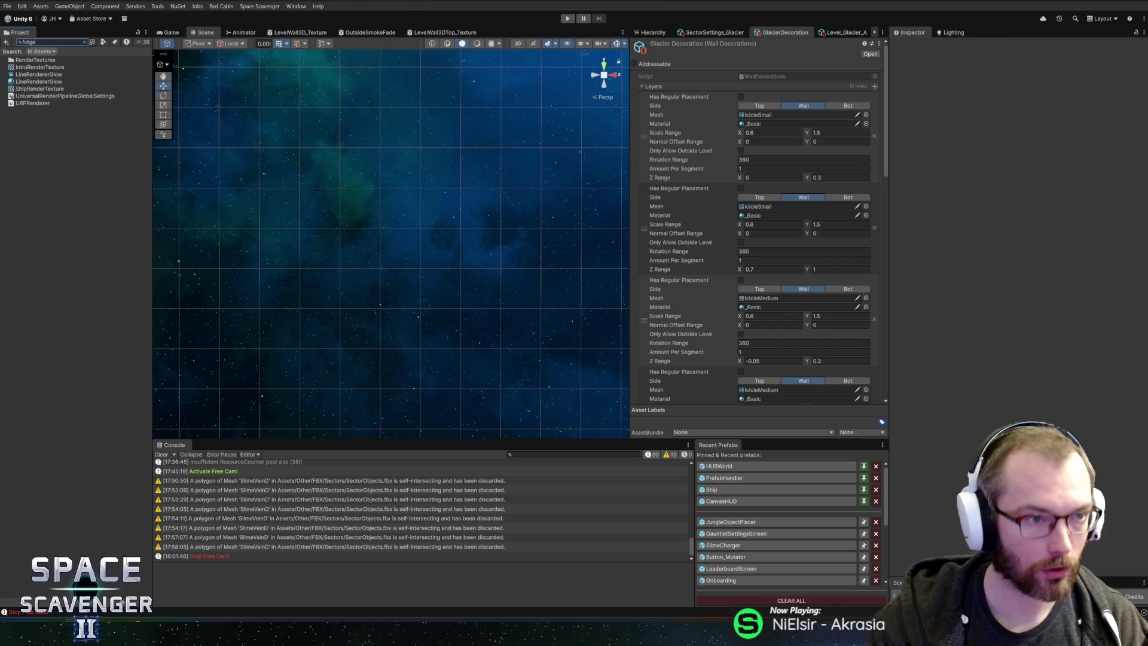
pyautogui.write('g')
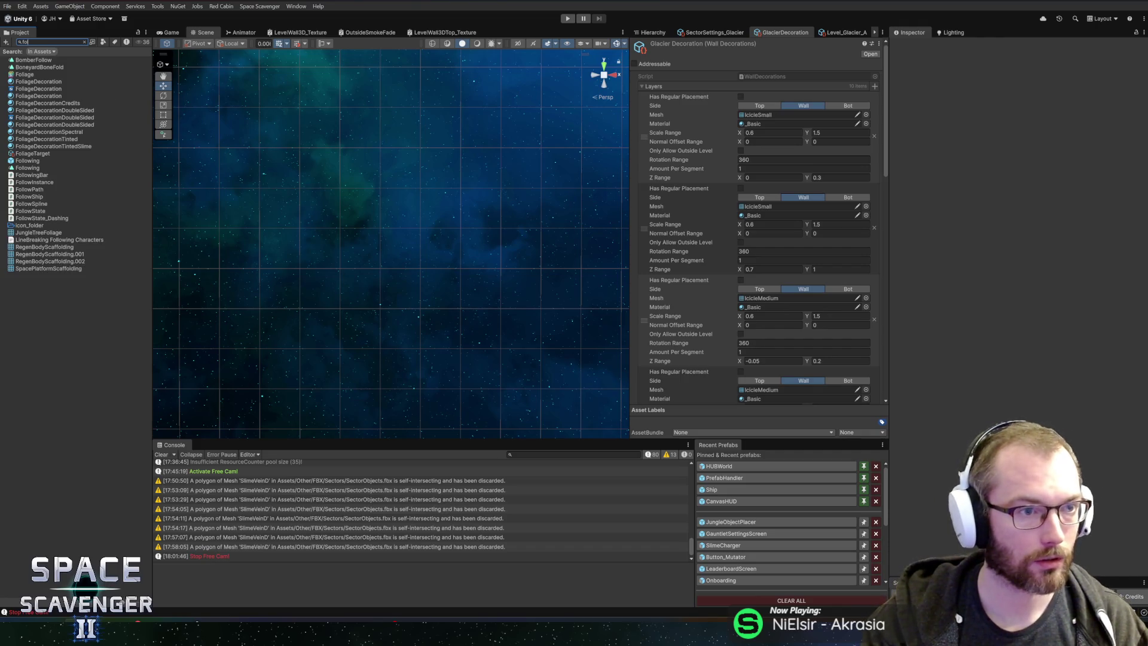
pyautogui.write('iage')
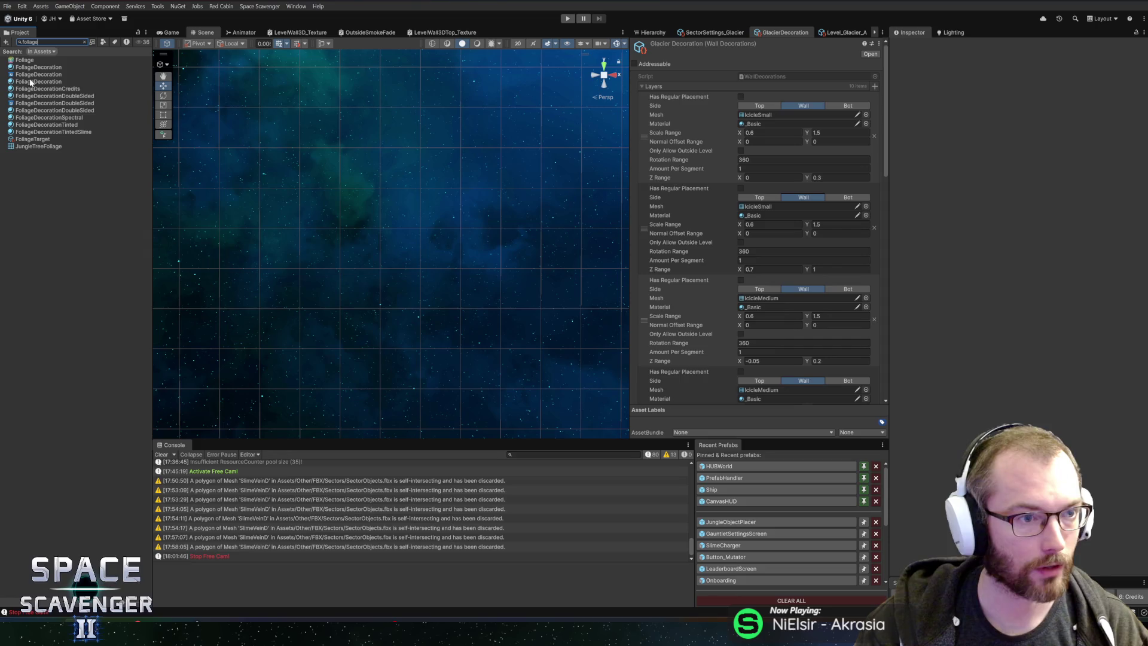
pyautogui.click(42, 124)
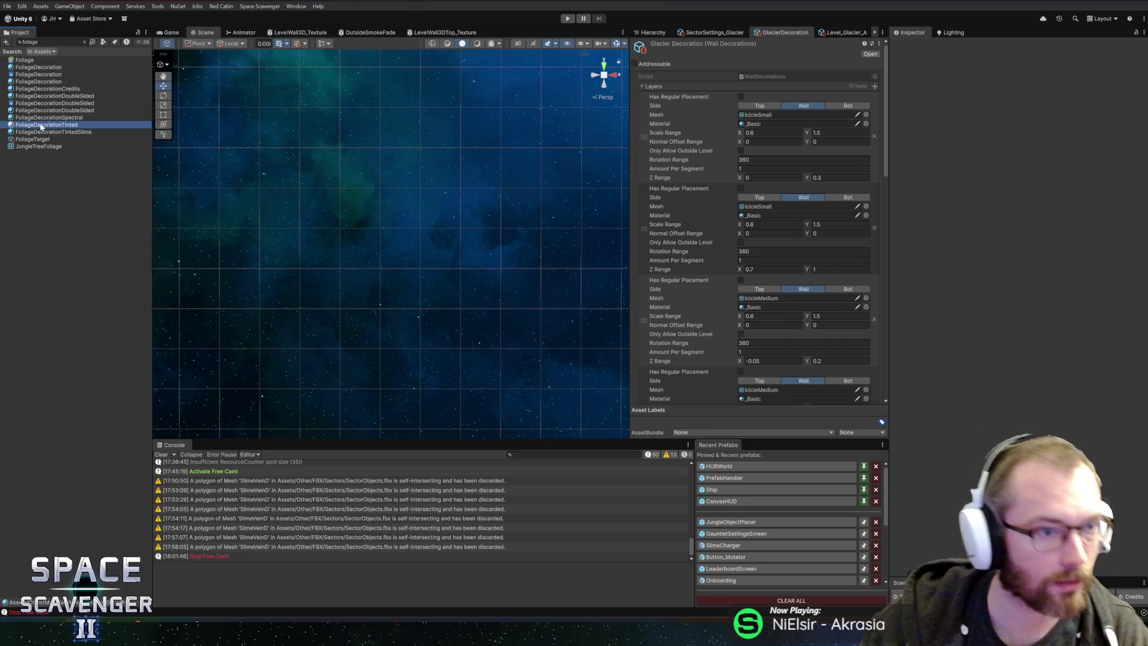
pyautogui.scroll(-6, 135, 263)
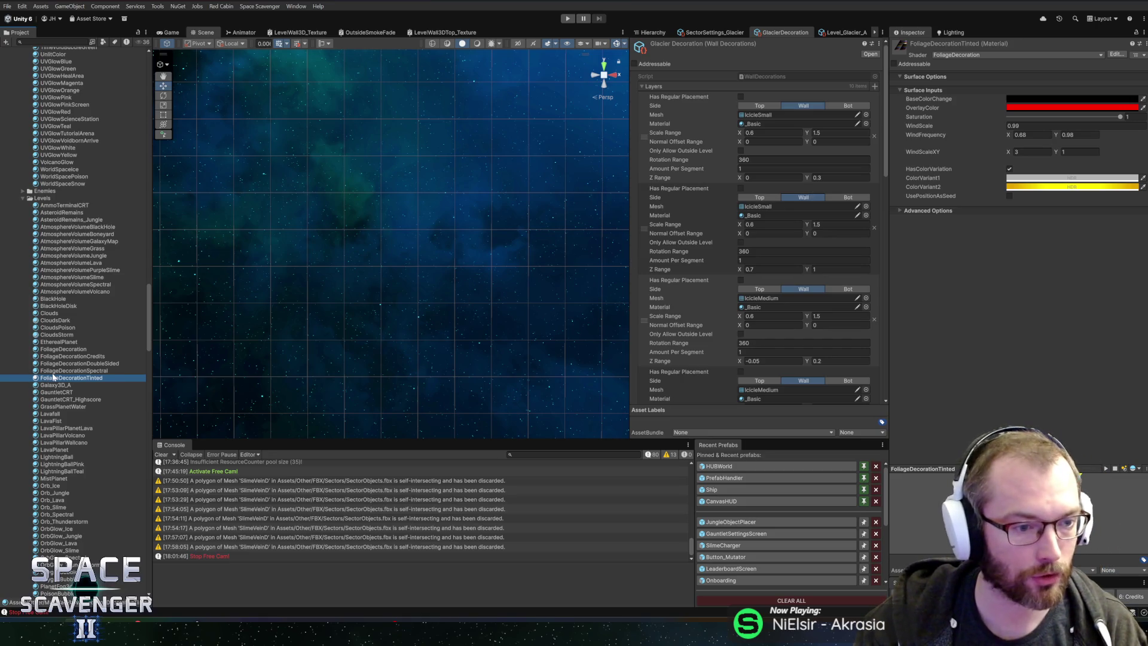
# Step: Duplicate the material and rename the copy DecorationTinted
pyautogui.hotkey('ctrl', 'd')
pyautogui.press('F2')
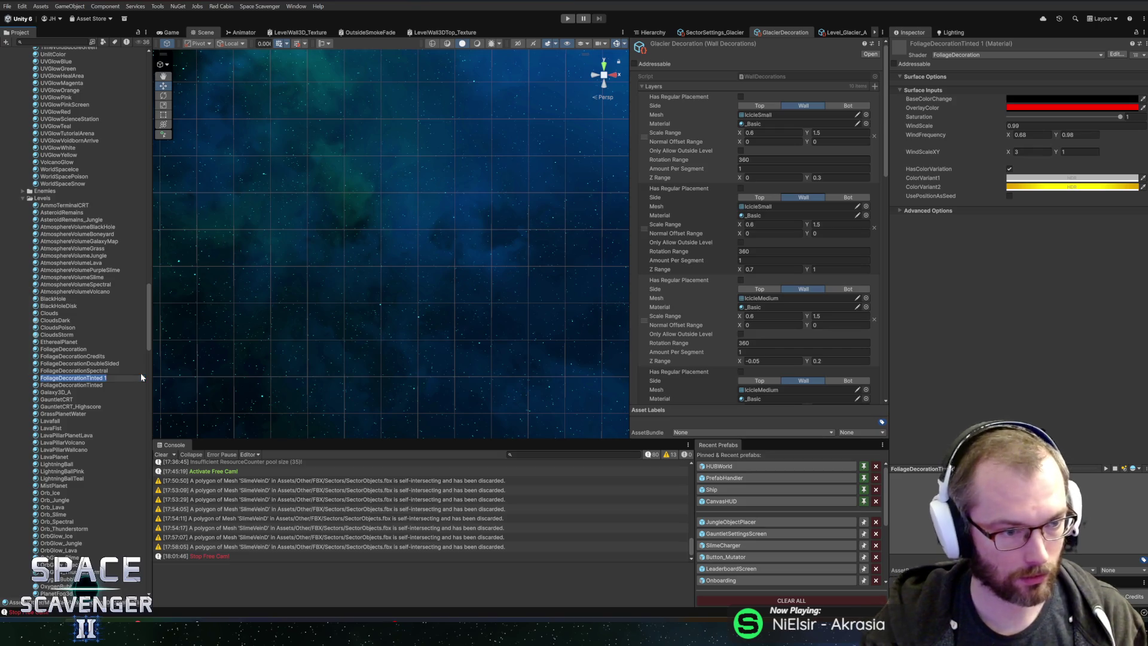
pyautogui.write('Basic')
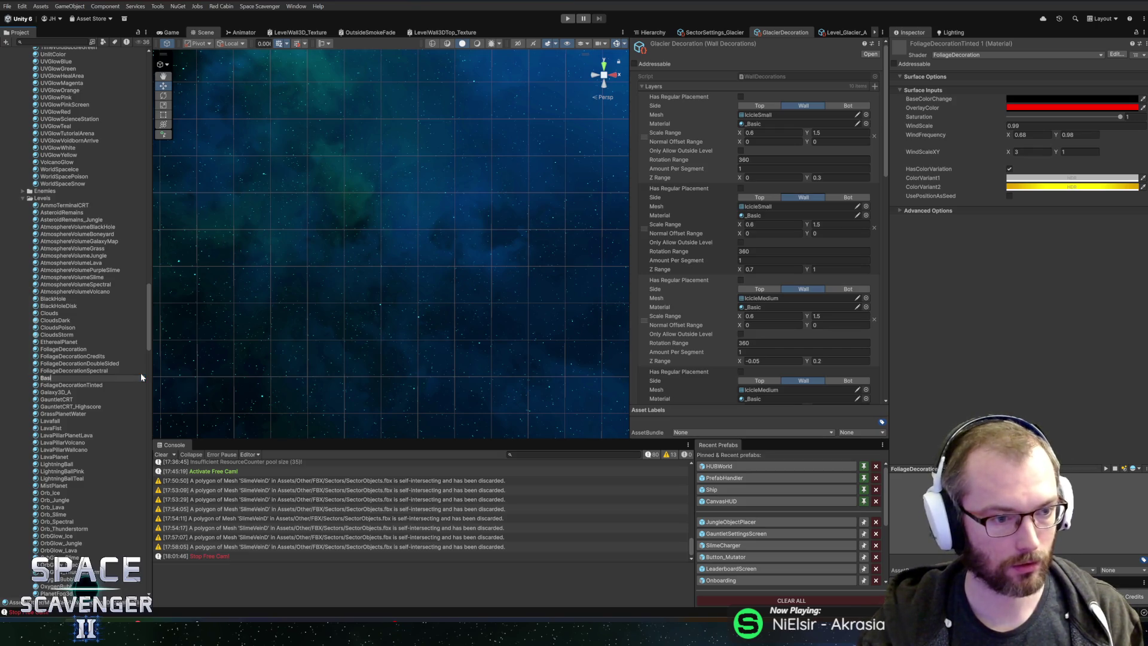
pyautogui.press('BackSpace')
pyautogui.press('BackSpace')
pyautogui.press('BackSpace')
pyautogui.write('DecorationTinted')
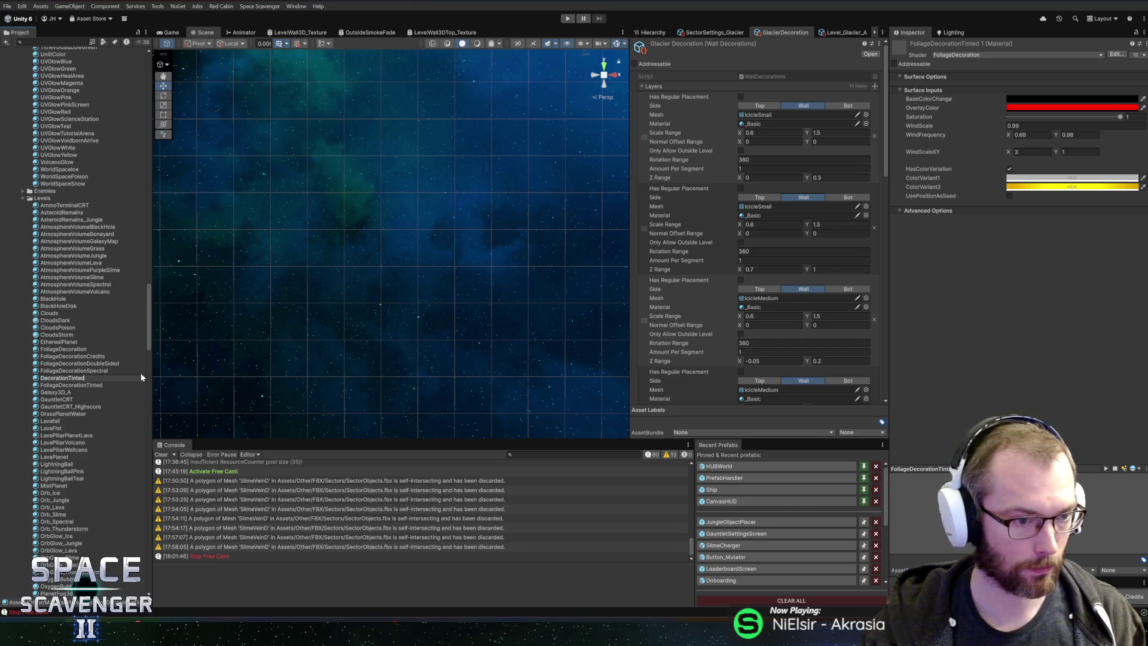
pyautogui.press('Return')
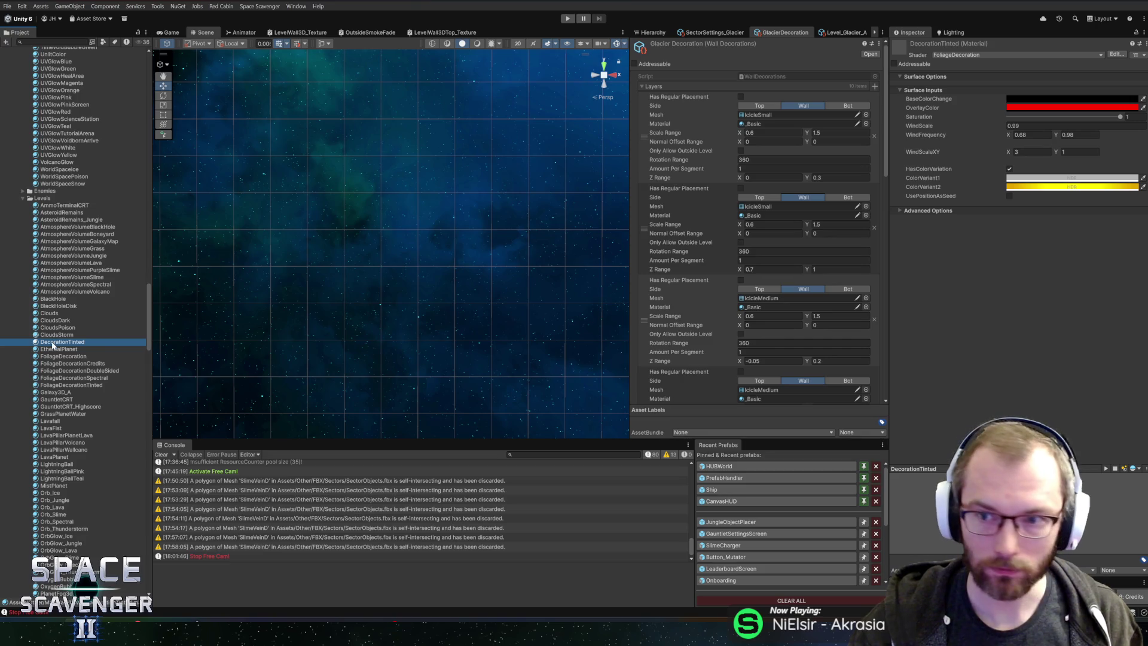
# Step: Locate the FoliageDecoration shader and duplicate it as BasicTinted
pyautogui.click(1143, 44)
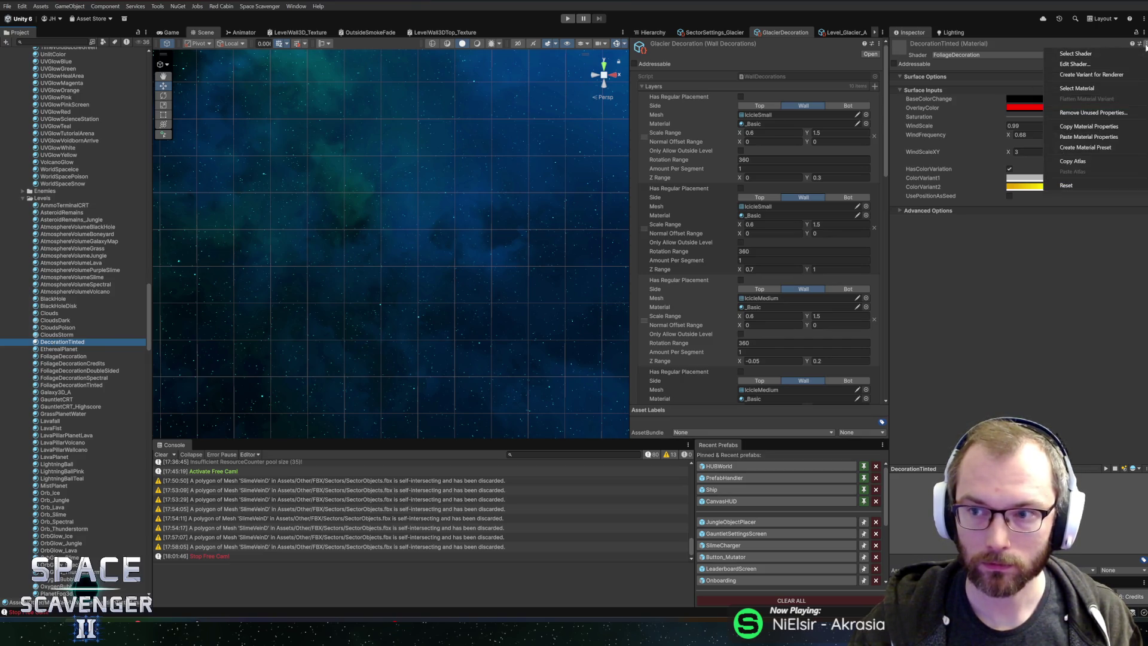
pyautogui.click(1089, 54)
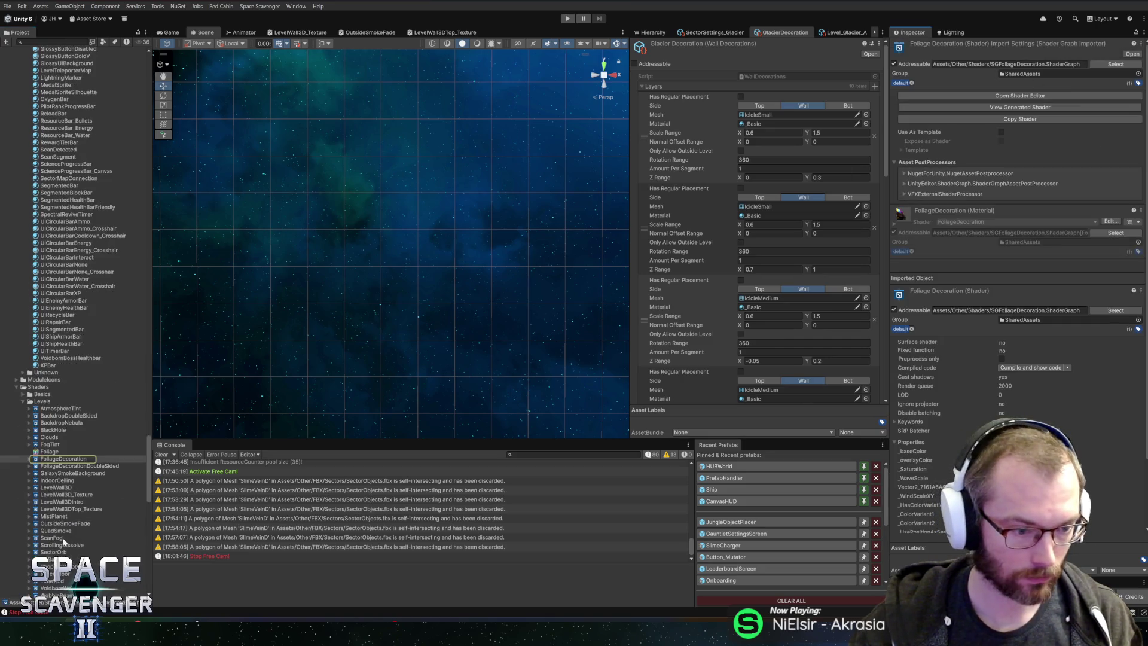
pyautogui.scroll(-3, 84, 397)
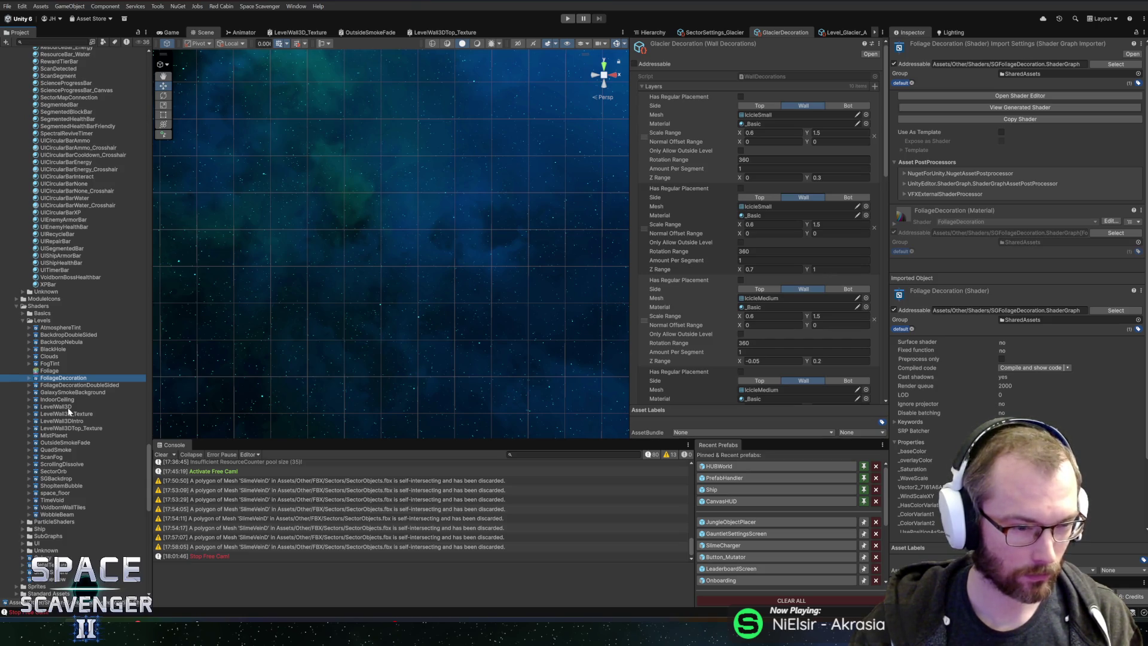
pyautogui.hotkey('ctrl', 'd')
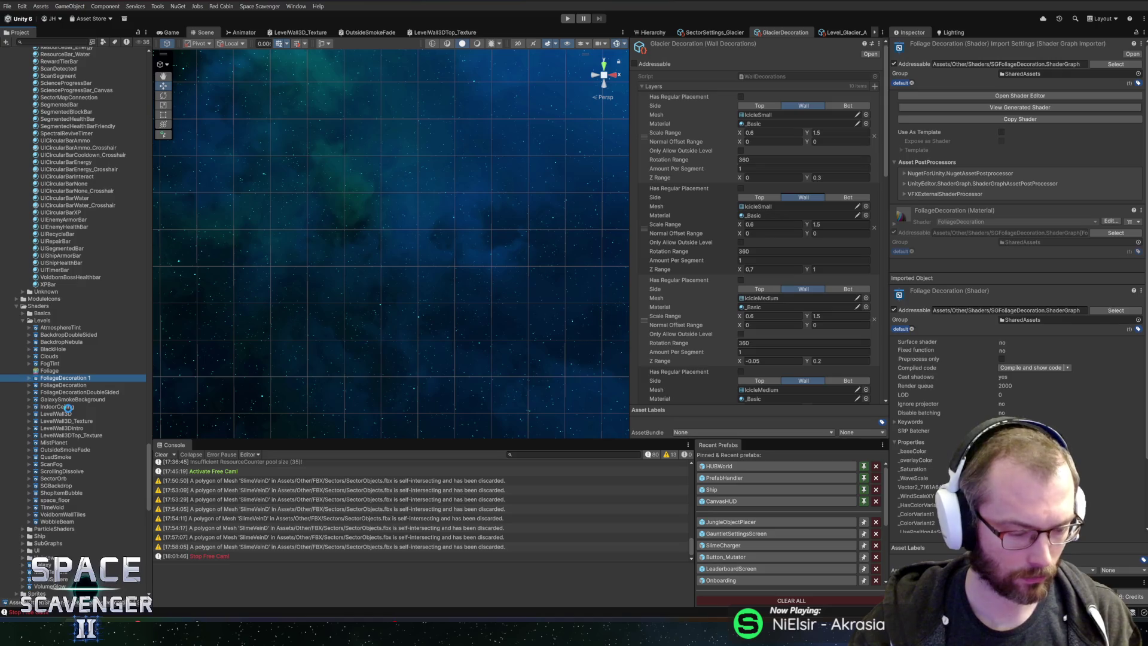
pyautogui.write('B')
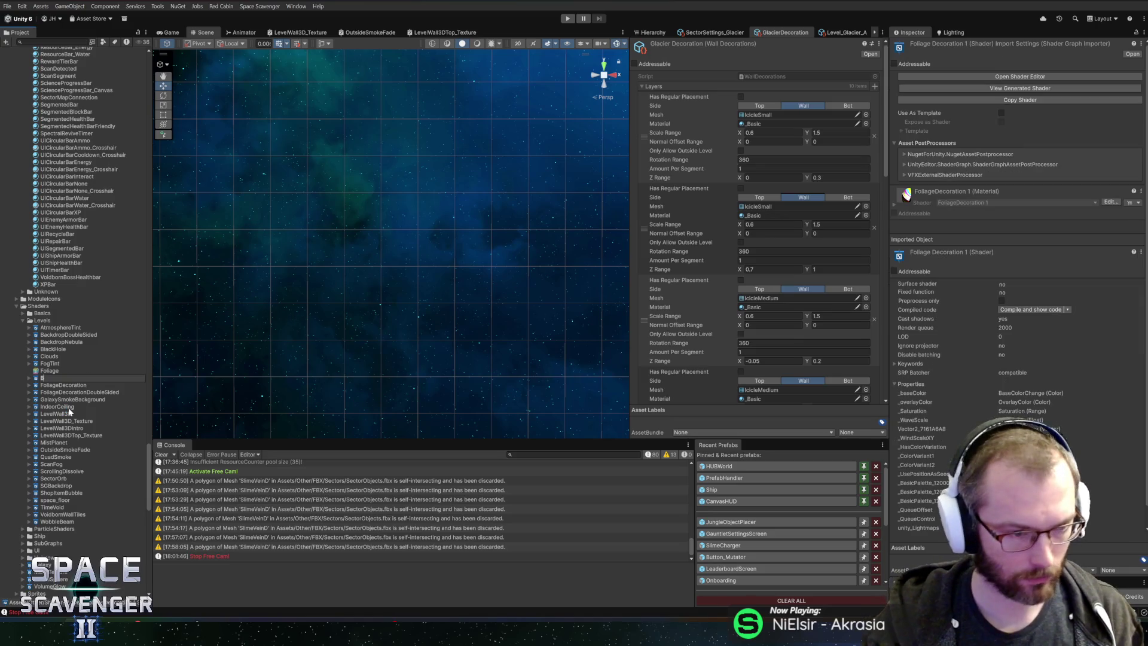
pyautogui.write('asicTinted')
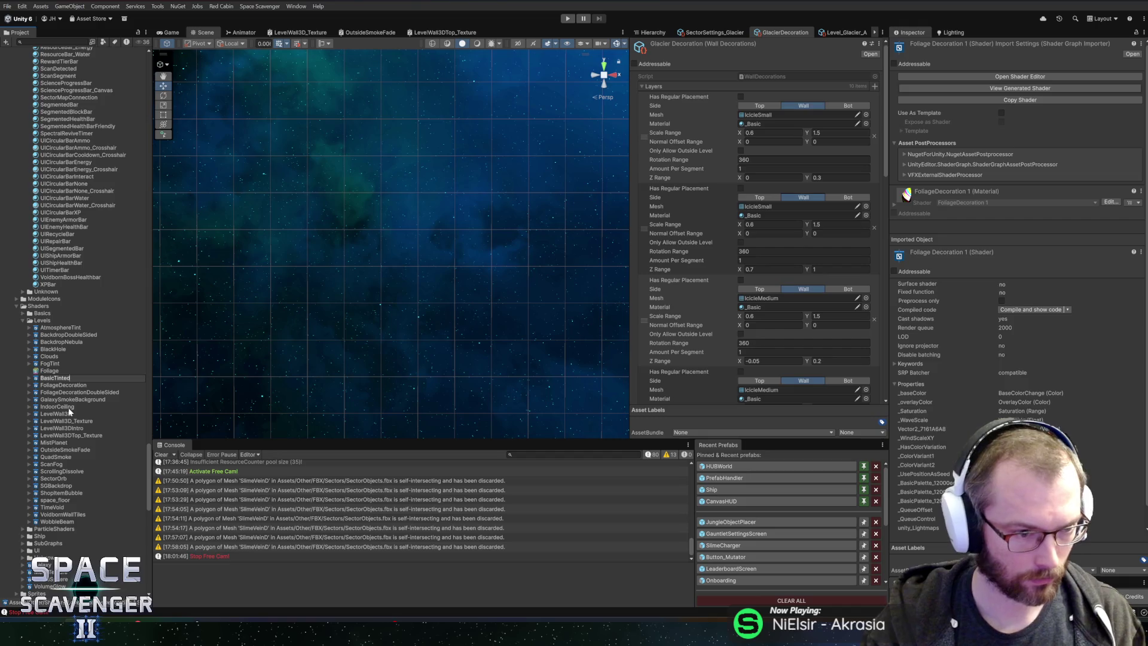
pyautogui.press('Return')
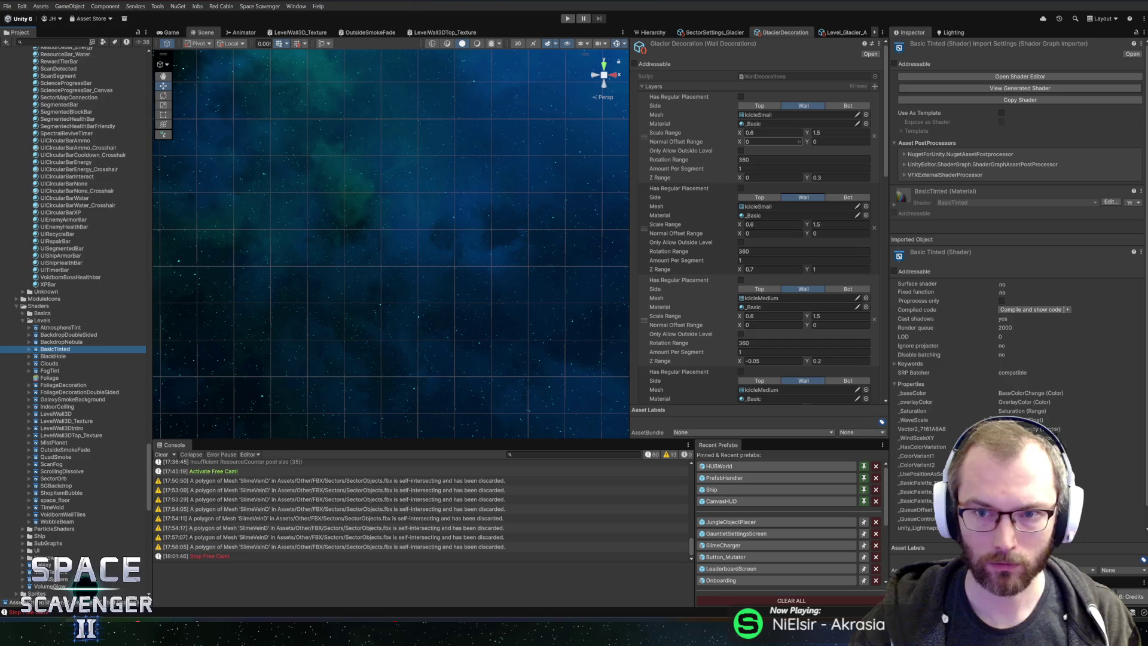
# Step: Find and select the DecorationTinted material in the Project tree
pyautogui.scroll(15, 92, 306)
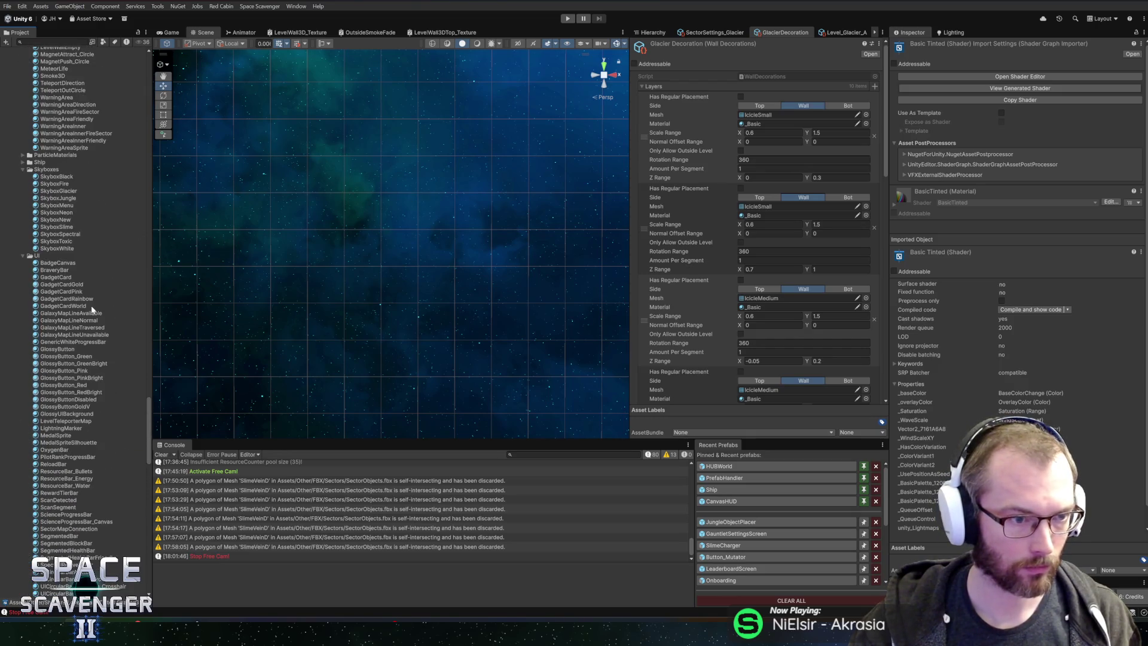
pyautogui.click(23, 256)
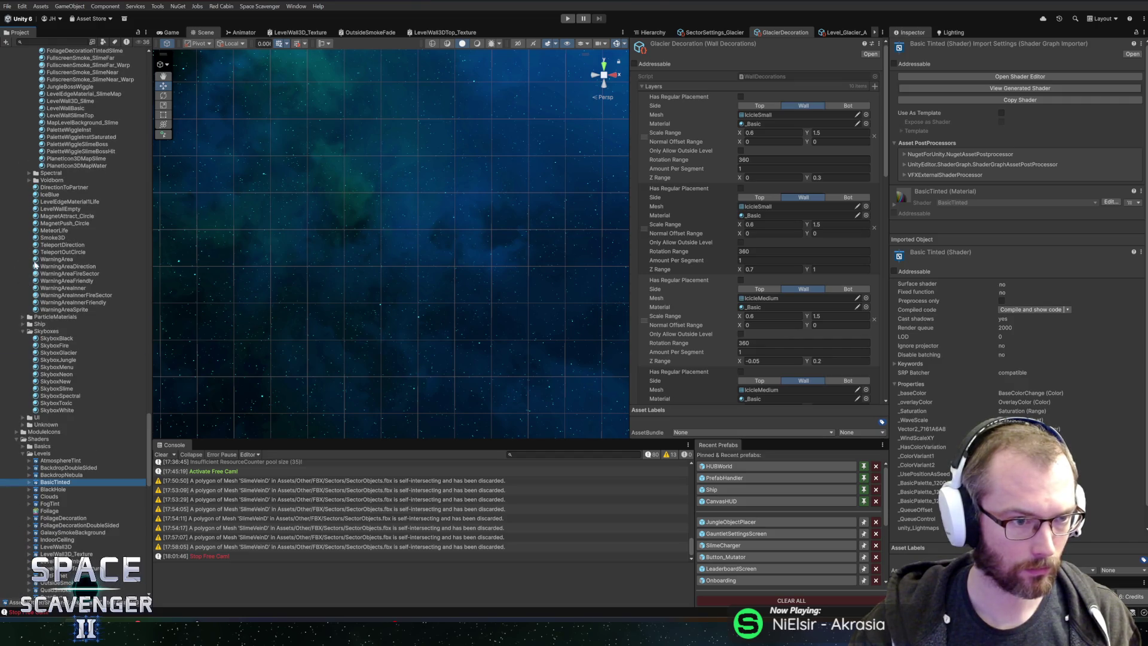
pyautogui.scroll(6, 57, 205)
pyautogui.scroll(4, 57, 205)
pyautogui.scroll(-5, 56, 209)
pyautogui.write('decorati')
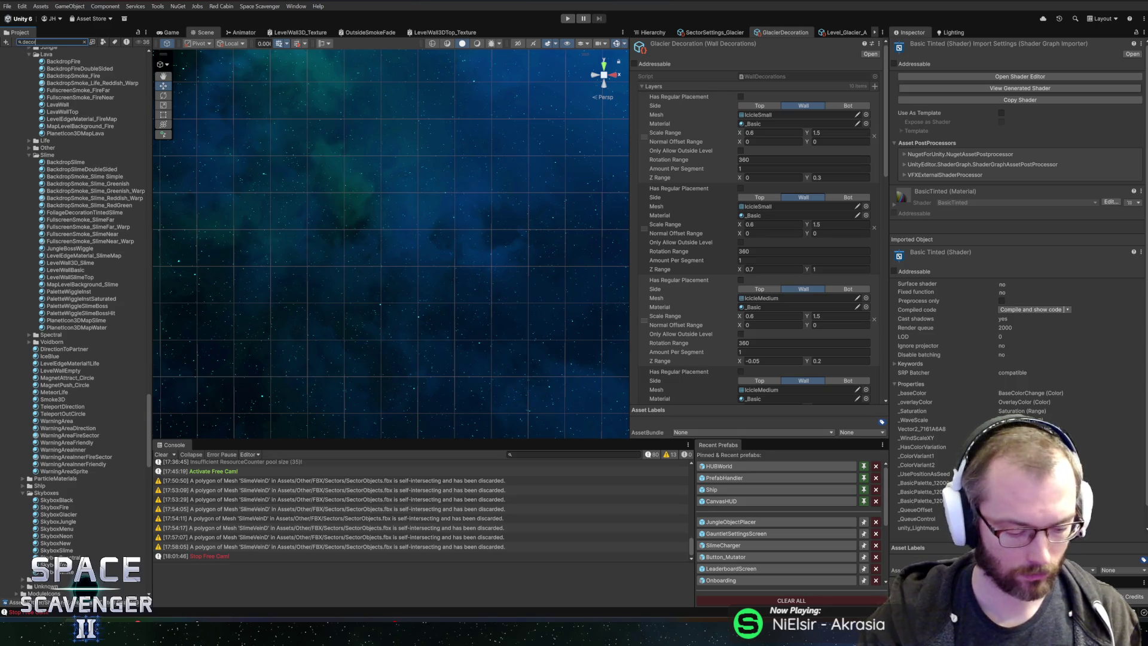
pyautogui.write('ont')
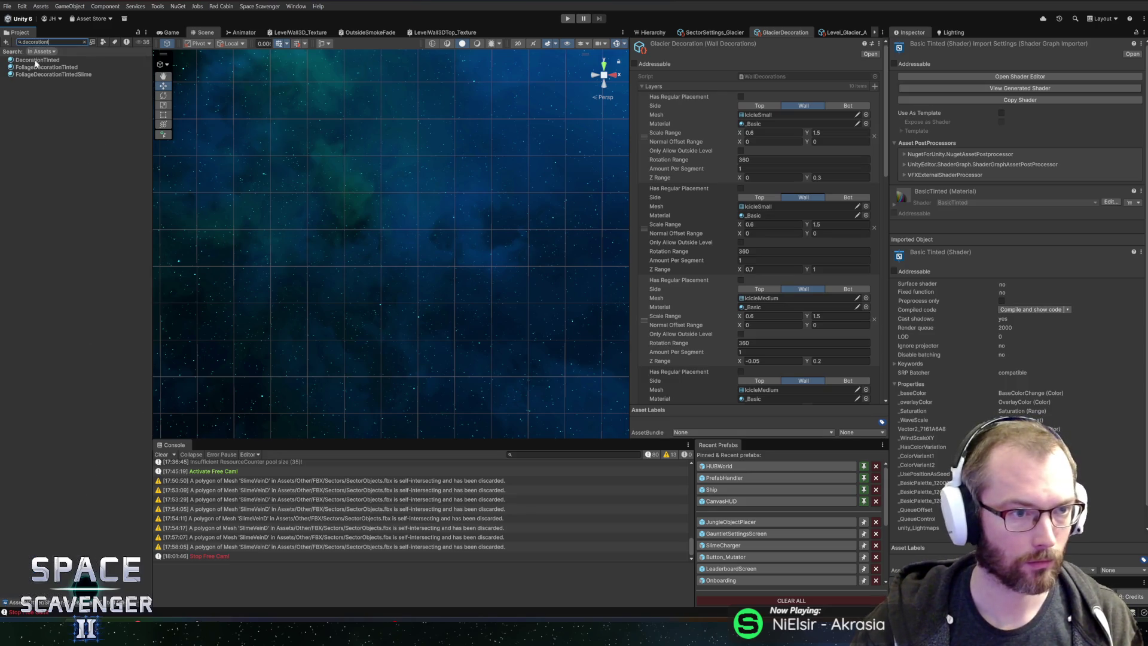
pyautogui.click(37, 60)
pyautogui.rightClick(51, 106)
pyautogui.click(62, 62)
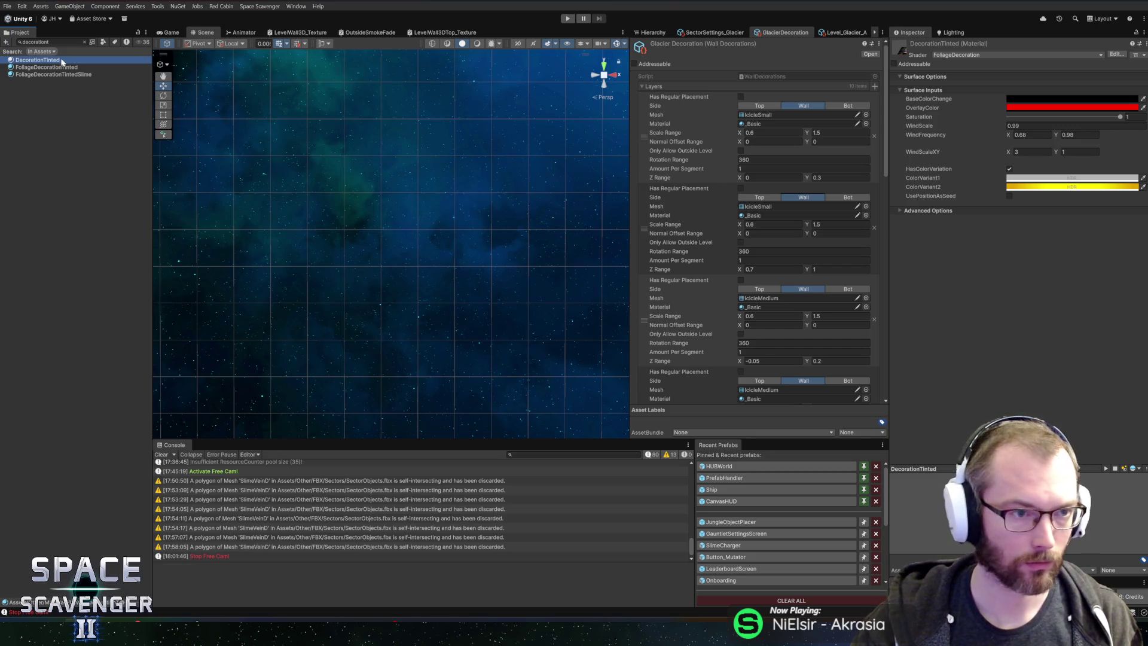
pyautogui.click(85, 42)
# Step: Assign BasicTinted as DecorationTinted's shader and open the BasicTinted graph for editing
pyautogui.moveTo(147, 369); pyautogui.dragTo(157, 469)
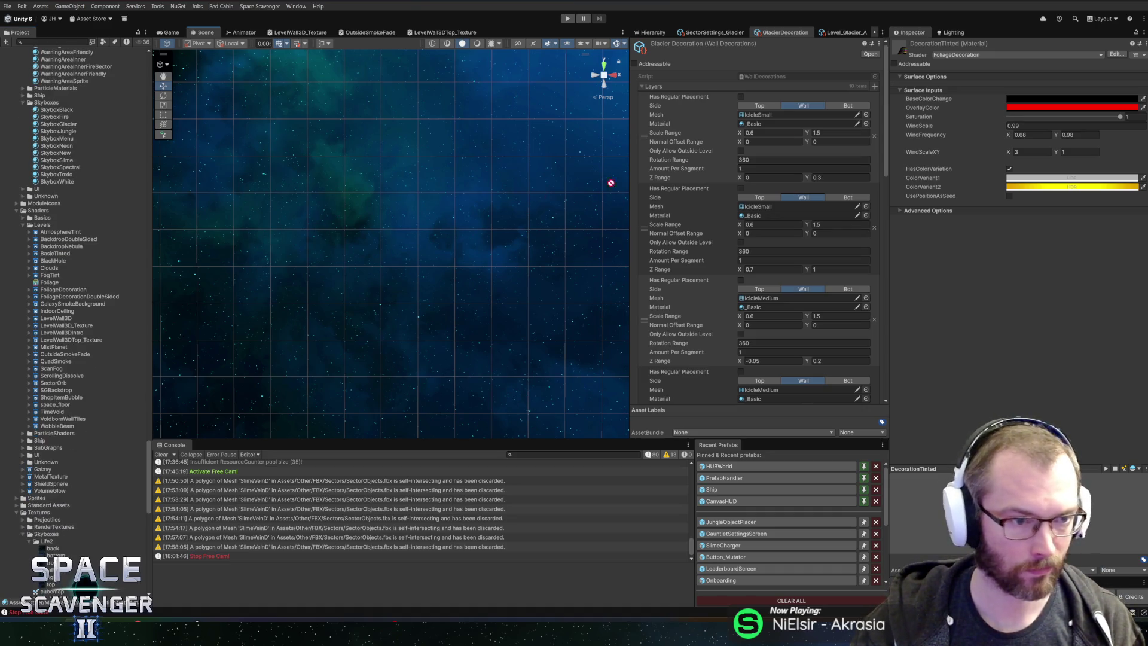
pyautogui.moveTo(541, 196); pyautogui.dragTo(997, 60)
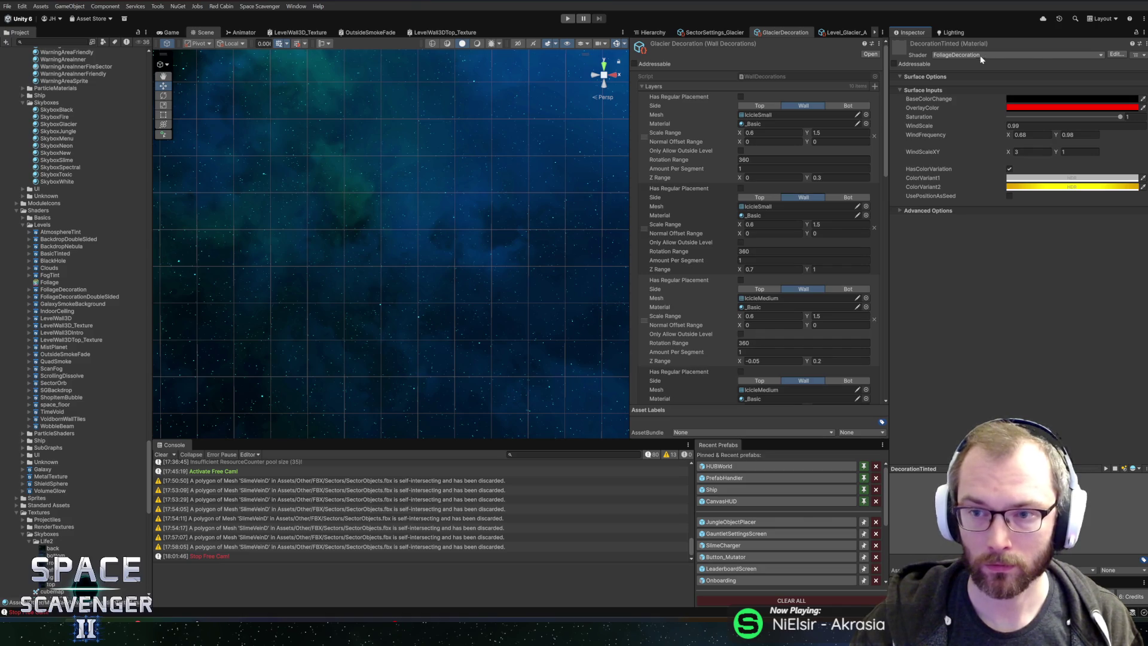
pyautogui.click(983, 56)
pyautogui.write('basic')
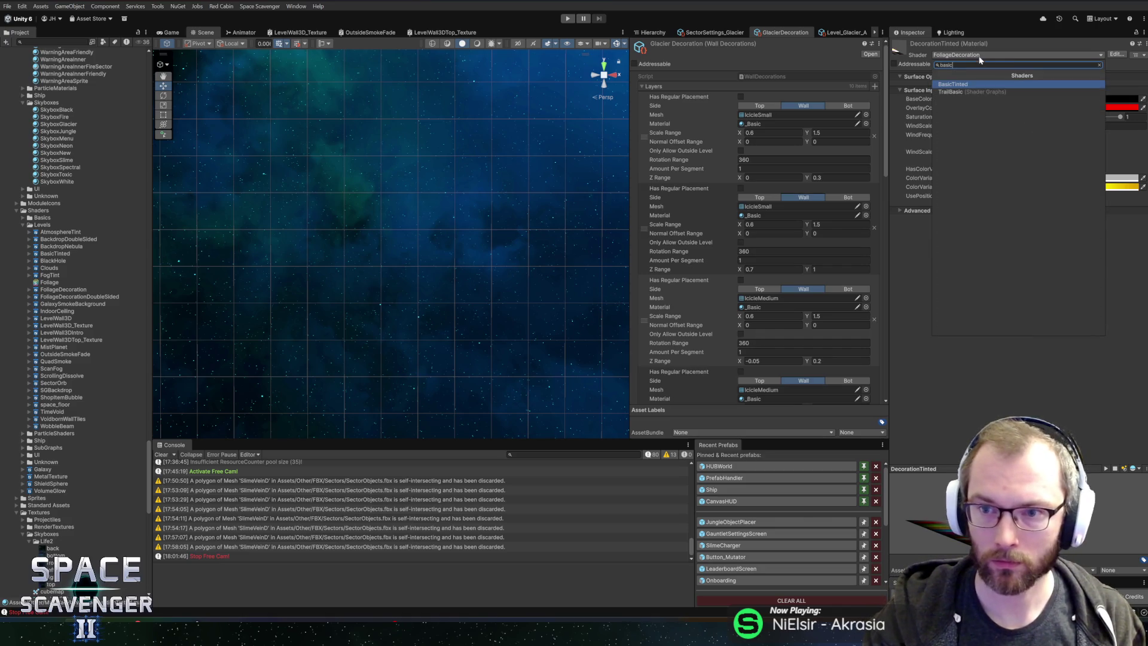
pyautogui.press('Return')
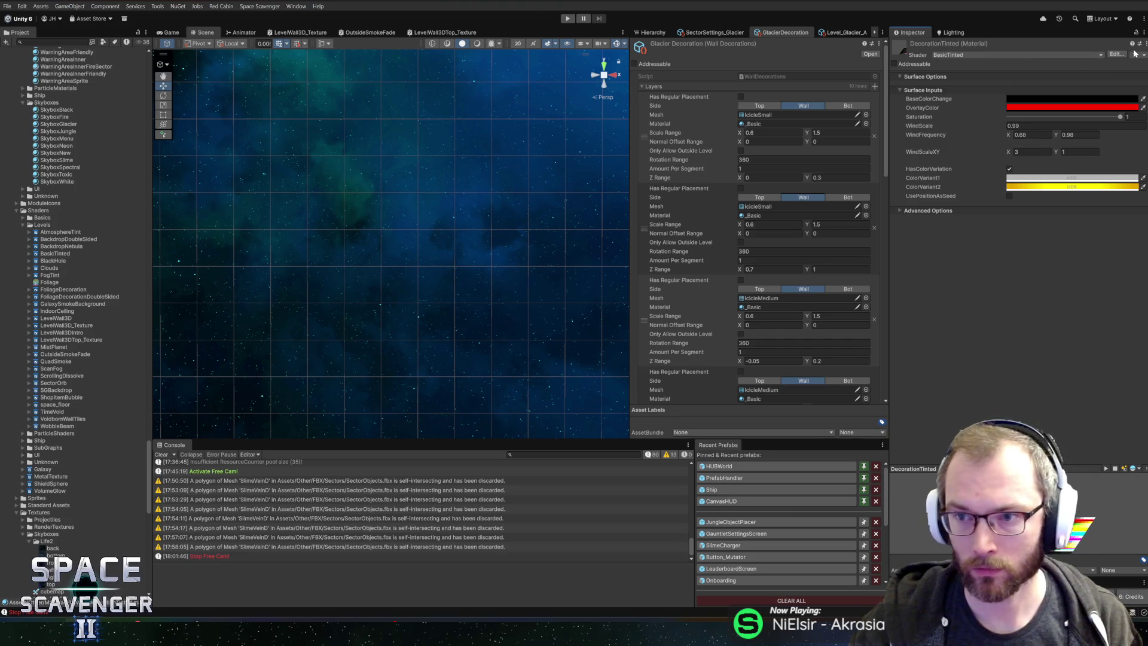
pyautogui.click(1115, 55)
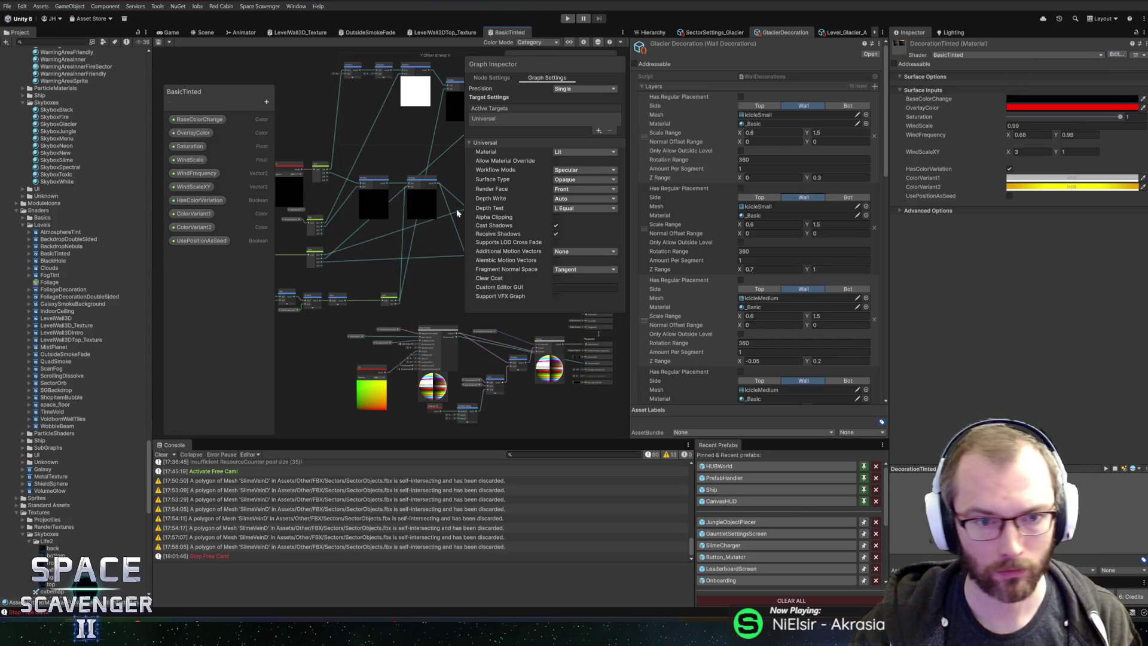
# Step: Widen the Shader Graph window and delete the Sine and Split nodes after Multiply
pyautogui.scroll(3, 444, 264)
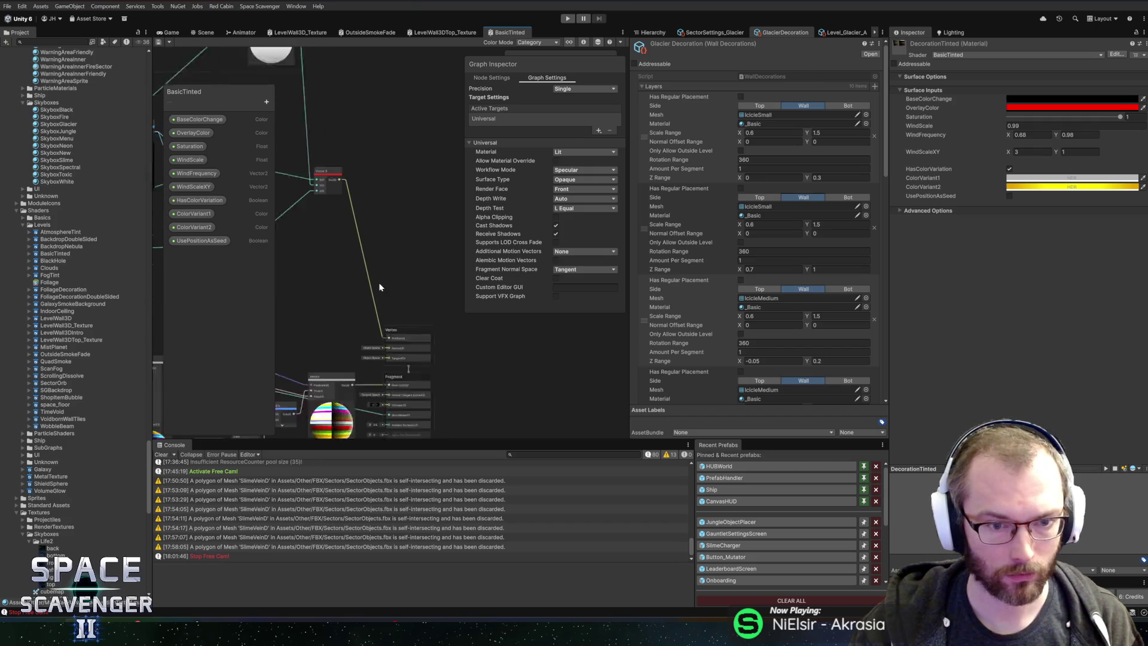
pyautogui.scroll(5, 370, 299)
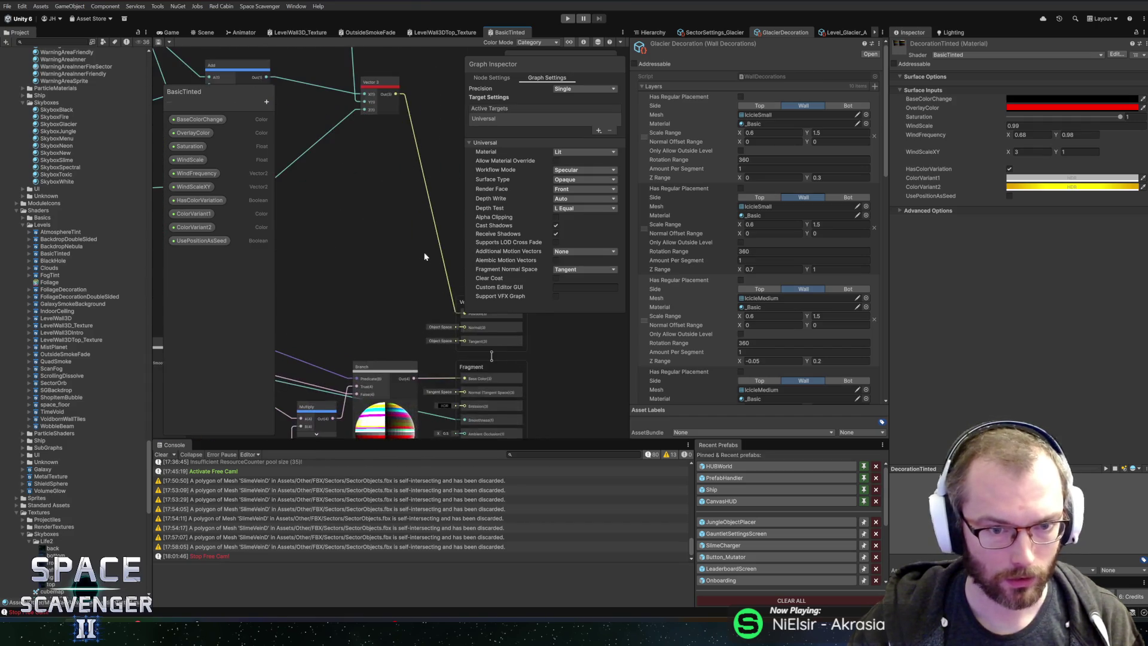
pyautogui.moveTo(632, 357); pyautogui.dragTo(732, 353)
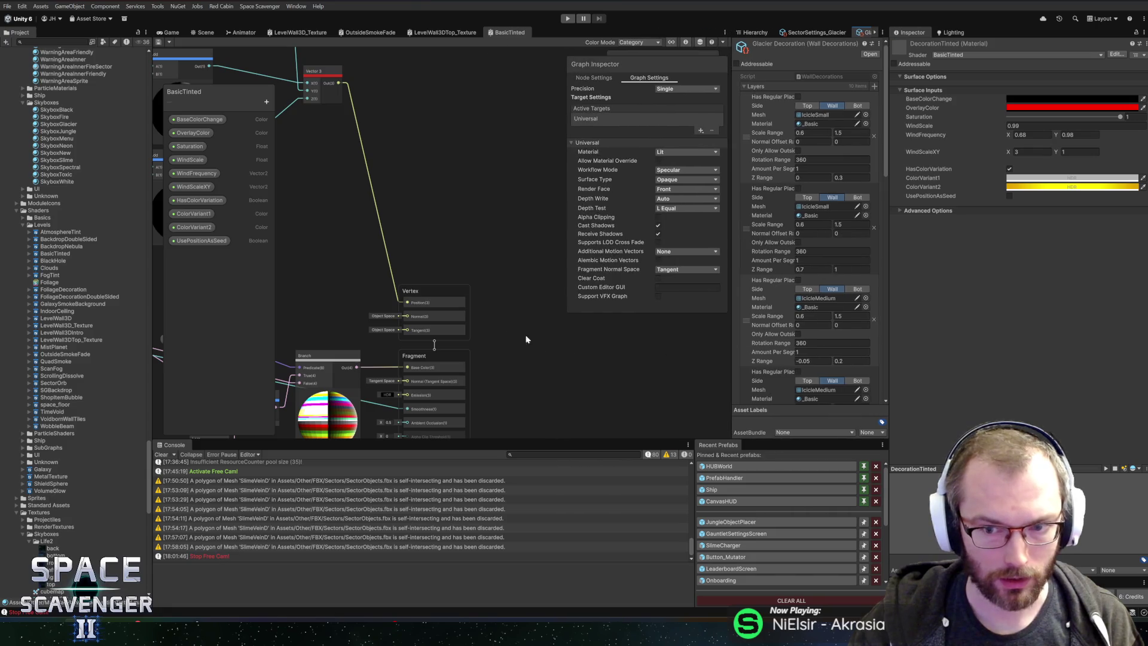
pyautogui.moveTo(394, 239); pyautogui.dragTo(446, 245)
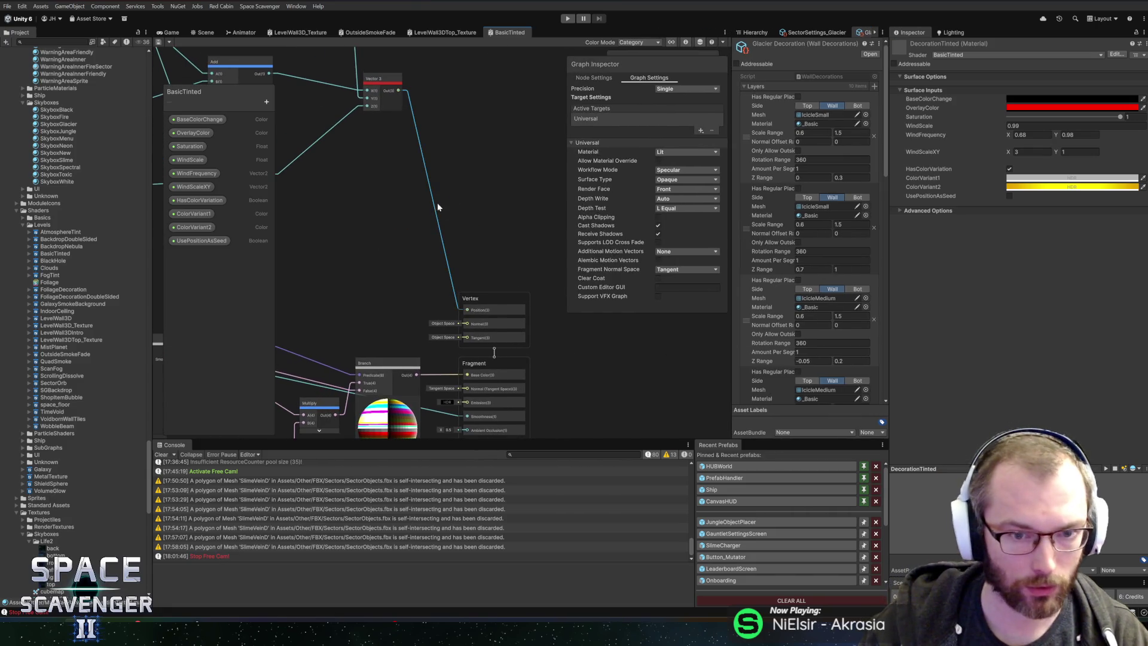
pyautogui.scroll(-6, 441, 209)
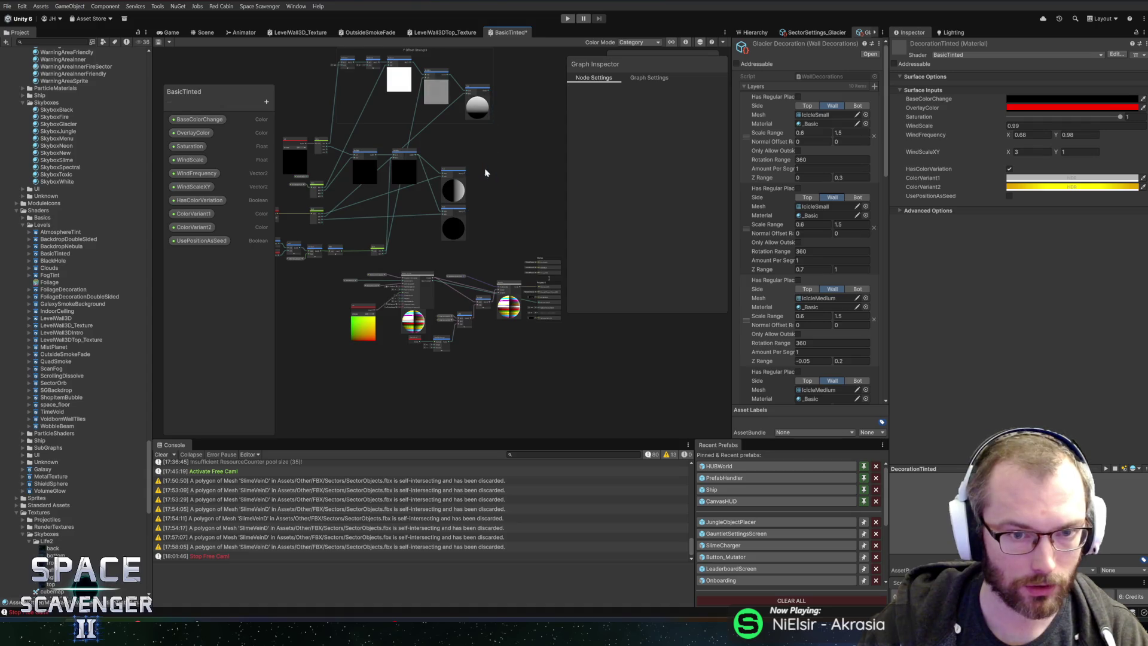
pyautogui.scroll(5, 456, 131)
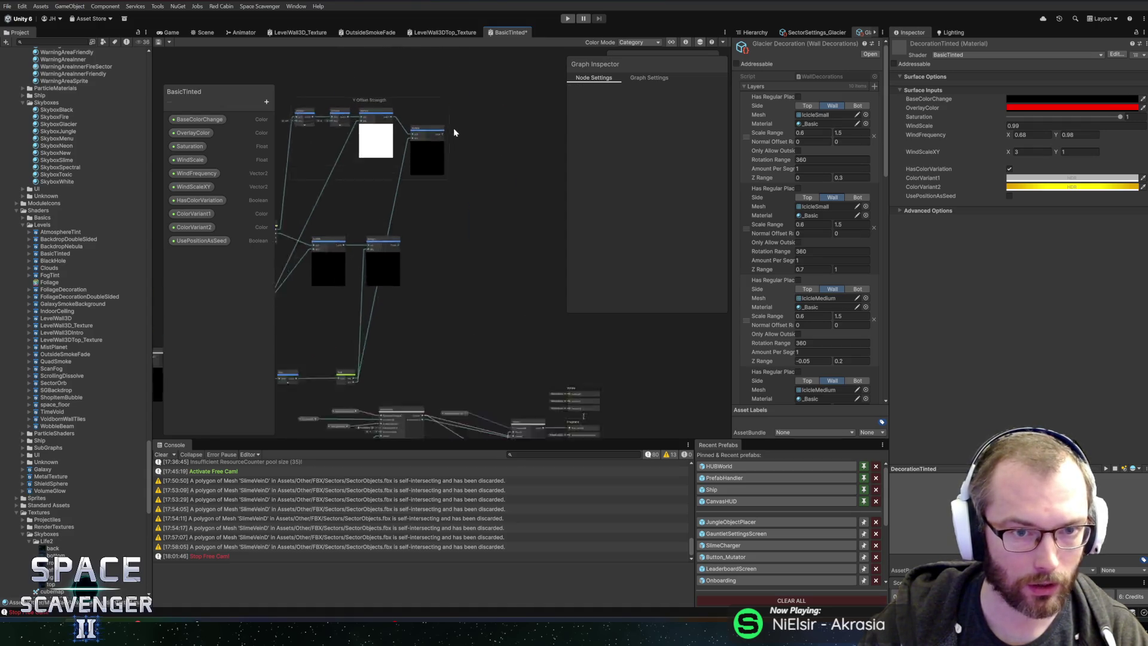
pyautogui.scroll(-2, 466, 159)
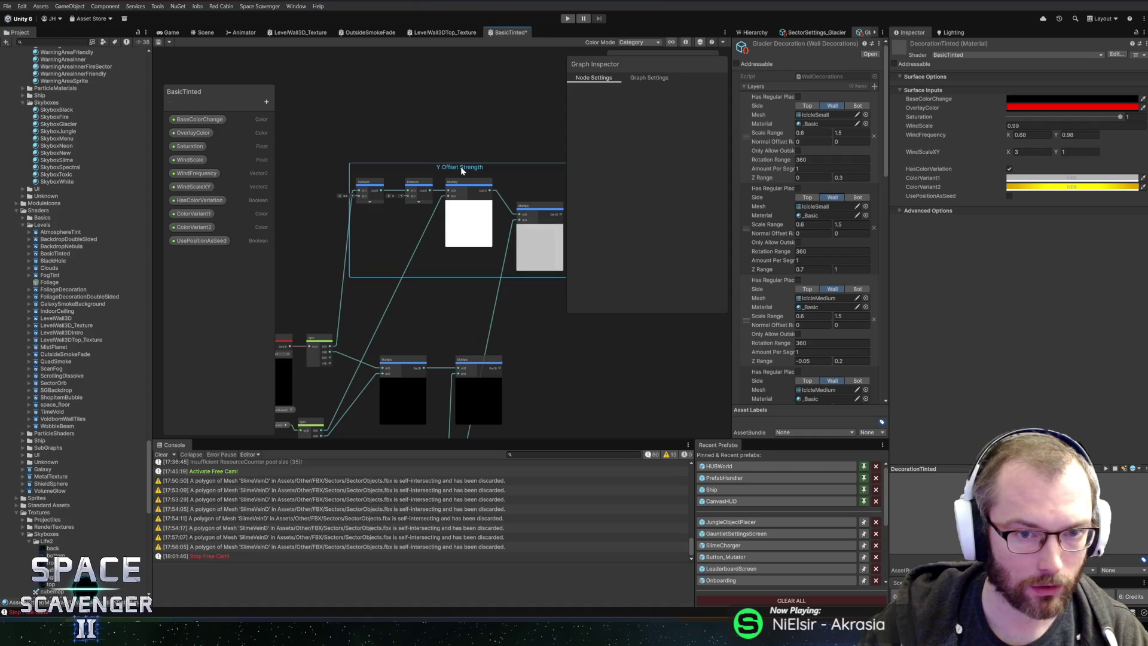
pyautogui.moveTo(410, 174); pyautogui.dragTo(432, 144)
pyautogui.moveTo(538, 269); pyautogui.dragTo(486, 149)
pyautogui.click(472, 285)
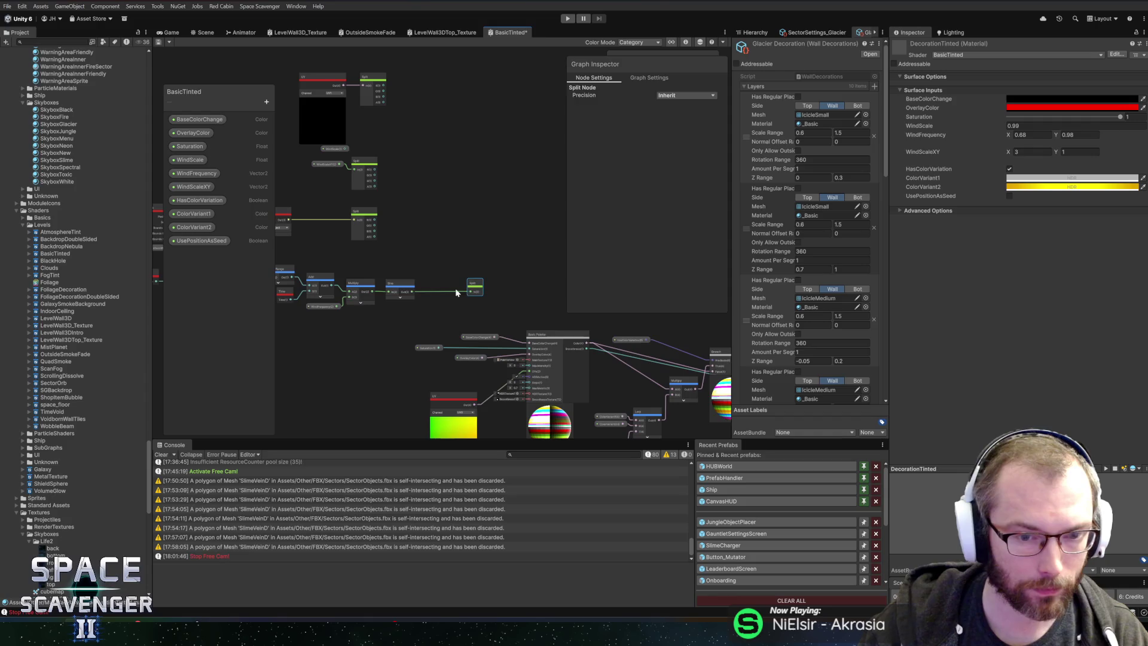
pyautogui.press('Delete')
# Step: Inline WindFrequency and delete the Random Range, Time, Add and Position nodes
pyautogui.scroll(5, 418, 260)
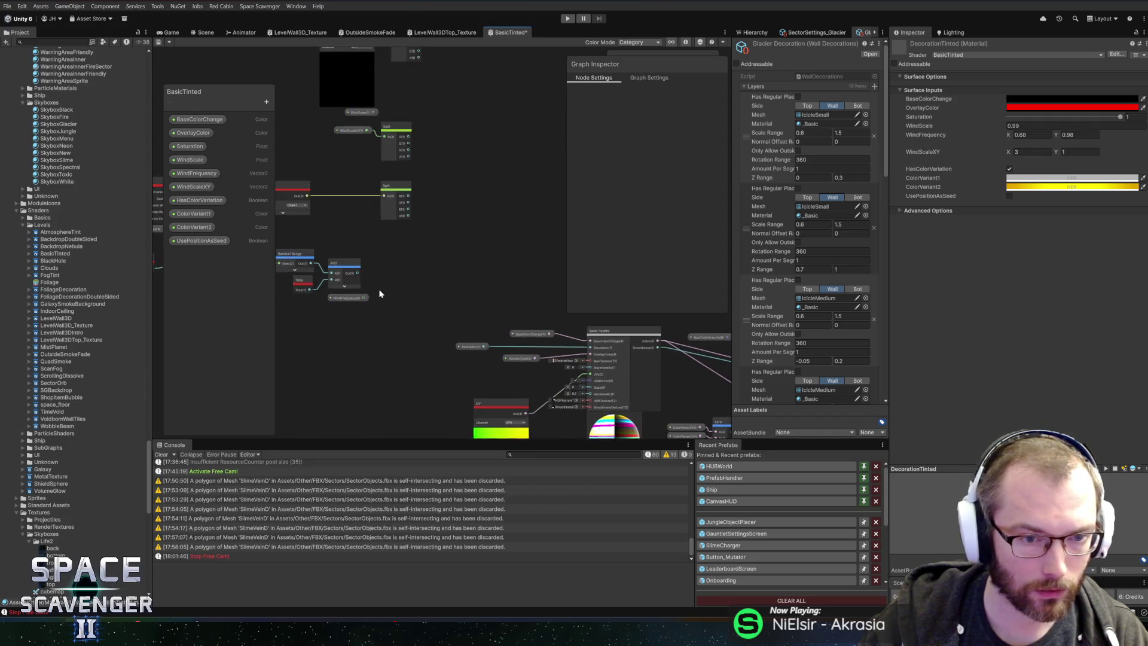
pyautogui.click(418, 276)
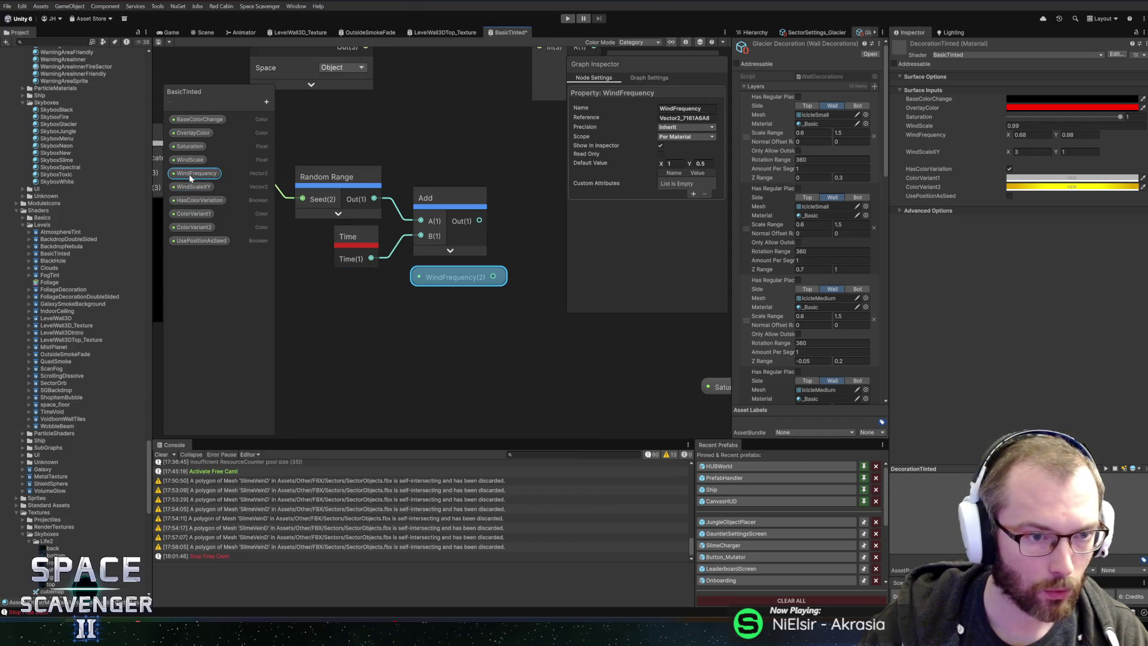
pyautogui.press('Delete')
pyautogui.press('Delete')
pyautogui.moveTo(476, 299)
pyautogui.mouseDown()
pyautogui.moveTo(394, 154)
pyautogui.moveTo(371, 251)
pyautogui.mouseUp()
pyautogui.press('Delete')
pyautogui.scroll(-3, 543, 257)
pyautogui.moveTo(414, 310); pyautogui.dragTo(425, 279)
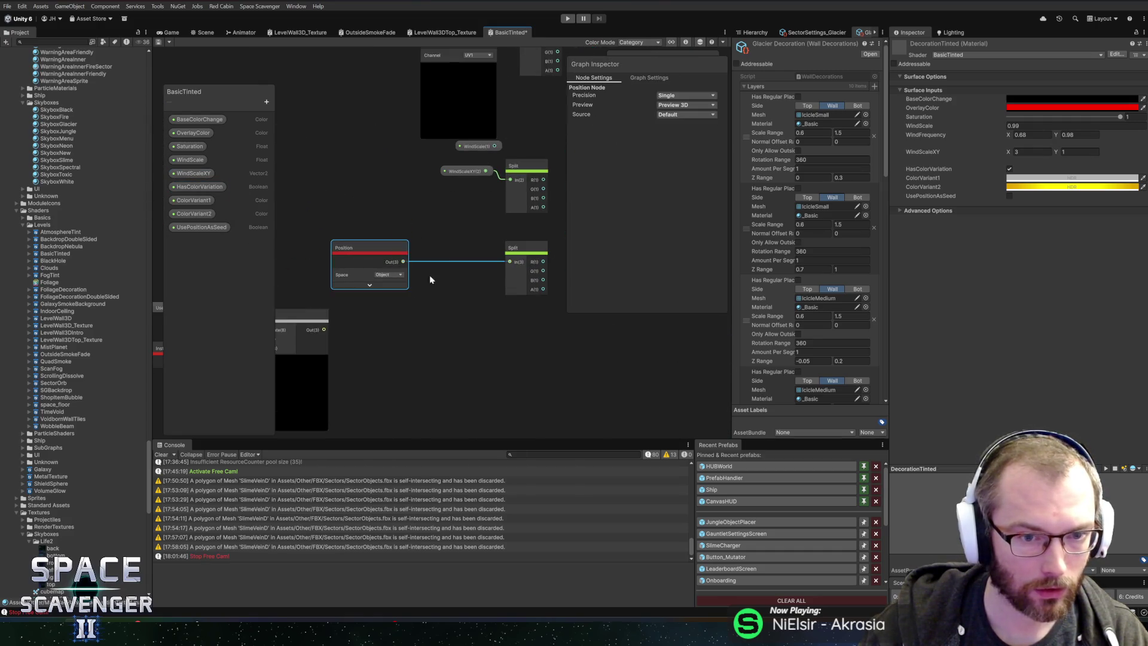
pyautogui.press('Delete')
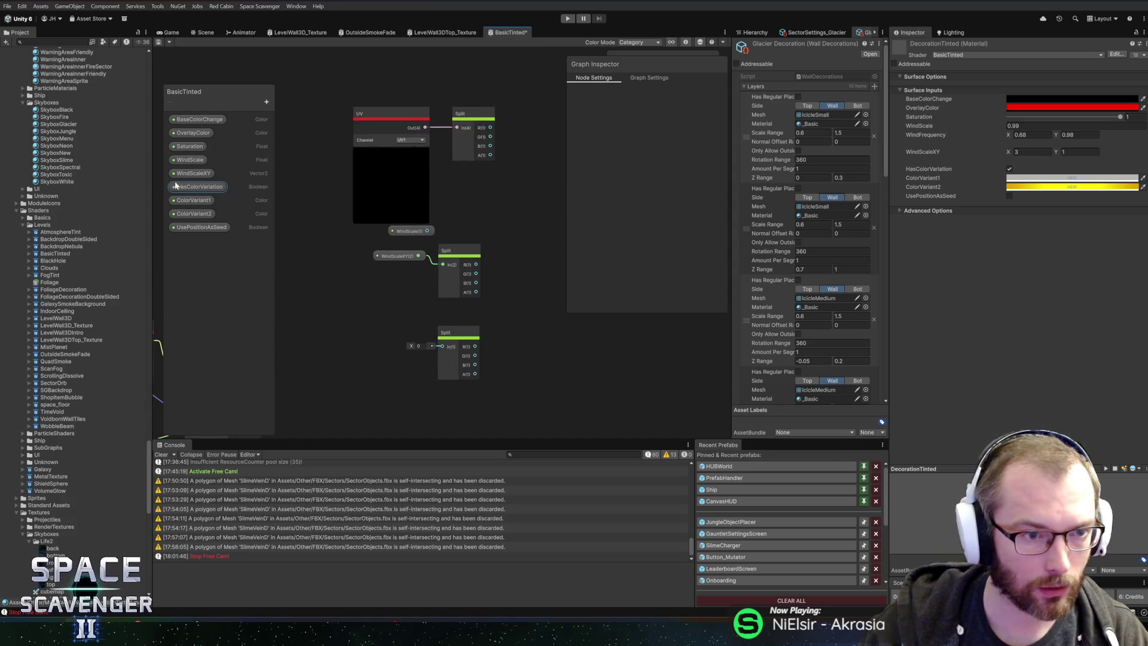
# Step: Inline WindScale and WindScaleXY, then delete the UV, Float, Vector 2 and Split nodes
pyautogui.click(192, 173)
pyautogui.keyDown('shift'); pyautogui.click(189, 160); pyautogui.keyUp('shift')
pyautogui.press('Delete')
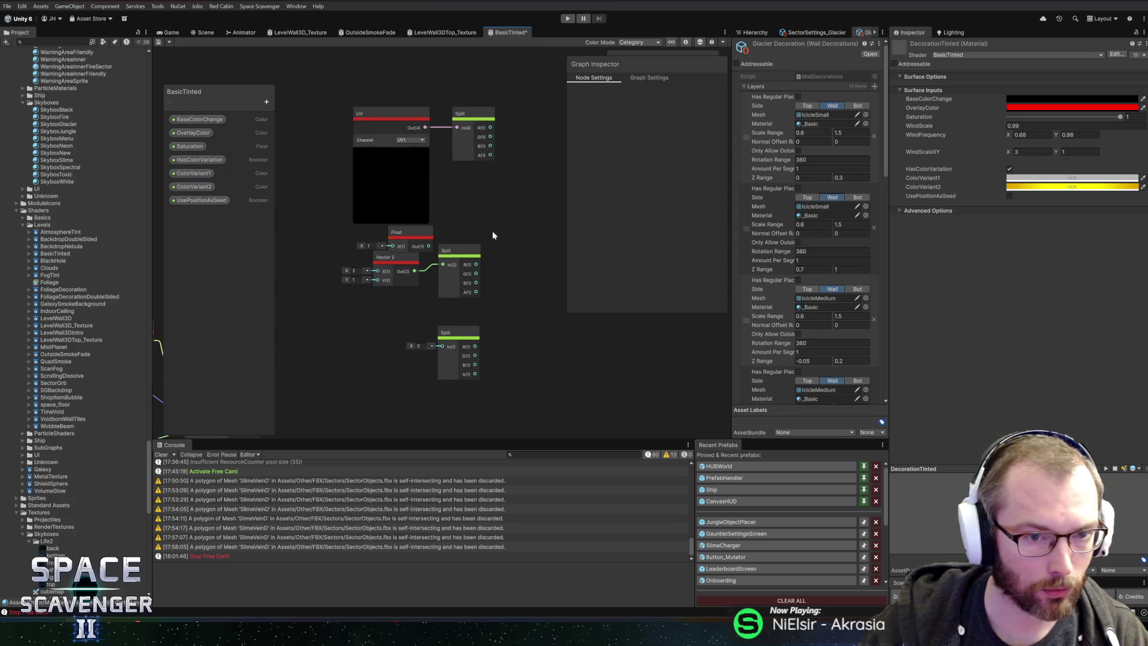
pyautogui.moveTo(373, 402); pyautogui.dragTo(373, 402)
pyautogui.press('Delete')
pyautogui.click(472, 113)
pyautogui.press('Delete')
pyautogui.moveTo(459, 192)
pyautogui.mouseDown()
pyautogui.moveTo(328, 268)
pyautogui.moveTo(402, 209)
pyautogui.mouseUp()
pyautogui.scroll(3, 360, 218)
pyautogui.click(362, 280)
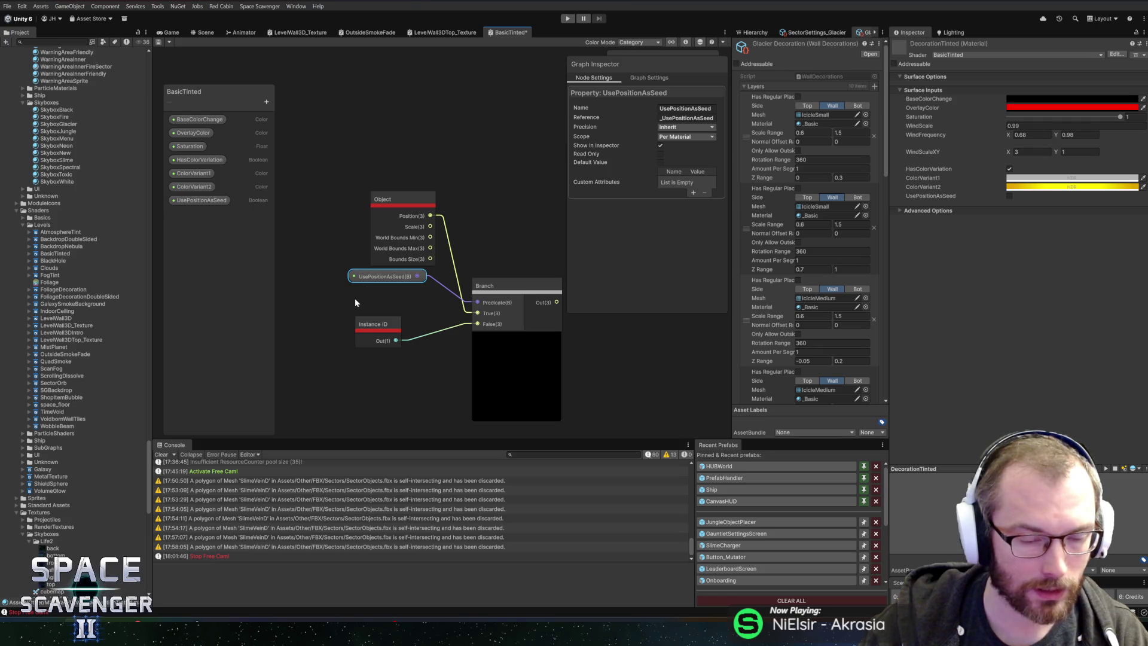
# Step: Move the HasColorVariation node aside and wire Multiply's output into Base Color
pyautogui.scroll(-5, 355, 302)
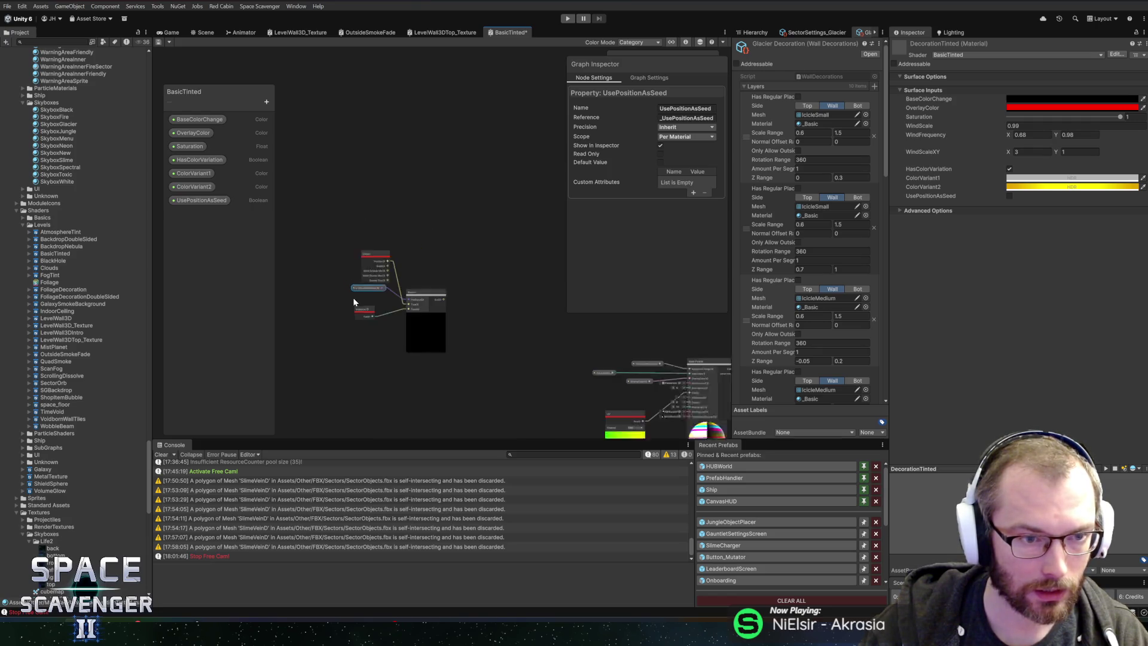
pyautogui.moveTo(387, 248)
pyautogui.mouseDown()
pyautogui.moveTo(359, 253)
pyautogui.moveTo(456, 264)
pyautogui.moveTo(497, 163)
pyautogui.moveTo(263, 168)
pyautogui.mouseUp()
pyautogui.click(415, 242)
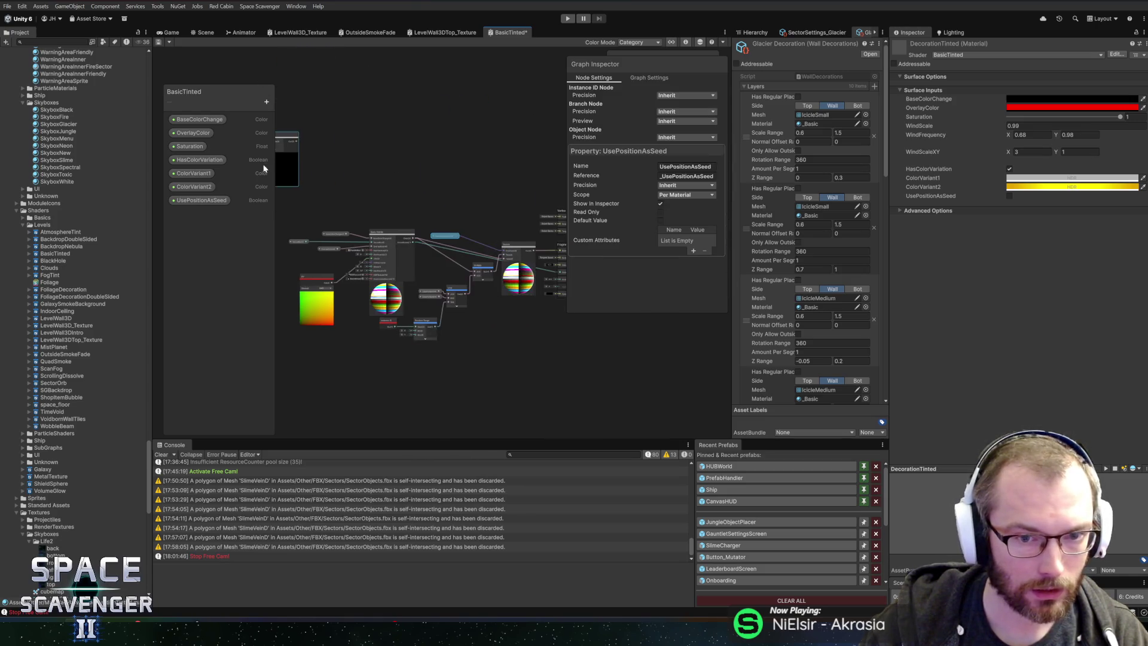
pyautogui.scroll(5, 402, 185)
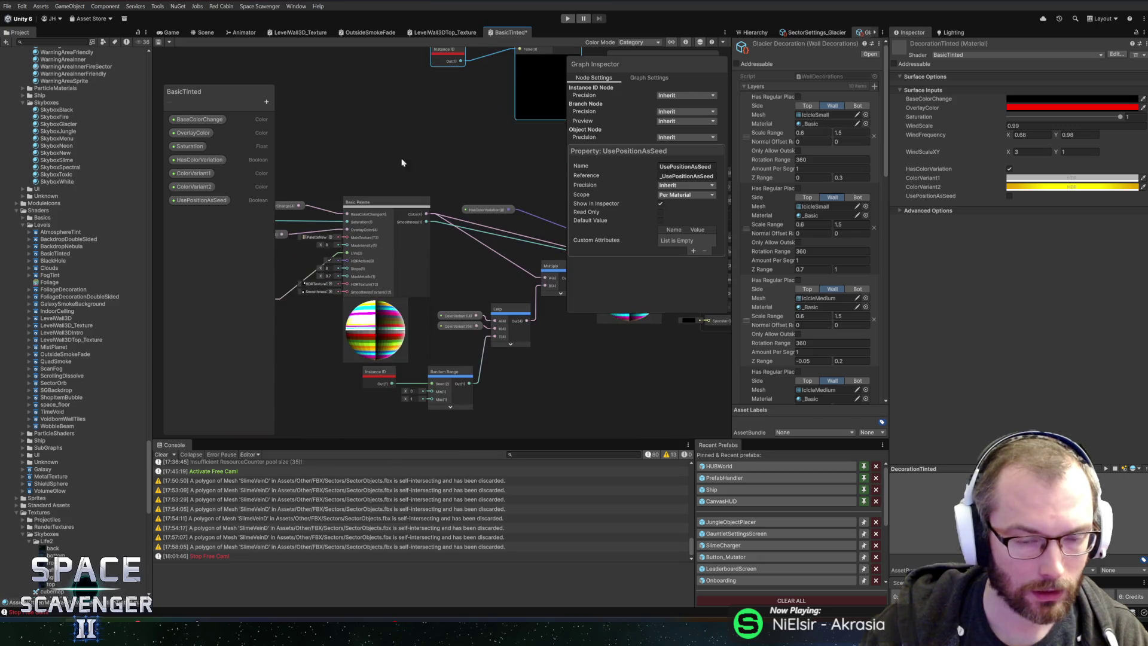
pyautogui.moveTo(430, 149)
pyautogui.mouseDown()
pyautogui.moveTo(474, 145)
pyautogui.moveTo(427, 155)
pyautogui.mouseUp()
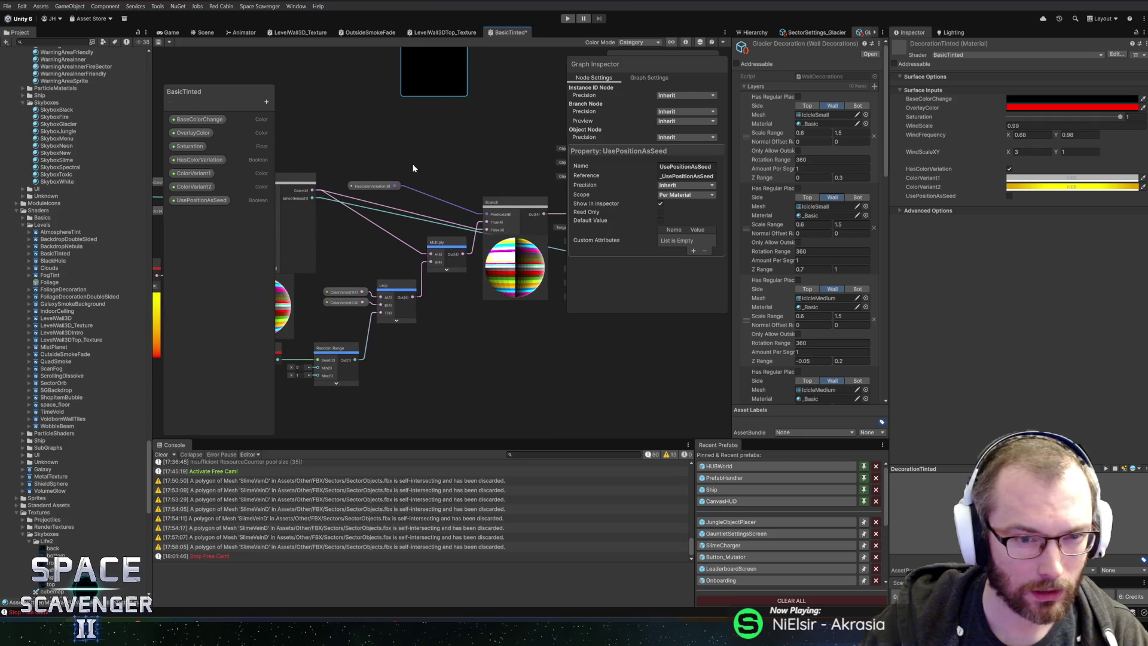
pyautogui.moveTo(360, 190); pyautogui.dragTo(397, 181)
pyautogui.moveTo(476, 174)
pyautogui.mouseDown()
pyautogui.moveTo(383, 195)
pyautogui.moveTo(395, 213)
pyautogui.moveTo(437, 198)
pyautogui.moveTo(474, 217)
pyautogui.moveTo(444, 193)
pyautogui.moveTo(526, 161)
pyautogui.moveTo(422, 157)
pyautogui.mouseUp()
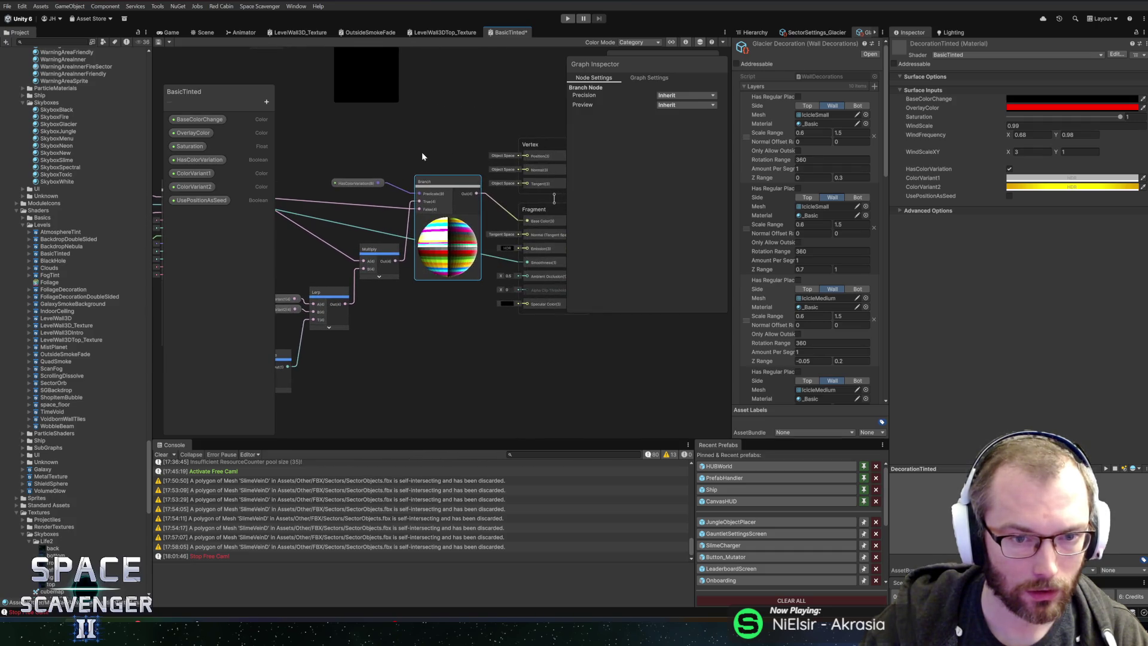
pyautogui.click(418, 156)
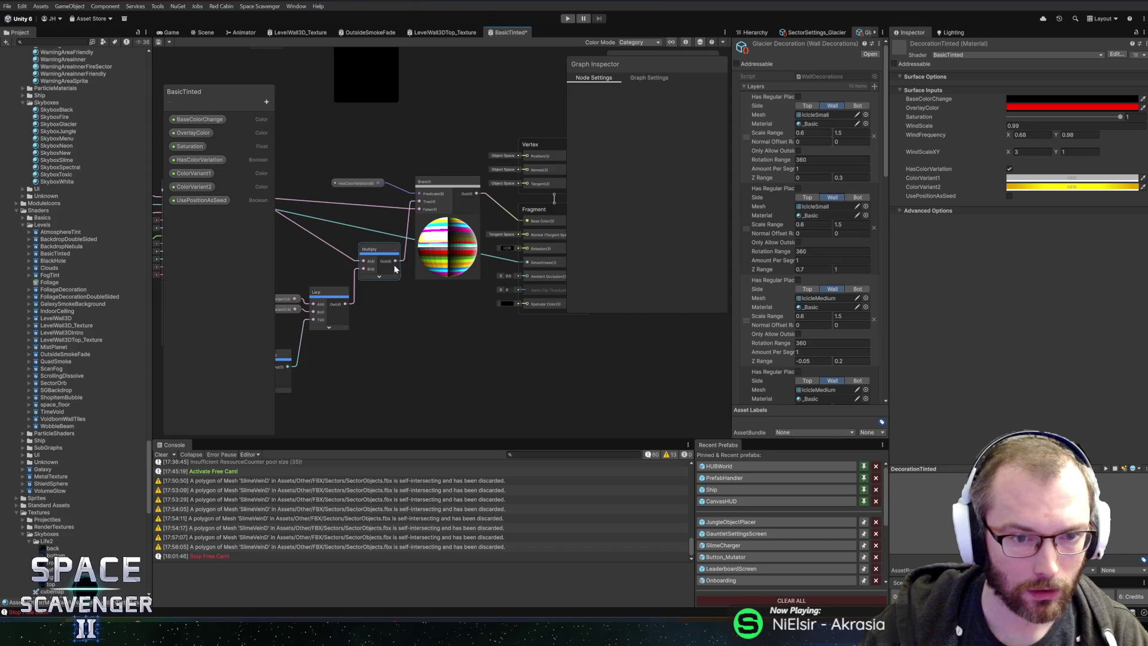
pyautogui.moveTo(394, 264); pyautogui.dragTo(526, 221)
# Step: Delete the Branch node and the HasColorVariation property
pyautogui.click(418, 180)
pyautogui.press('Delete')
pyautogui.click(358, 183)
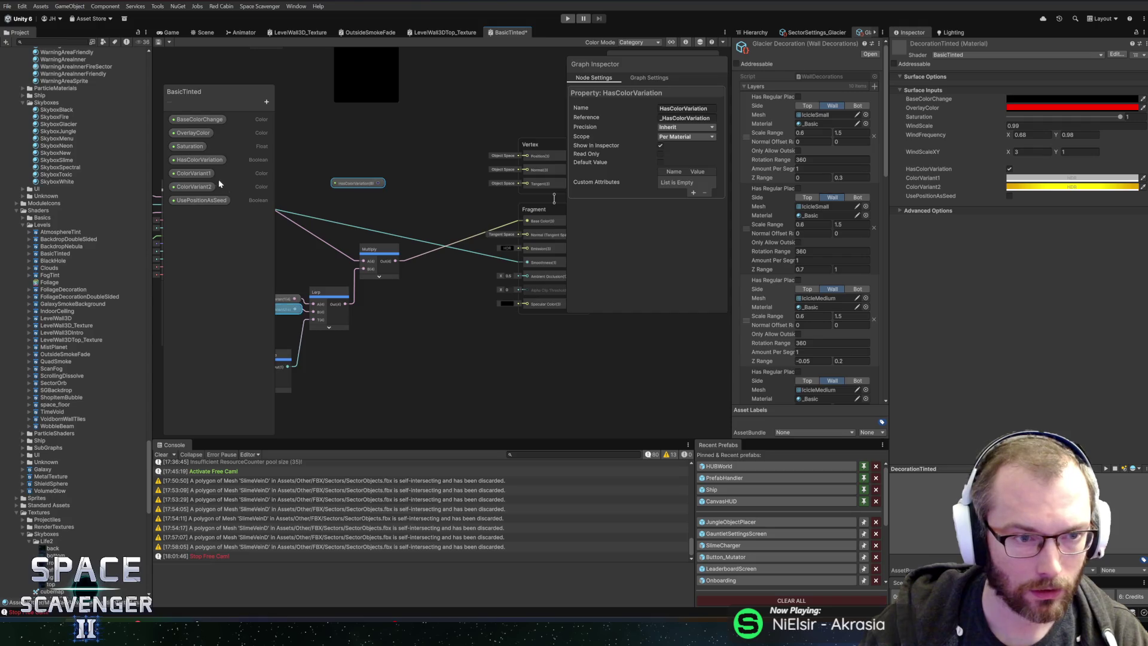
pyautogui.click(199, 159)
pyautogui.press('Delete')
# Step: Review the BaseColorChange, Saturation and OverlayColor property nodes left of Basic Palette
pyautogui.moveTo(301, 187); pyautogui.dragTo(433, 174)
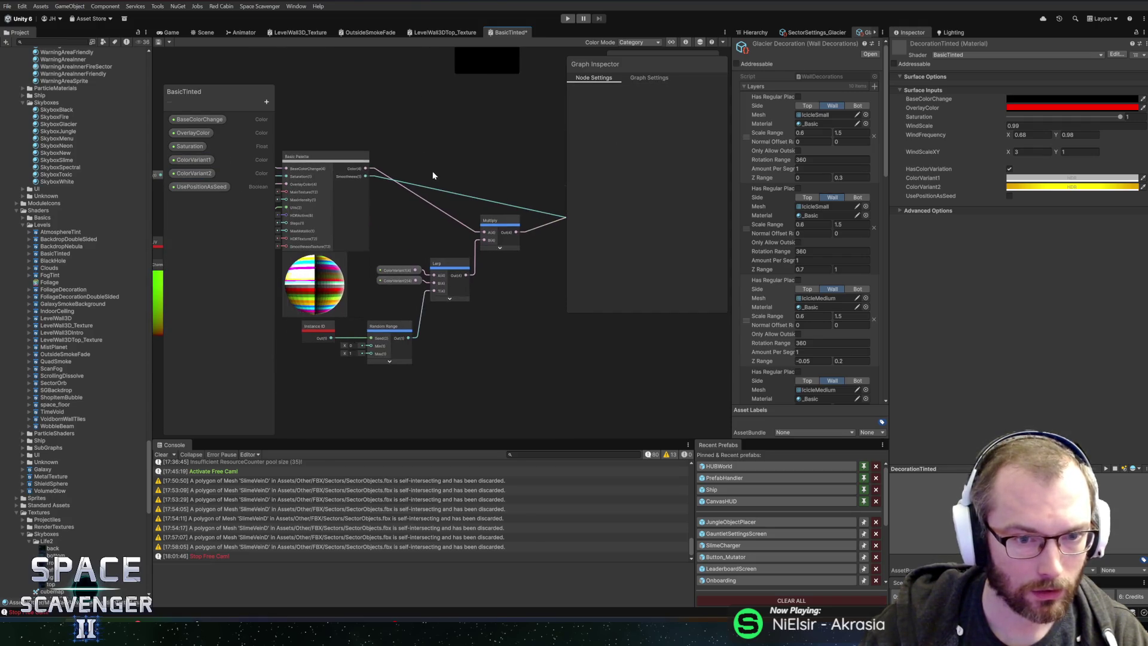
pyautogui.moveTo(404, 229); pyautogui.dragTo(454, 230)
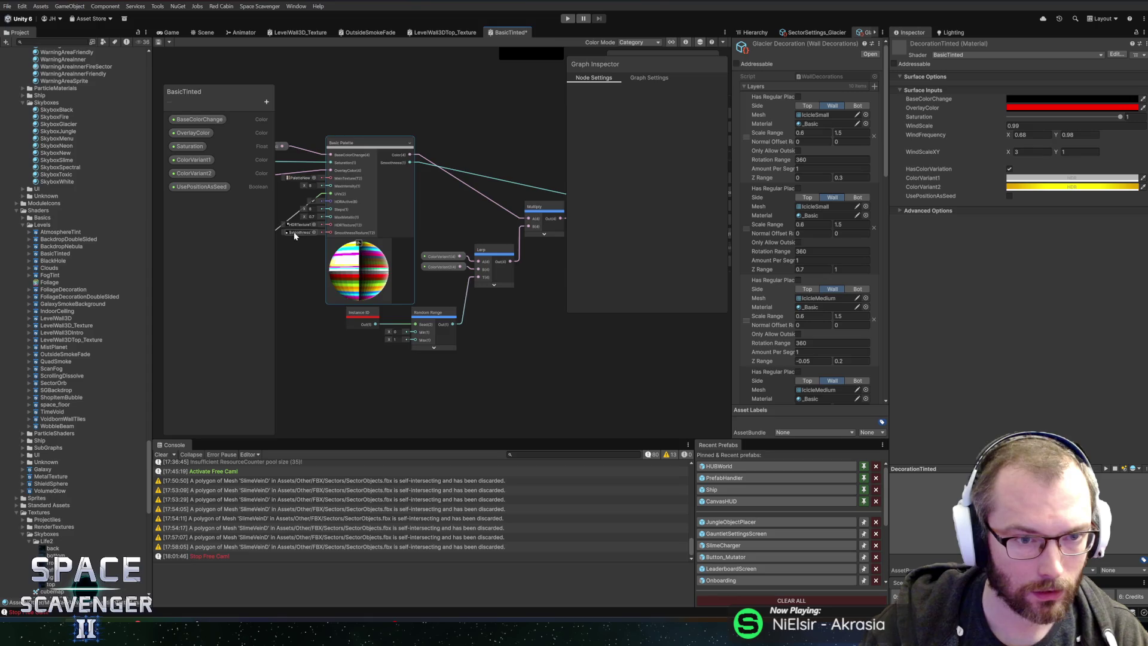
pyautogui.moveTo(358, 156); pyautogui.dragTo(441, 154)
pyautogui.moveTo(364, 133); pyautogui.dragTo(436, 153)
pyautogui.click(404, 185)
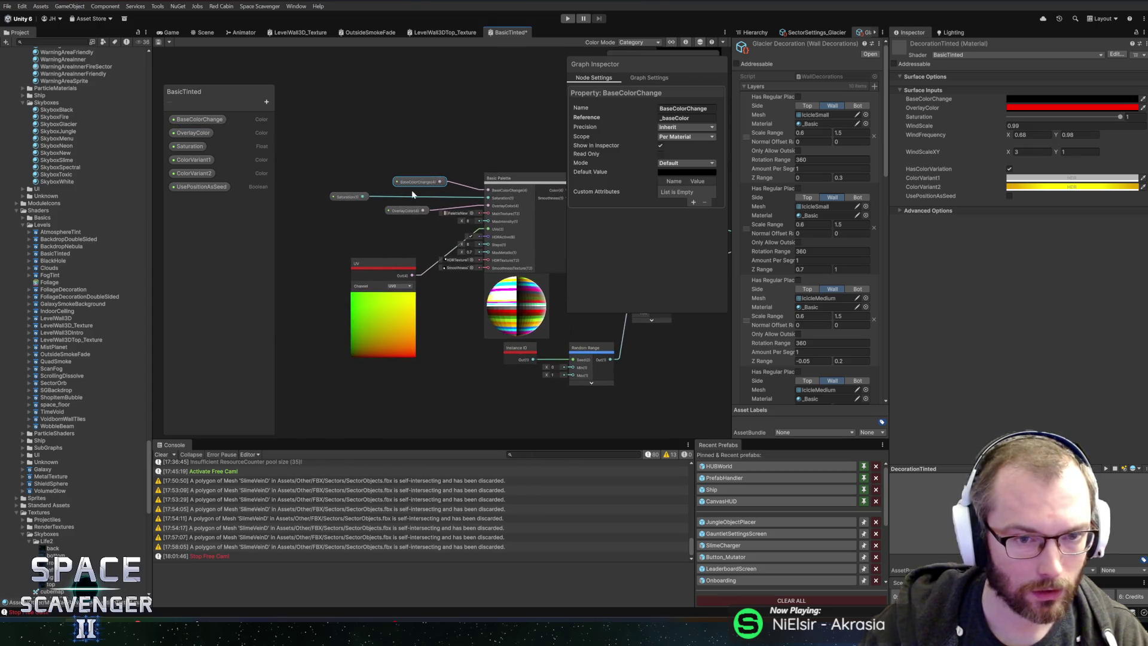
pyautogui.click(331, 179)
pyautogui.moveTo(346, 208); pyautogui.dragTo(346, 208)
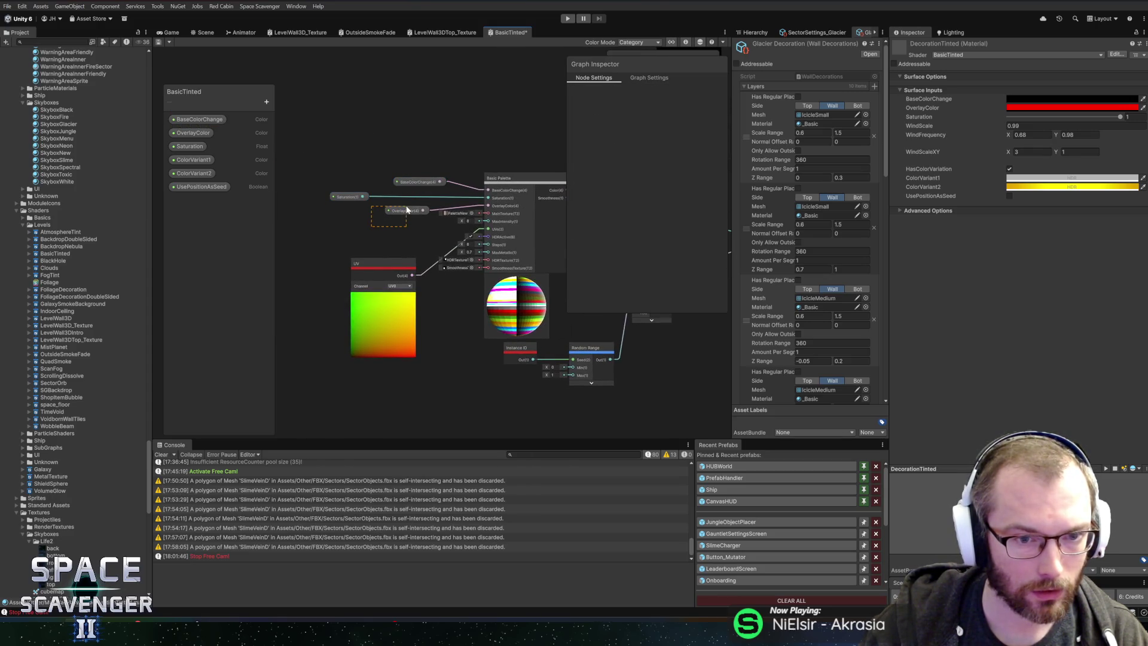
pyautogui.click(405, 210)
# Step: Inspect ColorVariant2 and locate the Branch node fed by Instance ID
pyautogui.moveTo(500, 167); pyautogui.dragTo(270, 173)
pyautogui.click(427, 242)
pyautogui.moveTo(427, 242)
pyautogui.mouseDown()
pyautogui.moveTo(526, 187)
pyautogui.moveTo(476, 187)
pyautogui.mouseUp()
pyautogui.click(437, 249)
pyautogui.scroll(4, 346, 302)
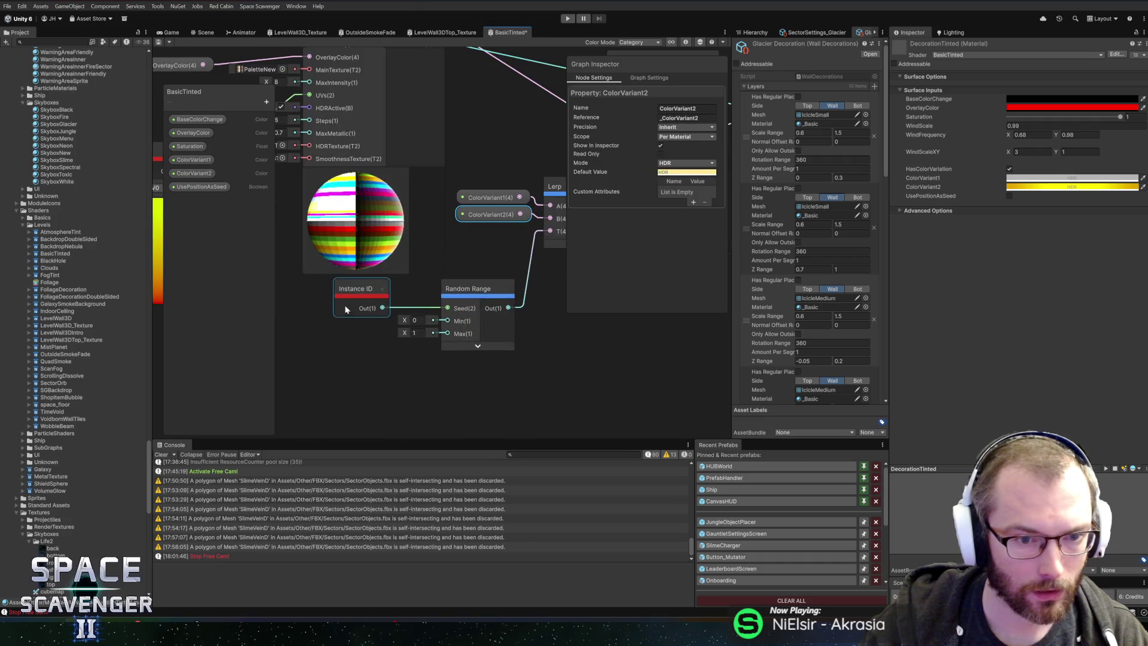
pyautogui.click(386, 305)
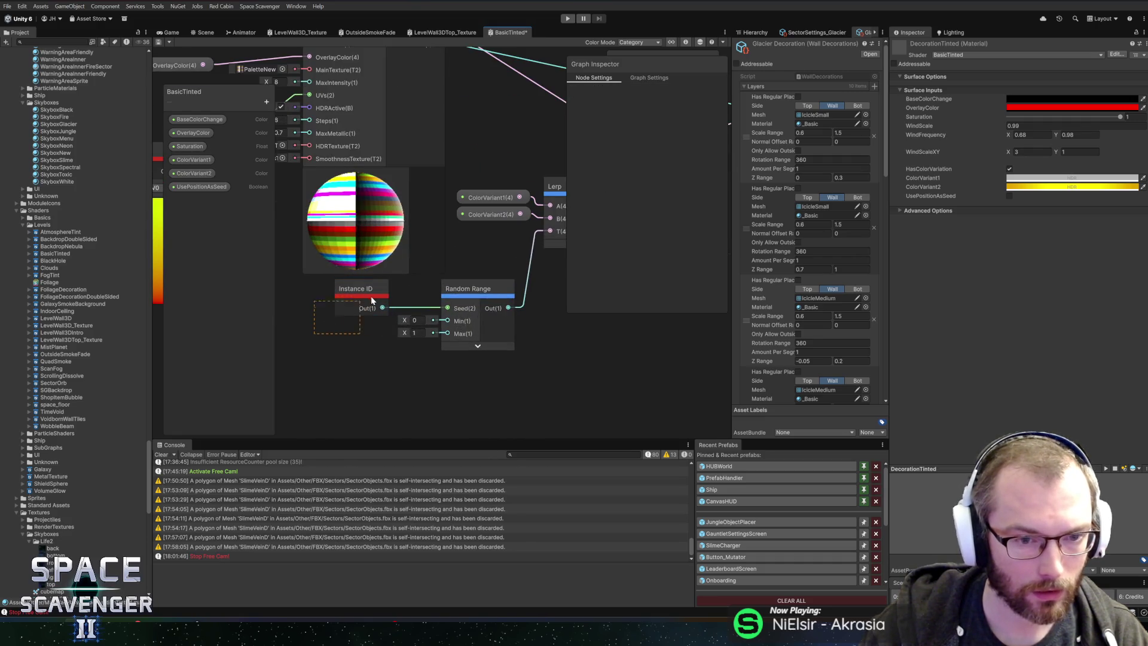
pyautogui.scroll(-4, 375, 299)
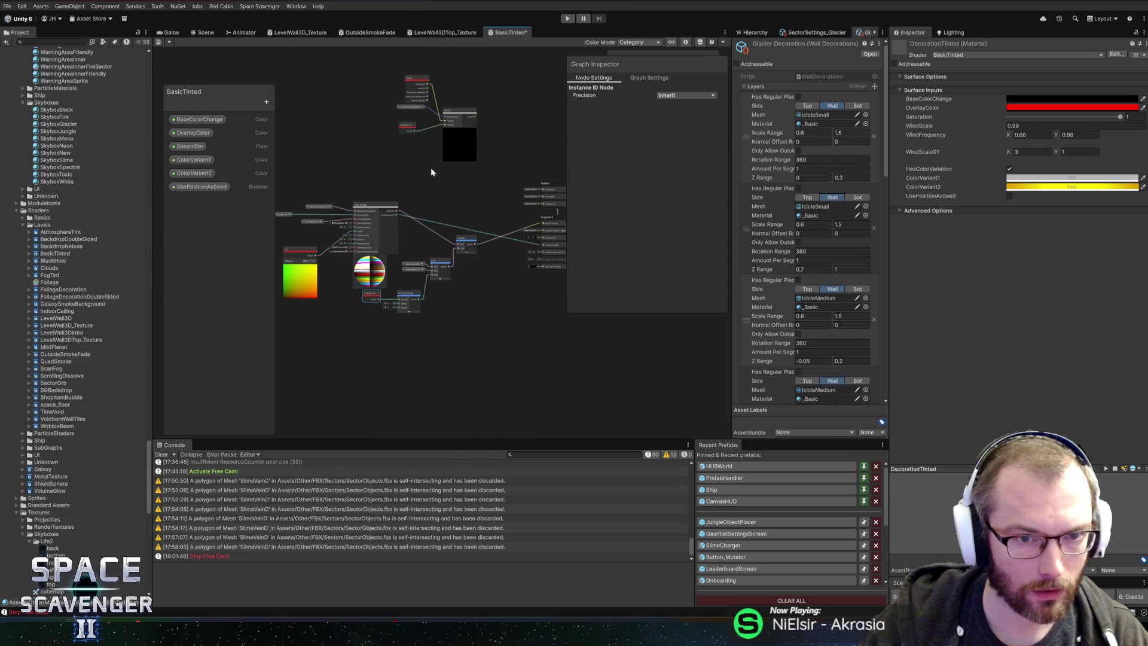
pyautogui.scroll(3, 441, 187)
pyautogui.moveTo(434, 177); pyautogui.dragTo(444, 348)
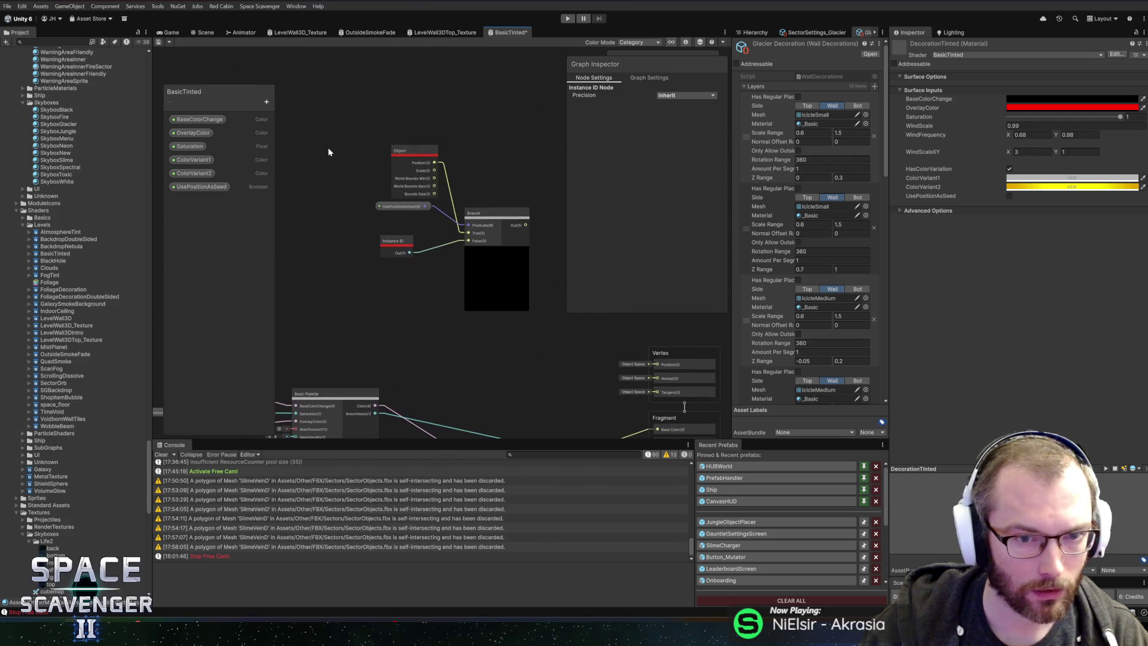
pyautogui.scroll(-4, 328, 152)
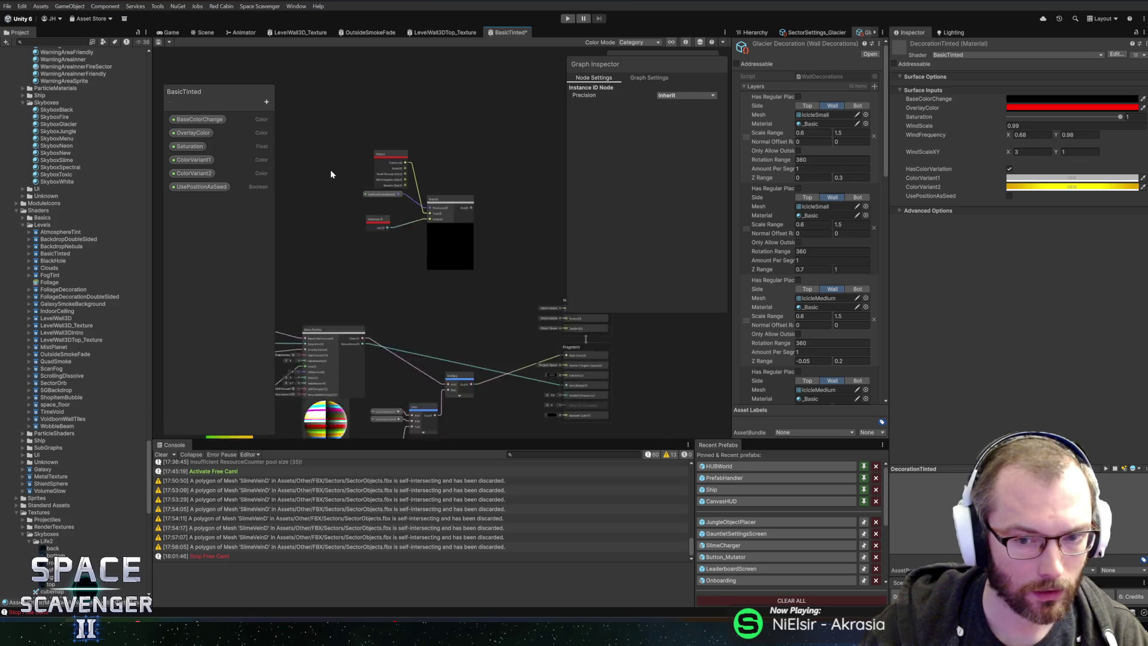
# Step: Delete the Object, Branch and Instance ID nodes plus UsePositionAsSeed, then save the graph
pyautogui.moveTo(332, 163); pyautogui.dragTo(442, 255)
pyautogui.press('Delete')
pyautogui.click(246, 187)
pyautogui.press('Delete')
pyautogui.click(158, 42)
pyautogui.scroll(3, 443, 235)
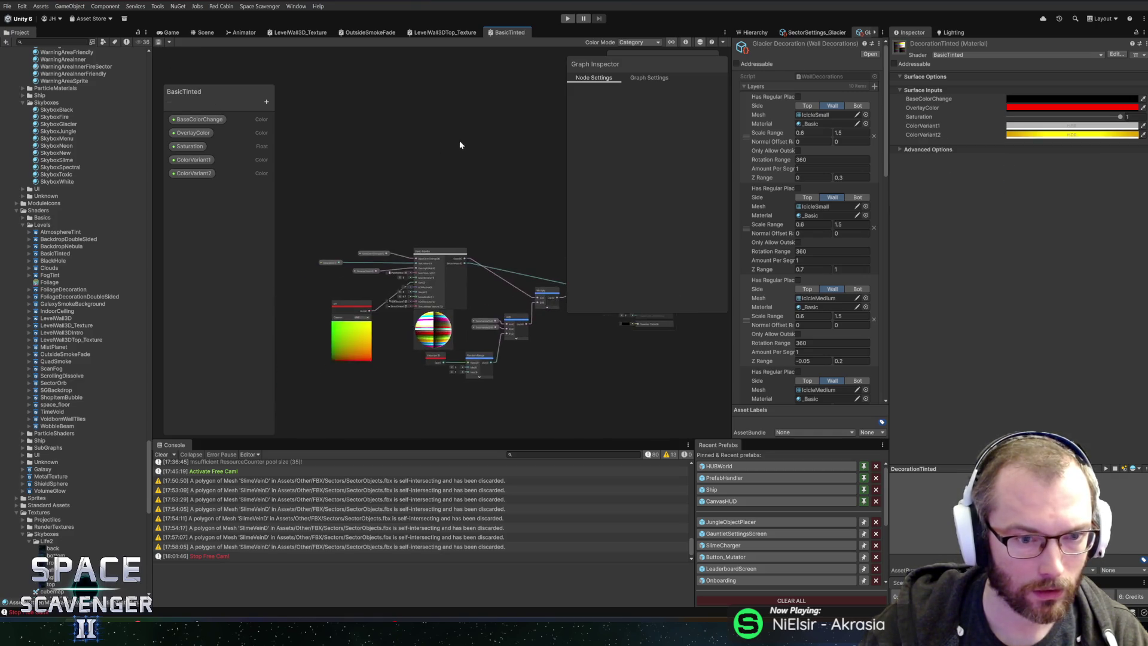
# Step: Assign the DecorationTinted material to the first two icicle decoration layers
pyautogui.moveTo(443, 235); pyautogui.dragTo(298, 134)
pyautogui.moveTo(409, 159)
pyautogui.mouseDown()
pyautogui.moveTo(361, 159)
pyautogui.moveTo(589, 178)
pyautogui.moveTo(402, 154)
pyautogui.moveTo(588, 159)
pyautogui.moveTo(358, 154)
pyautogui.mouseUp()
pyautogui.click(174, 33)
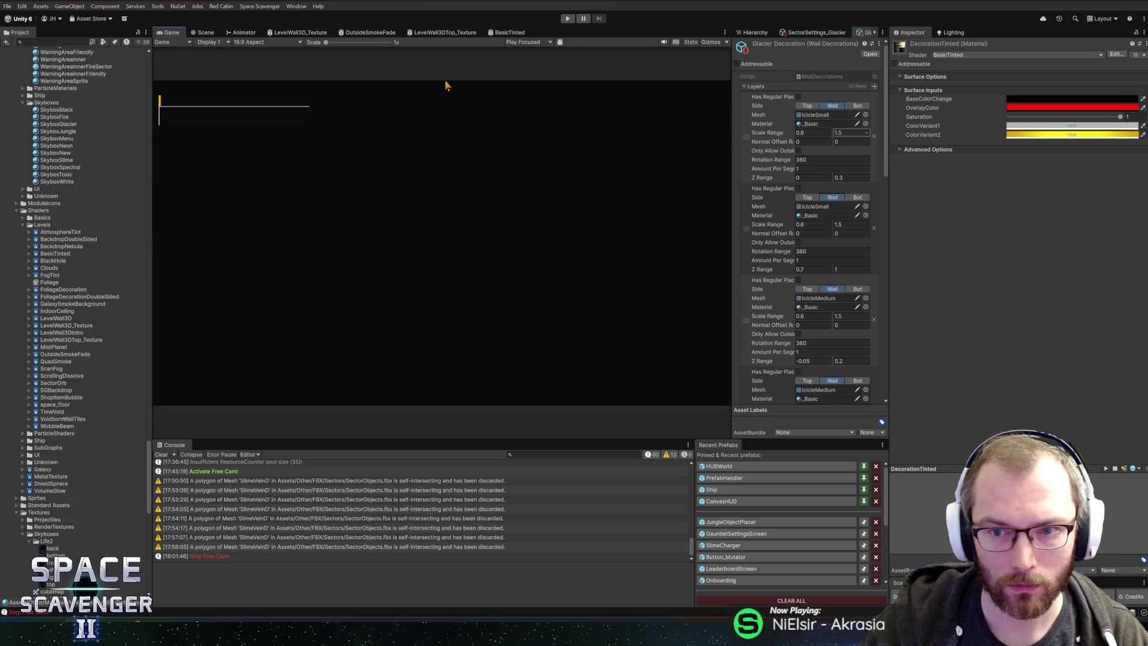
pyautogui.click(864, 123)
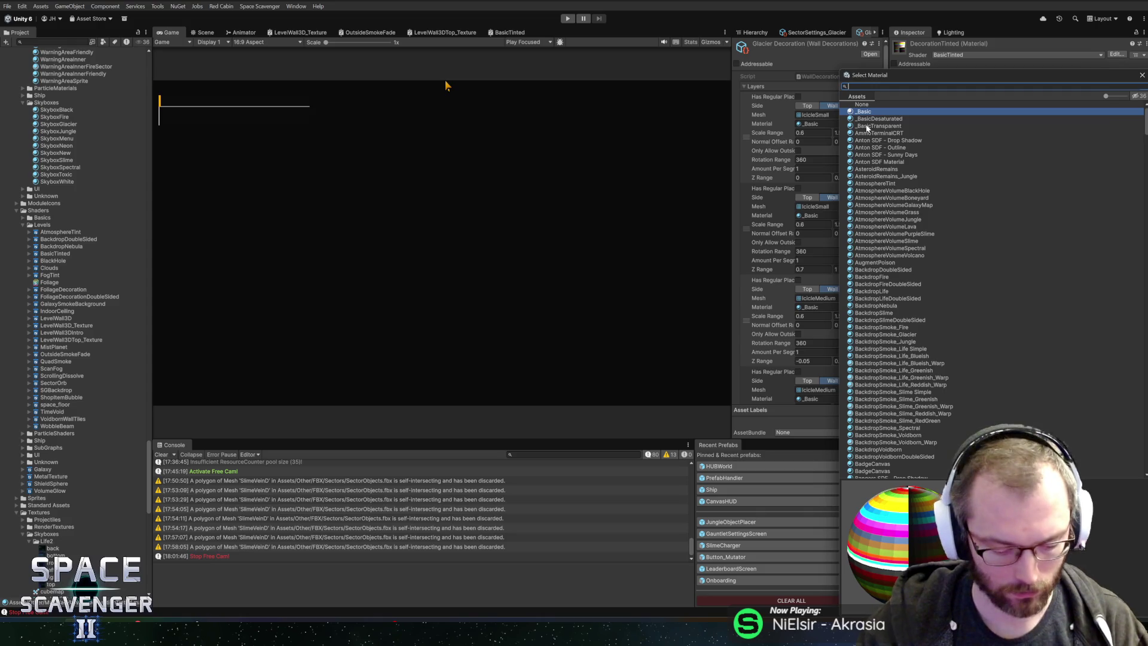
pyautogui.write('decor')
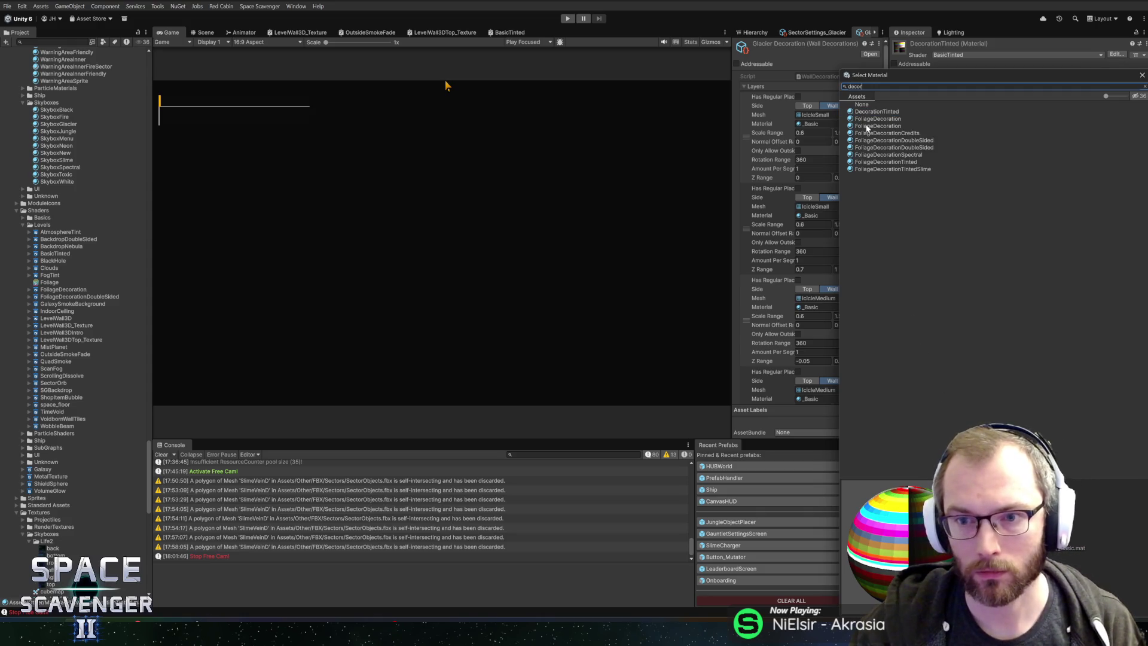
pyautogui.doubleClick(896, 113)
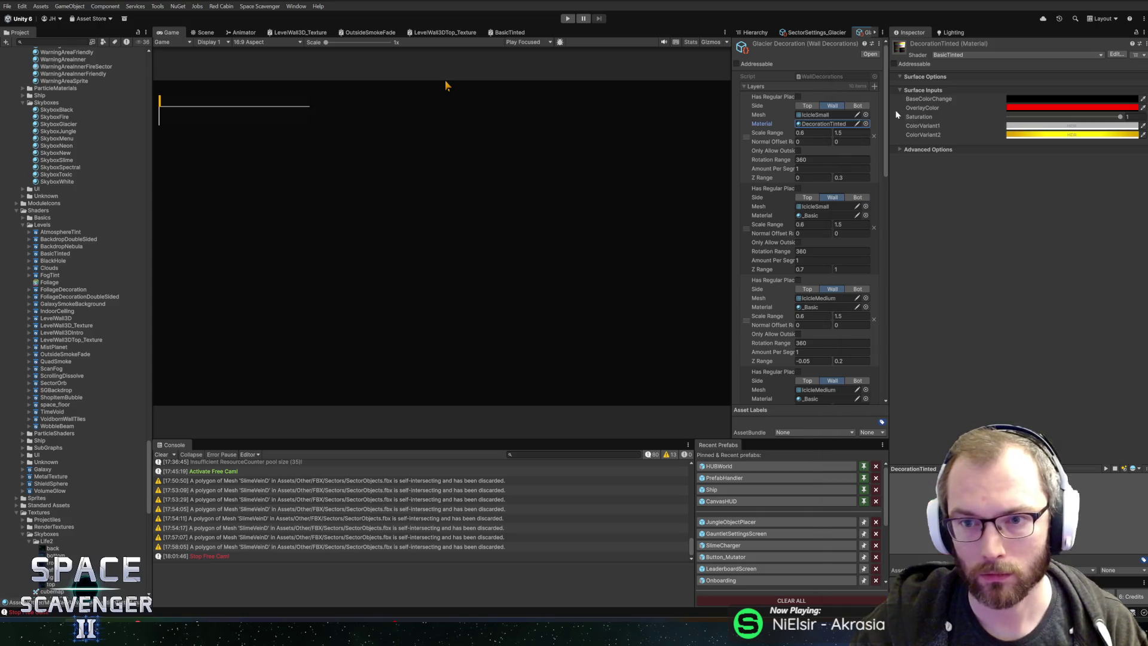
pyautogui.click(821, 123)
pyautogui.click(865, 215)
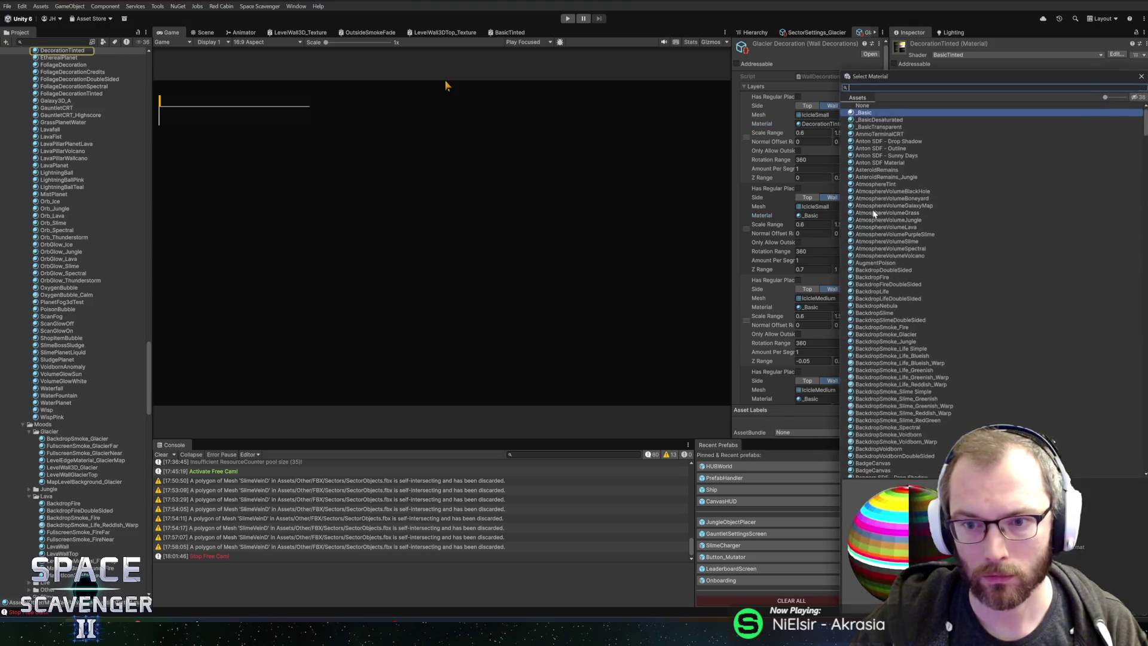
pyautogui.write('decorat')
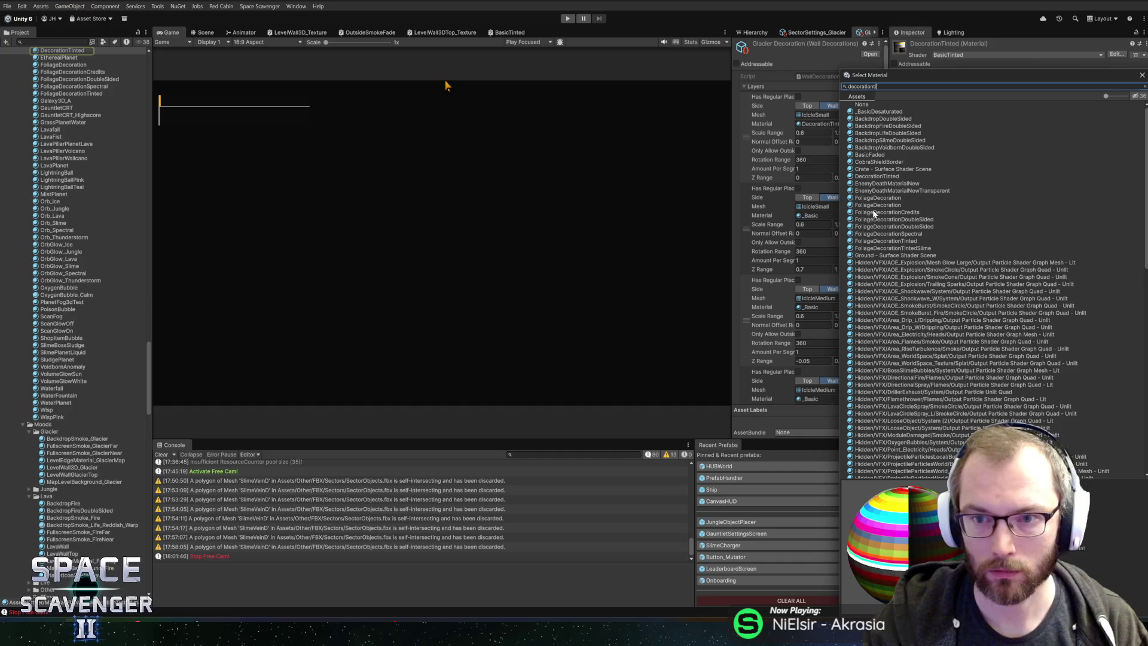
pyautogui.write('iontinted')
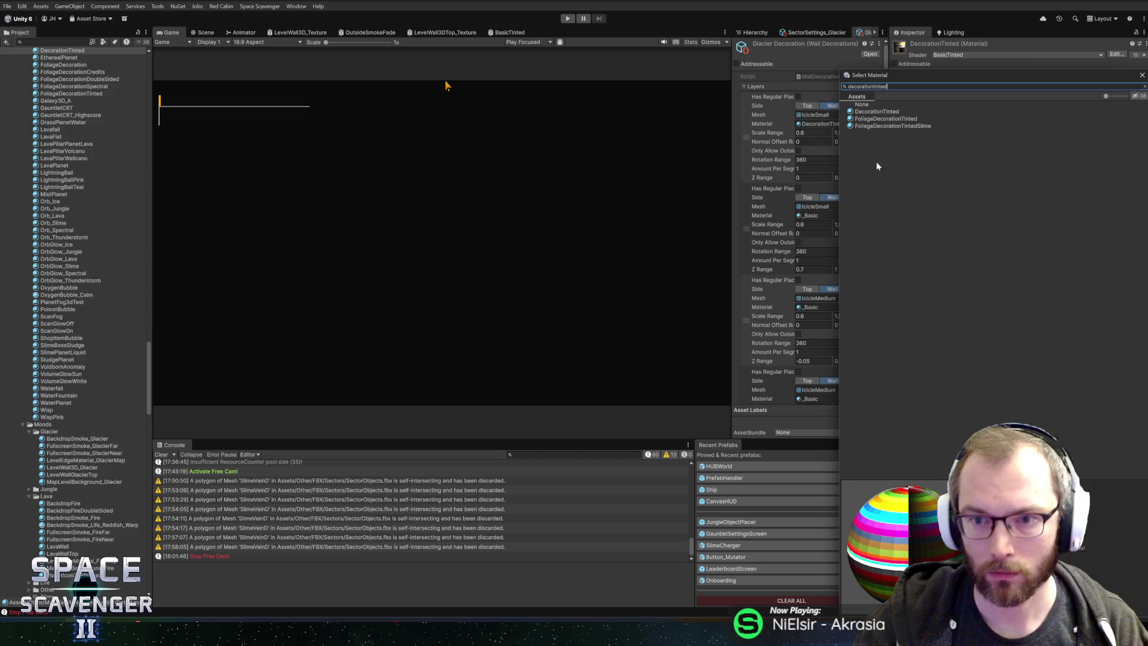
pyautogui.doubleClick(876, 112)
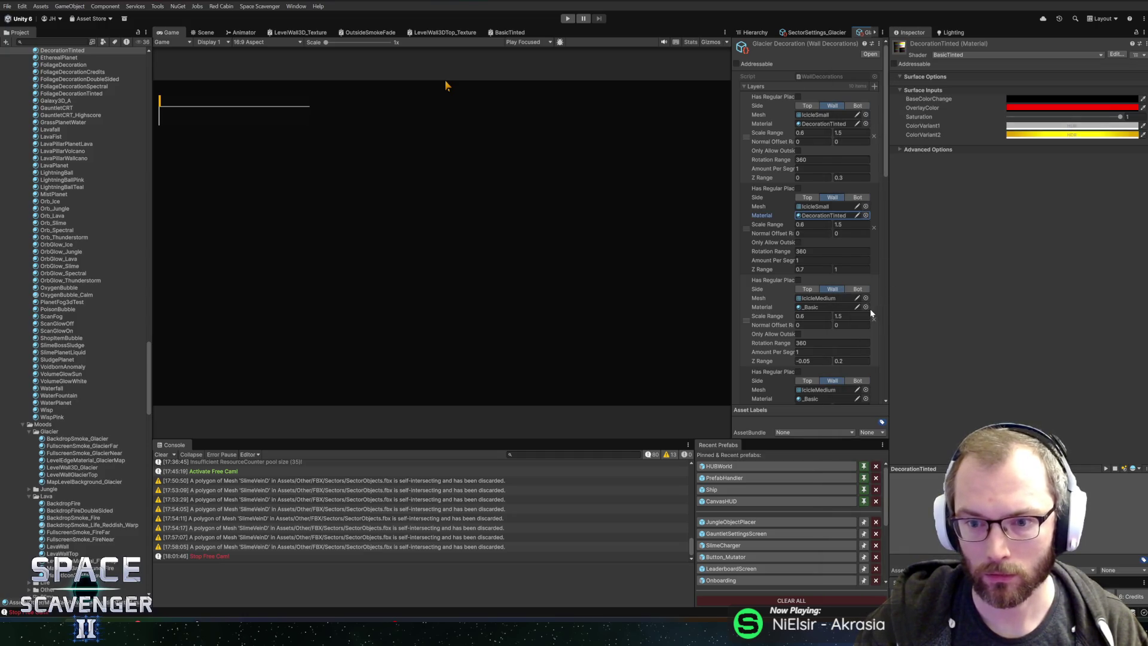
# Step: Give the third through sixth icicle layers the DecorationTinted material
pyautogui.click(865, 307)
pyautogui.click(877, 113)
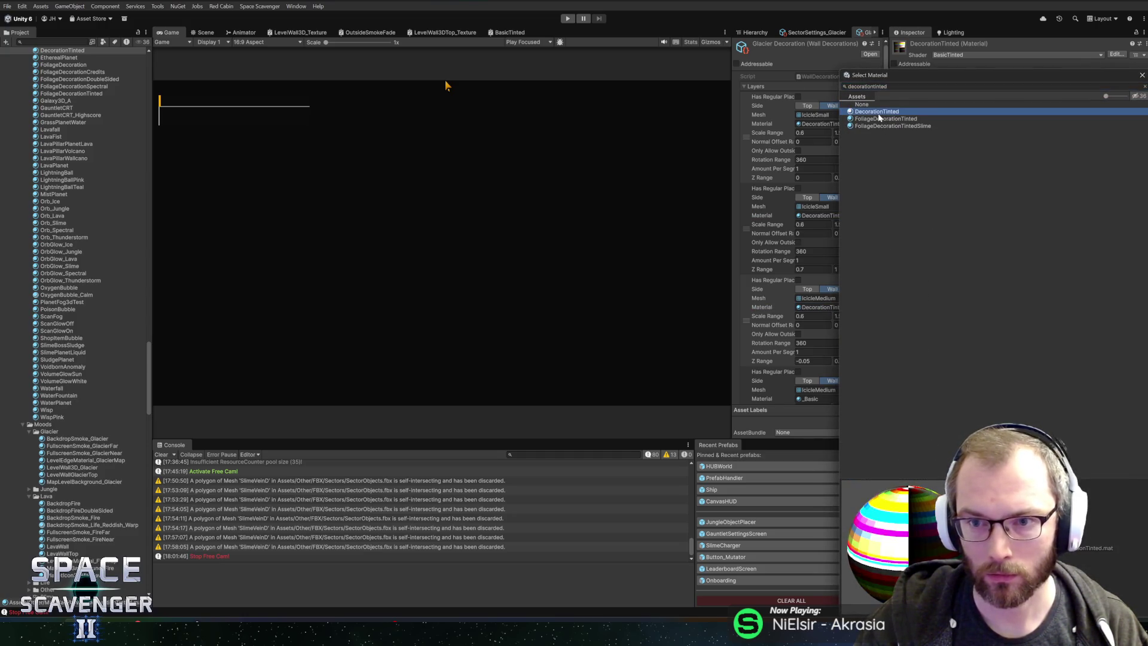
pyautogui.doubleClick(878, 116)
pyautogui.click(865, 399)
pyautogui.write('decorationt')
pyautogui.doubleClick(879, 112)
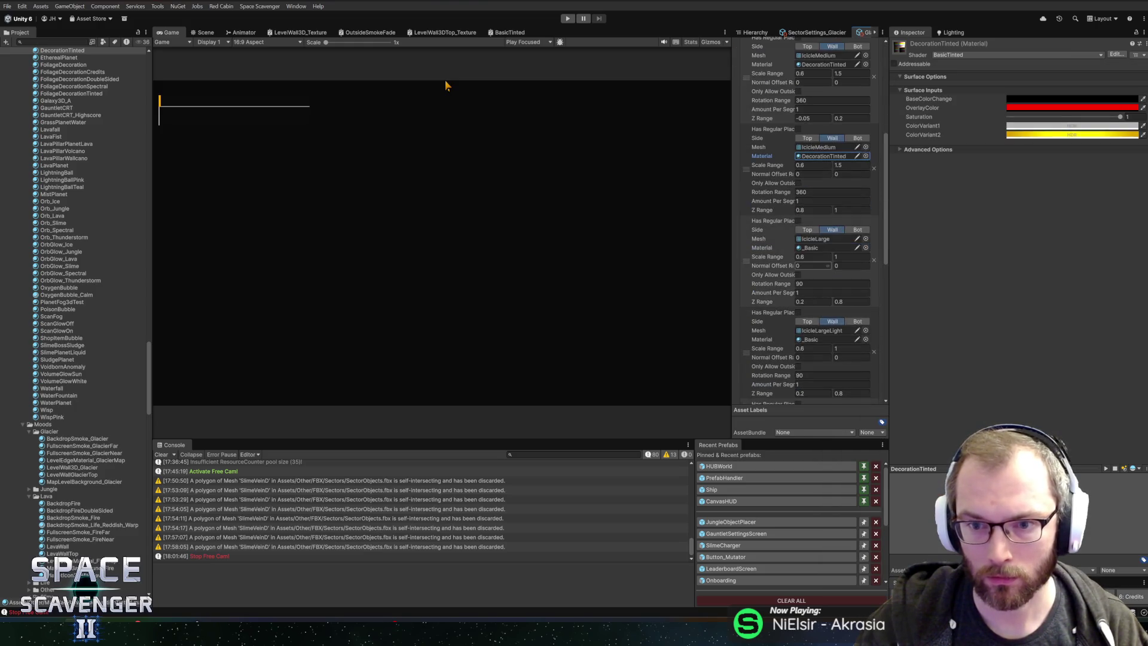
pyautogui.click(866, 247)
pyautogui.write('decorationtinted')
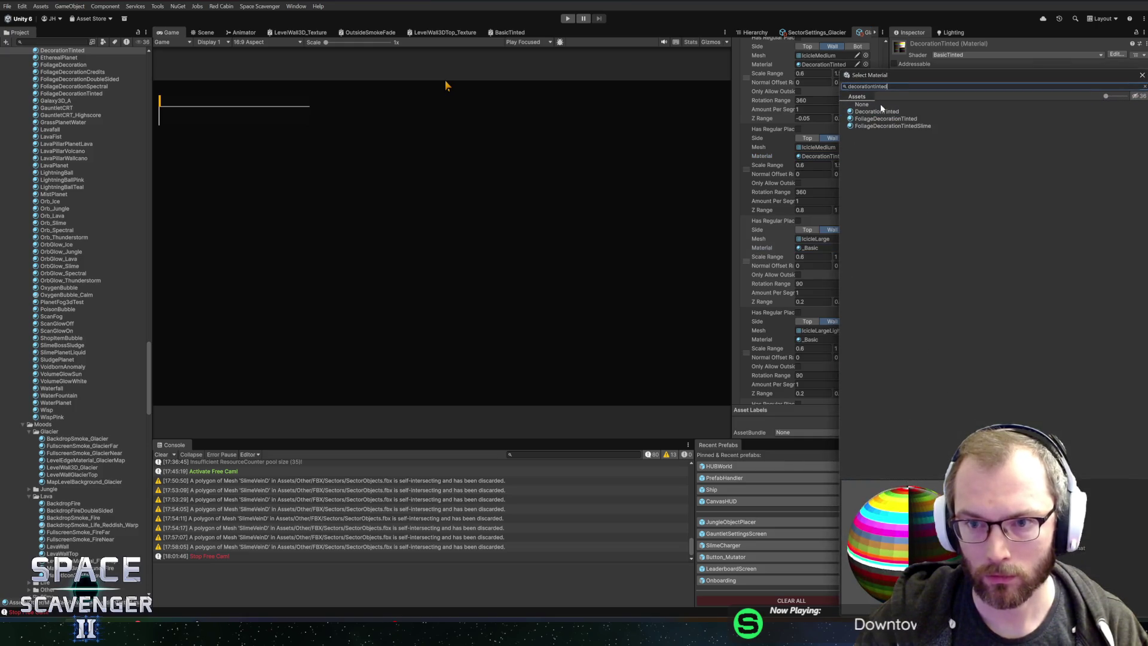
pyautogui.doubleClick(880, 112)
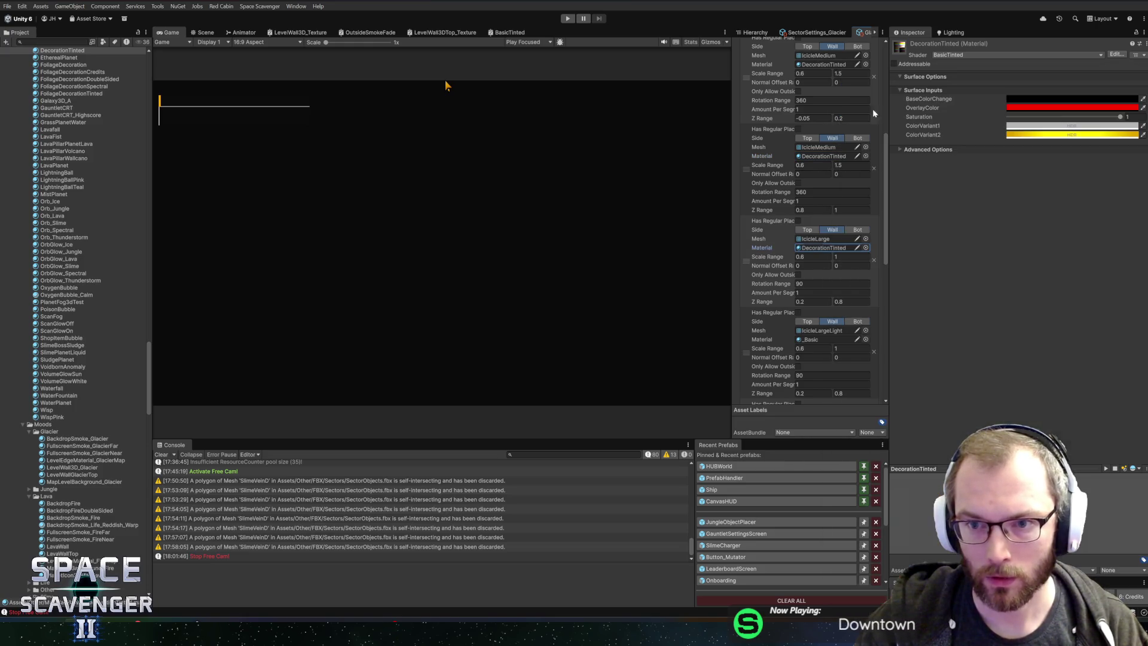
pyautogui.click(865, 339)
pyautogui.write('decorationtinted')
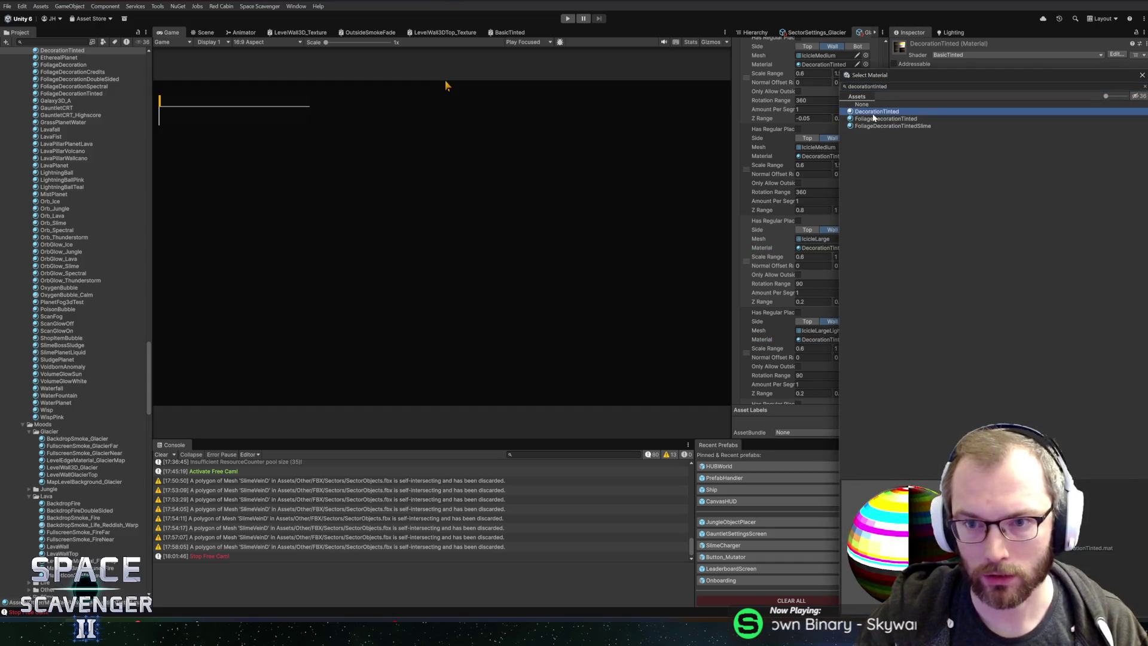
pyautogui.doubleClick(873, 112)
# Step: Assign DecorationTinted to the remaining four layers, down to the last icicle layer
pyautogui.scroll(-6, 865, 236)
pyautogui.click(864, 213)
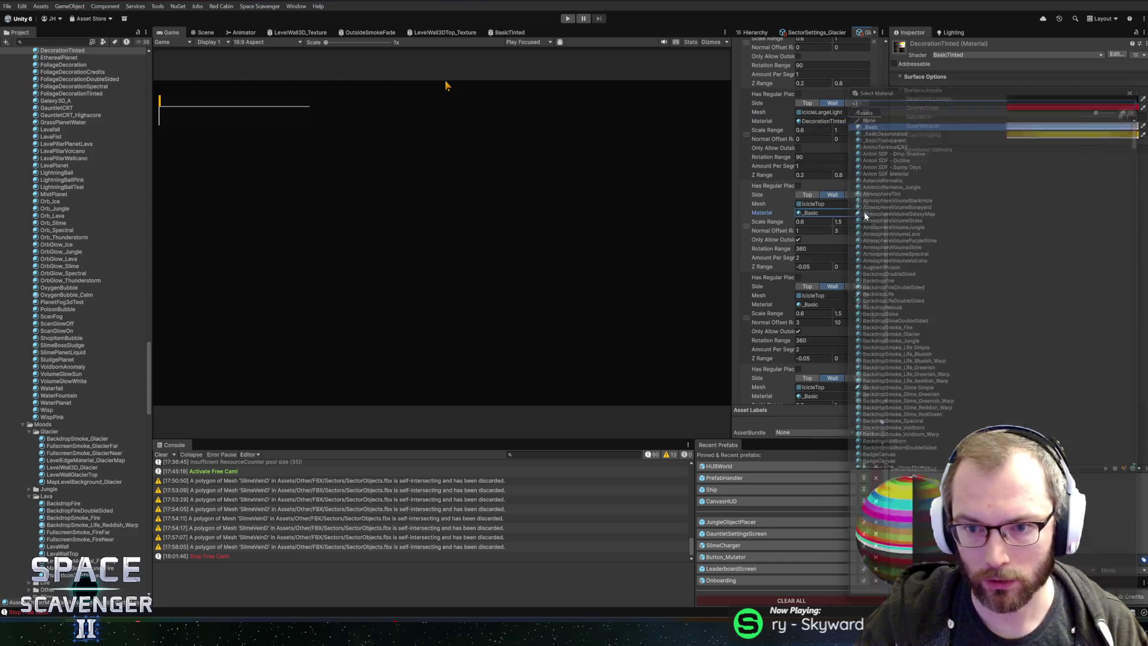
pyautogui.write('decorationtinted')
pyautogui.doubleClick(877, 113)
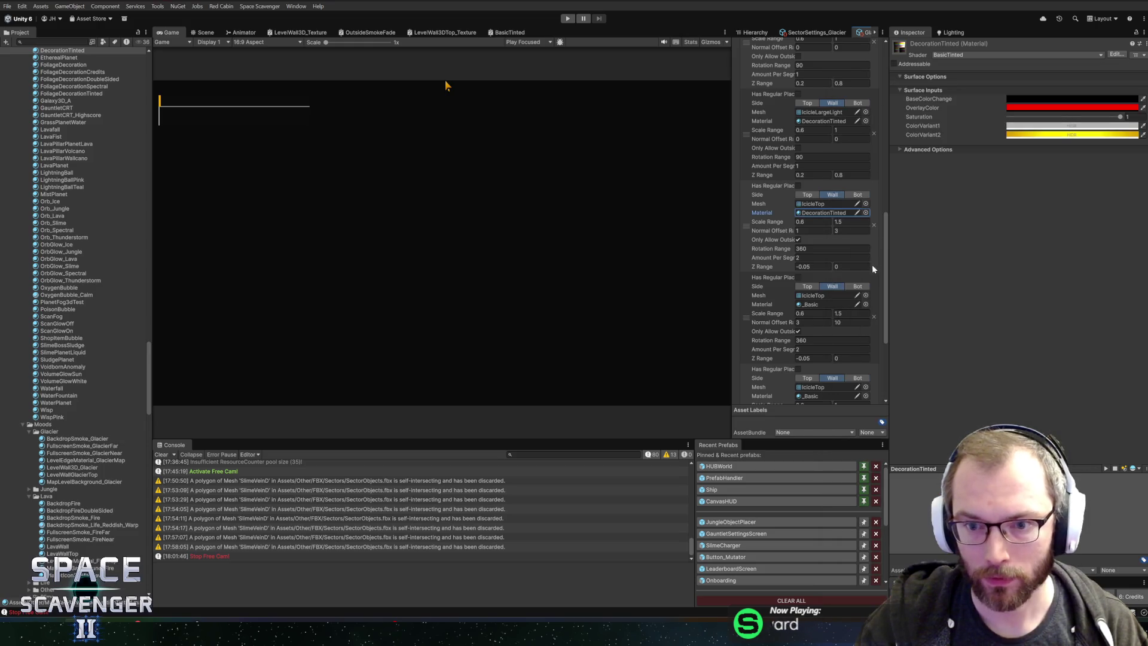
pyautogui.click(864, 304)
pyautogui.write('decorationtinted')
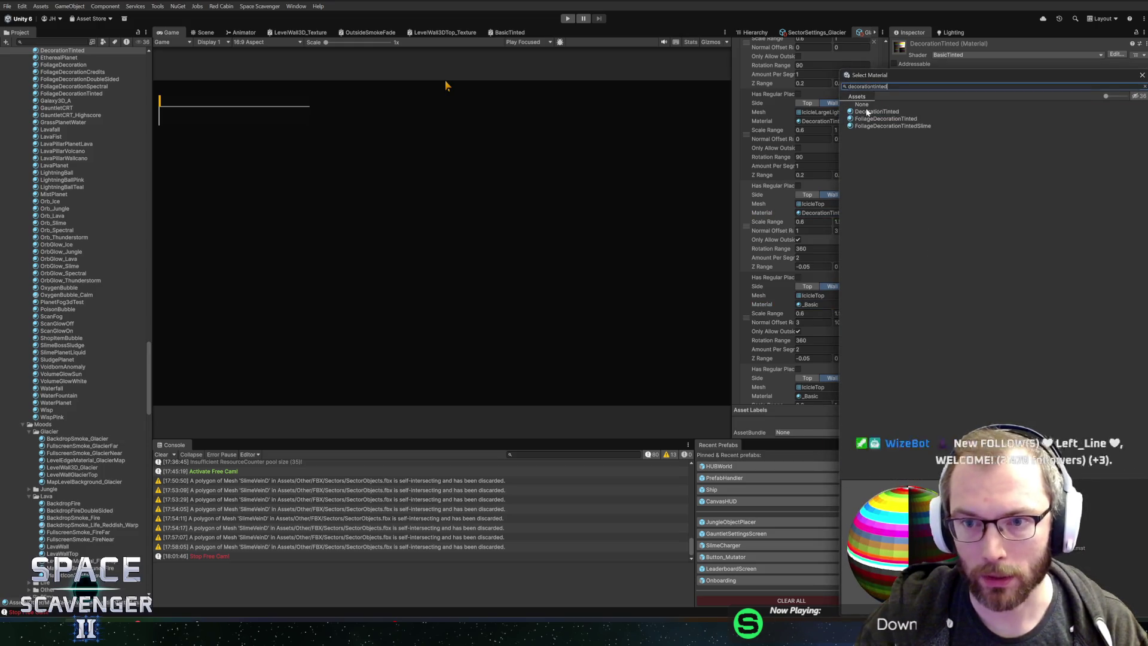
pyautogui.doubleClick(878, 113)
pyautogui.scroll(-5, 863, 383)
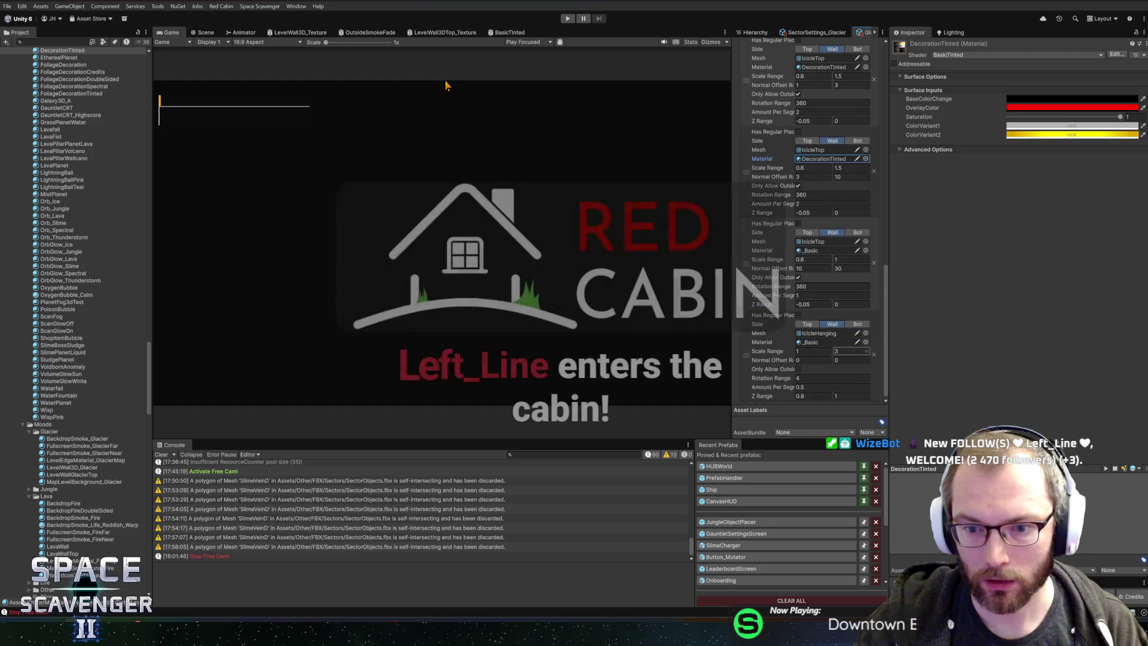
pyautogui.click(867, 251)
pyautogui.write('decorationtinted')
pyautogui.doubleClick(879, 113)
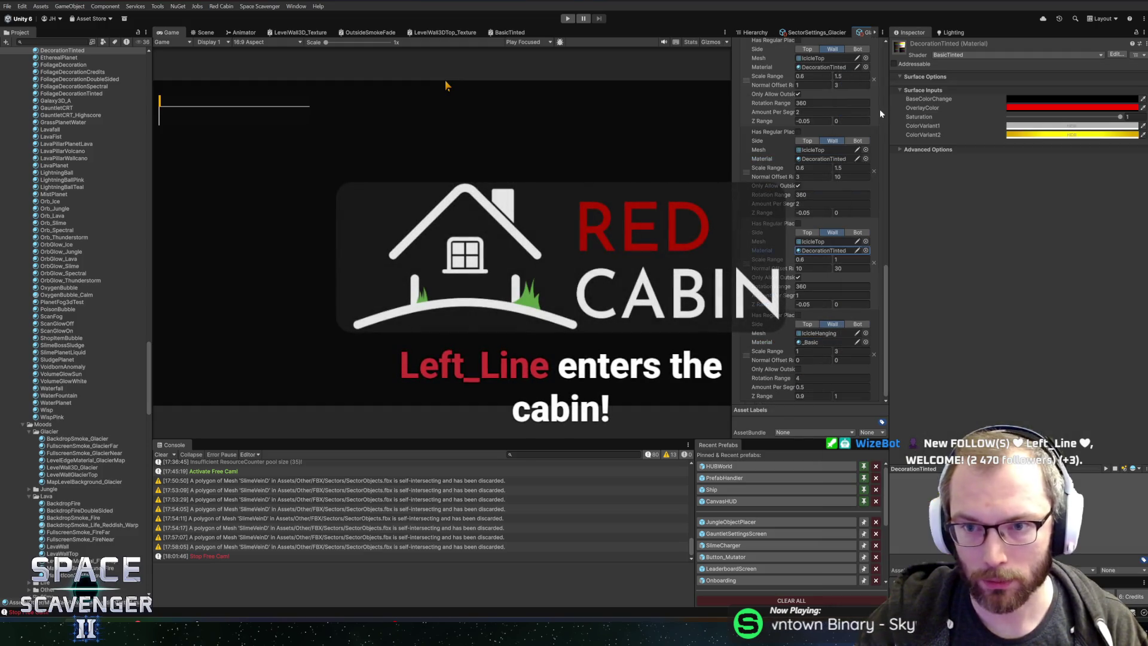
pyautogui.click(866, 340)
pyautogui.write('decorationtinted')
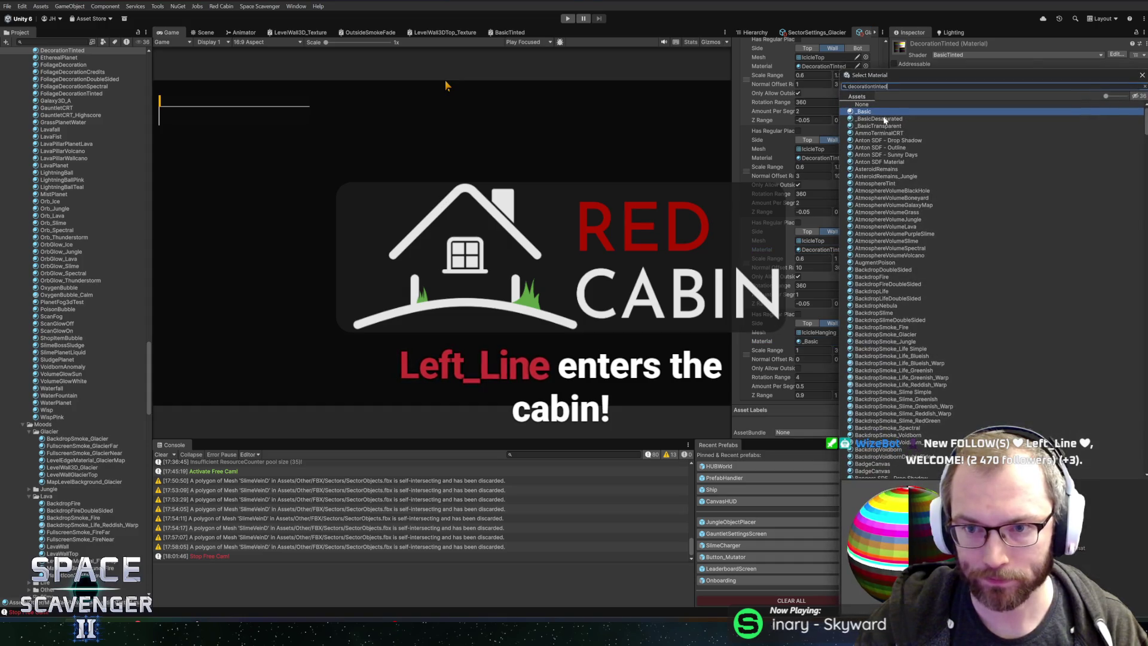
pyautogui.doubleClick(877, 112)
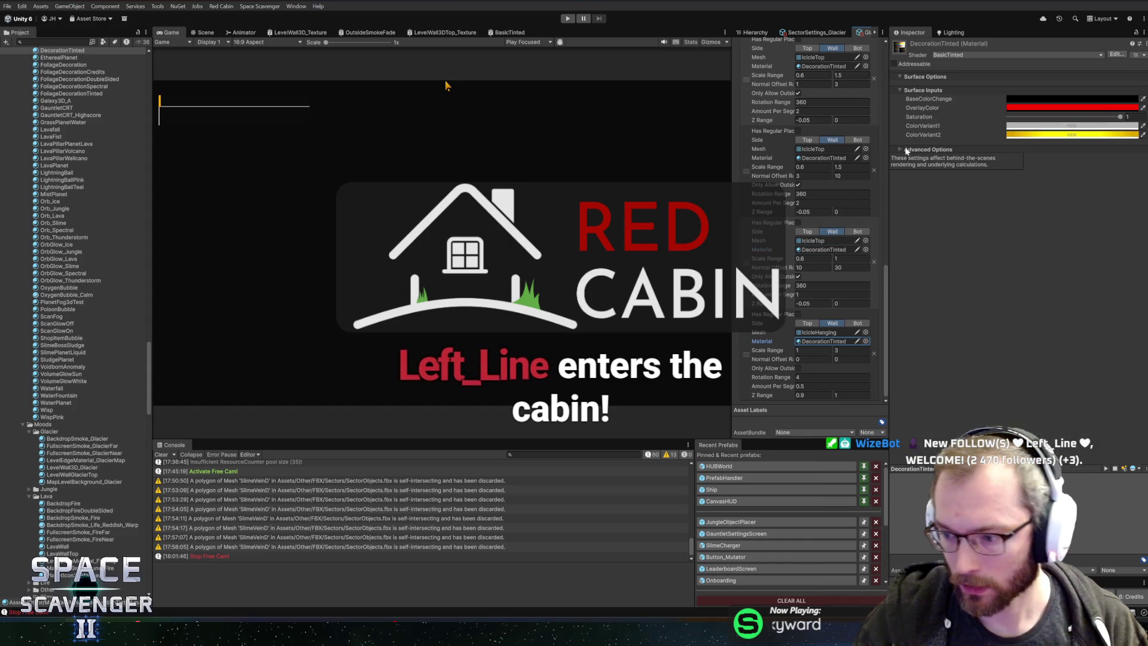
# Step: Rename the DecorationTinted material asset to DecorationTinted_Ice and widen the settings panel
pyautogui.click(820, 159)
pyautogui.click(63, 51)
pyautogui.scroll(5, 91, 194)
pyautogui.press('F2')
pyautogui.write('Ice')
pyautogui.press('Return')
pyautogui.press('F2')
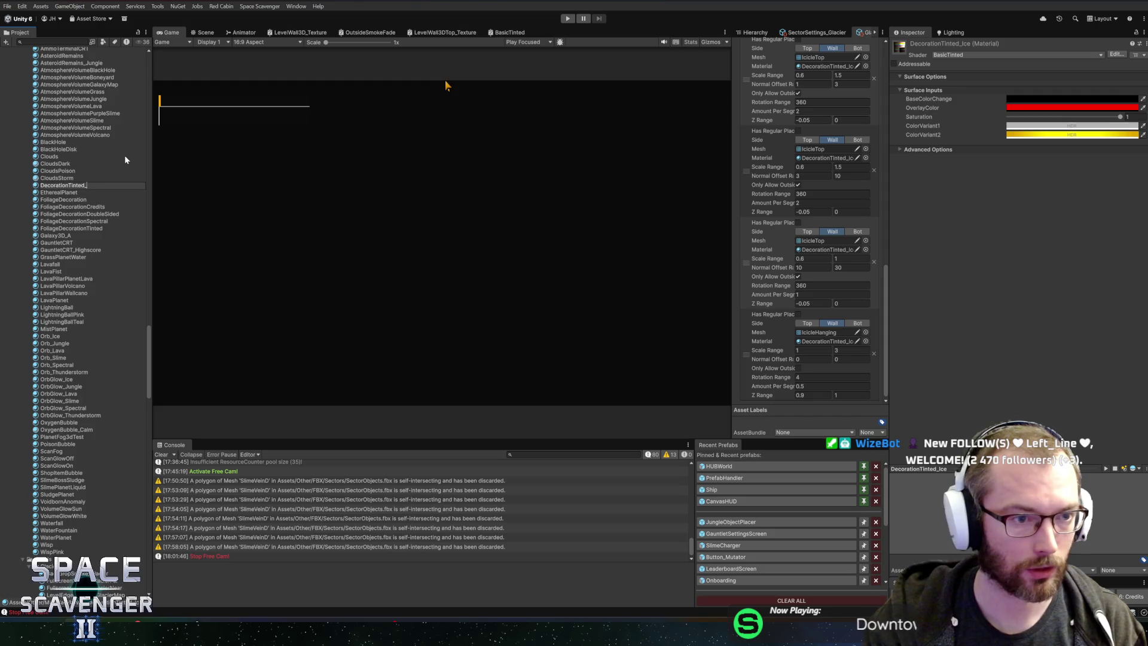
pyautogui.press('Escape')
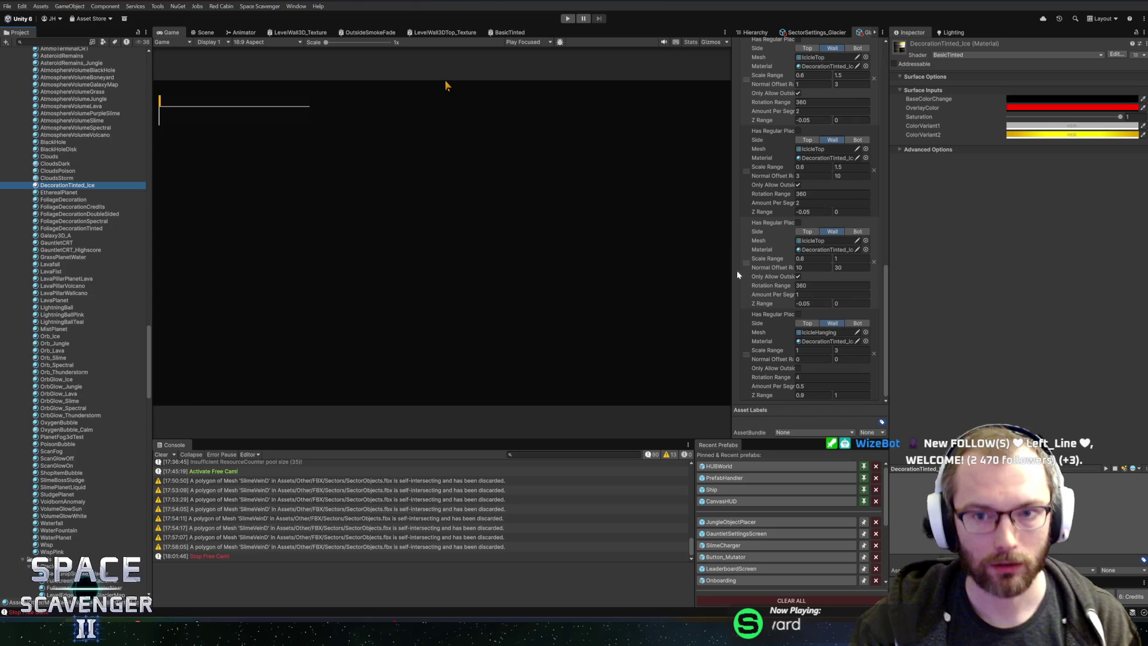
pyautogui.moveTo(731, 280); pyautogui.dragTo(686, 281)
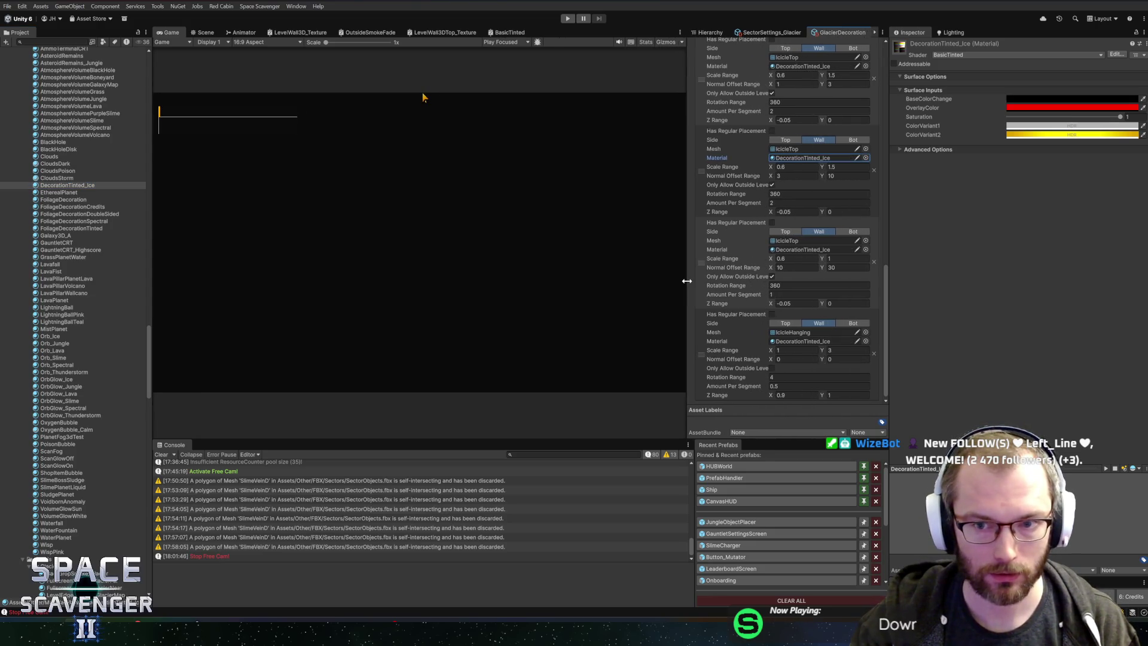
# Step: Select the DecorationTinted_Ice material in the Project window
pyautogui.scroll(15, 763, 230)
pyautogui.click(794, 133)
pyautogui.click(801, 124)
pyautogui.click(113, 192)
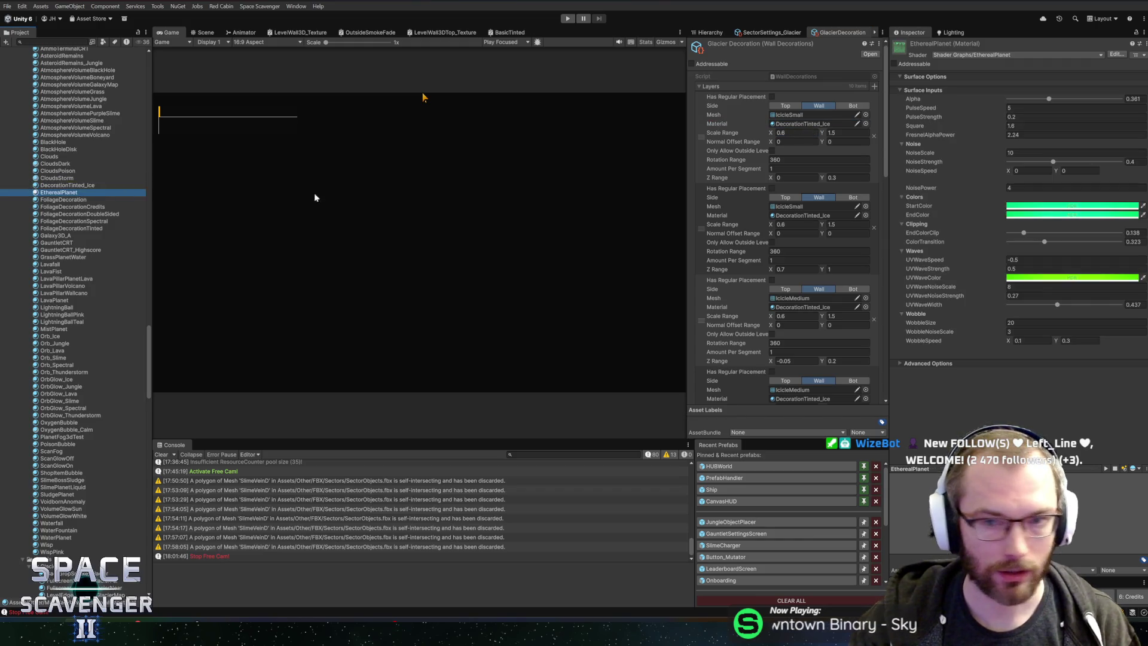
pyautogui.click(96, 186)
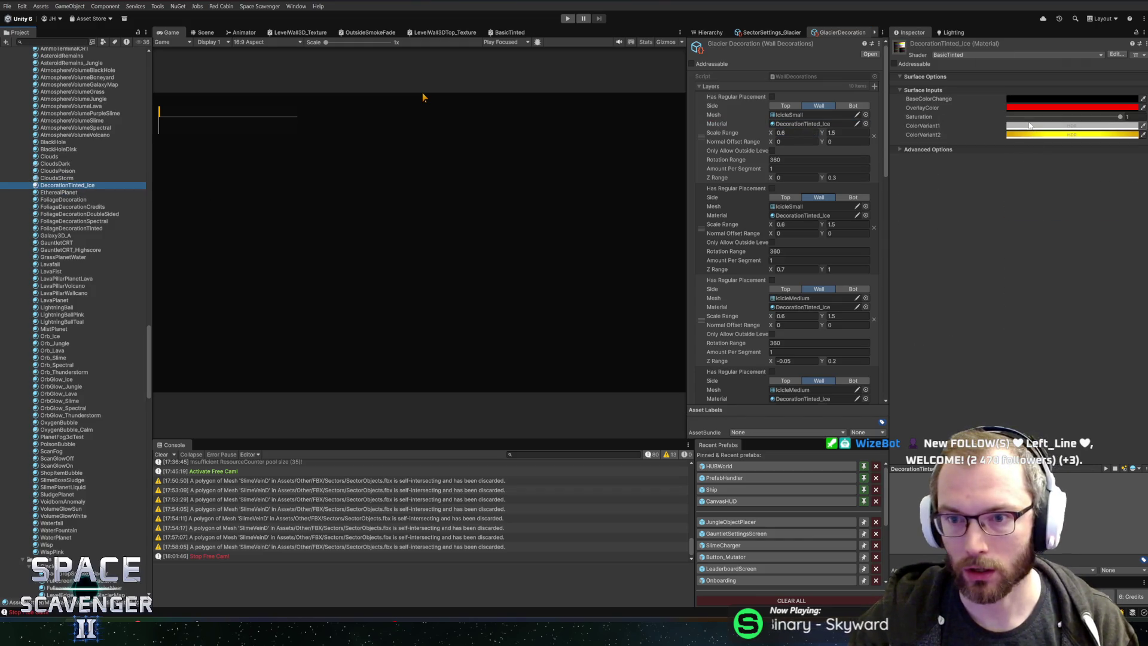
# Step: Change ColorVariant2 from yellow to bright blue and start a playtest
pyautogui.click(1030, 126)
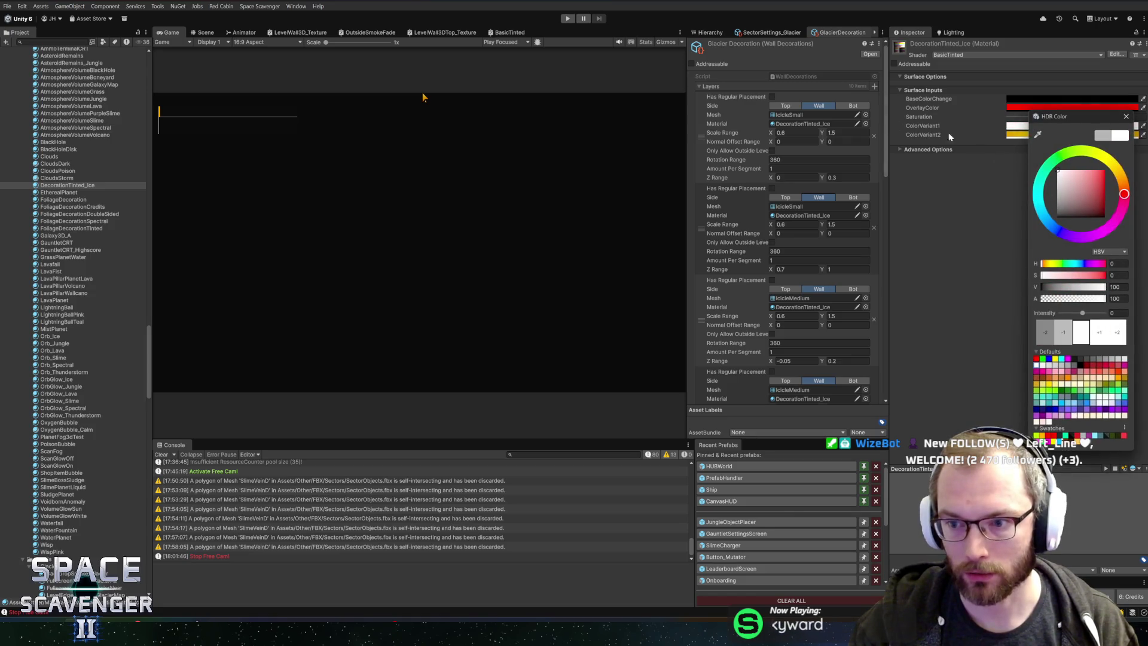
pyautogui.click(1126, 117)
pyautogui.click(1025, 134)
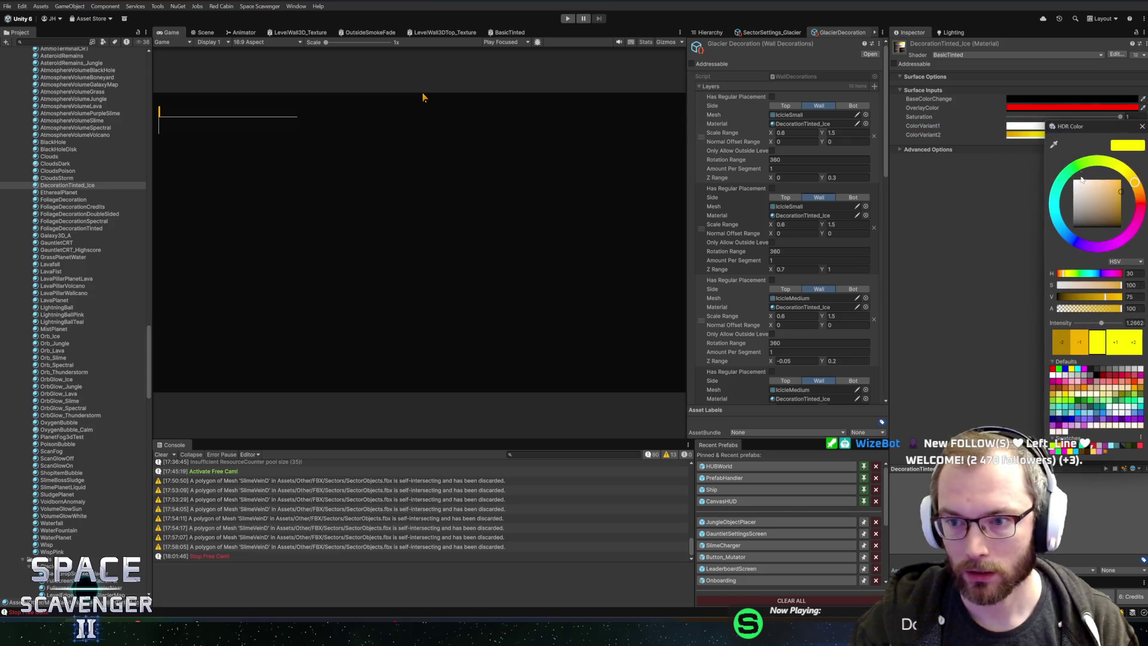
pyautogui.moveTo(1074, 208); pyautogui.dragTo(1120, 179)
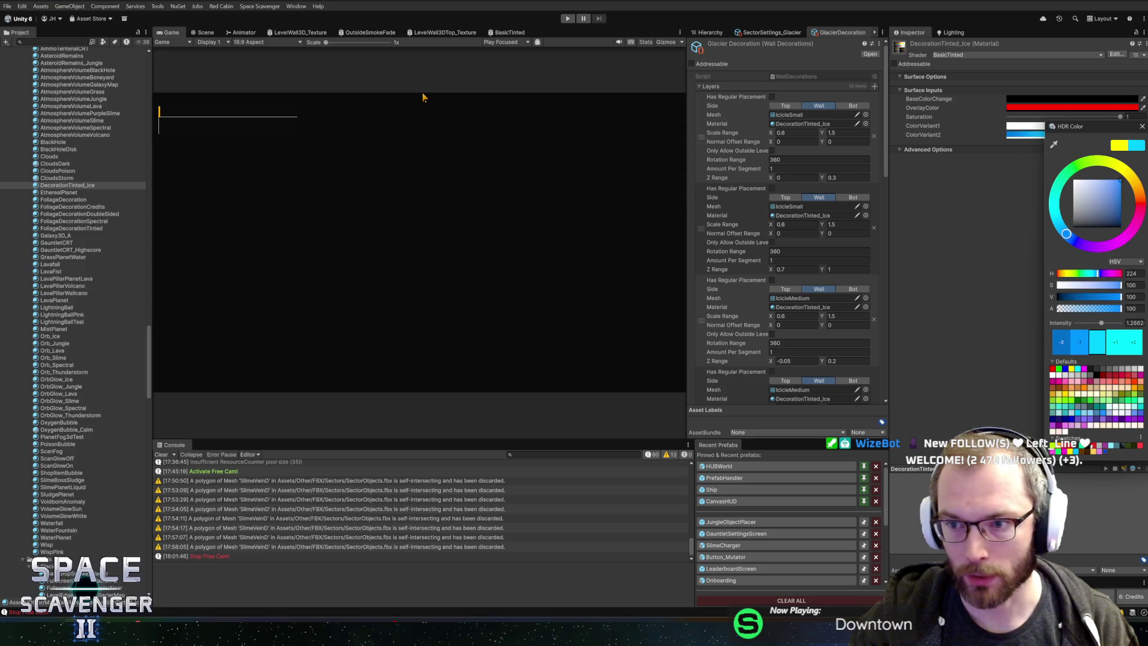
pyautogui.click(1129, 140)
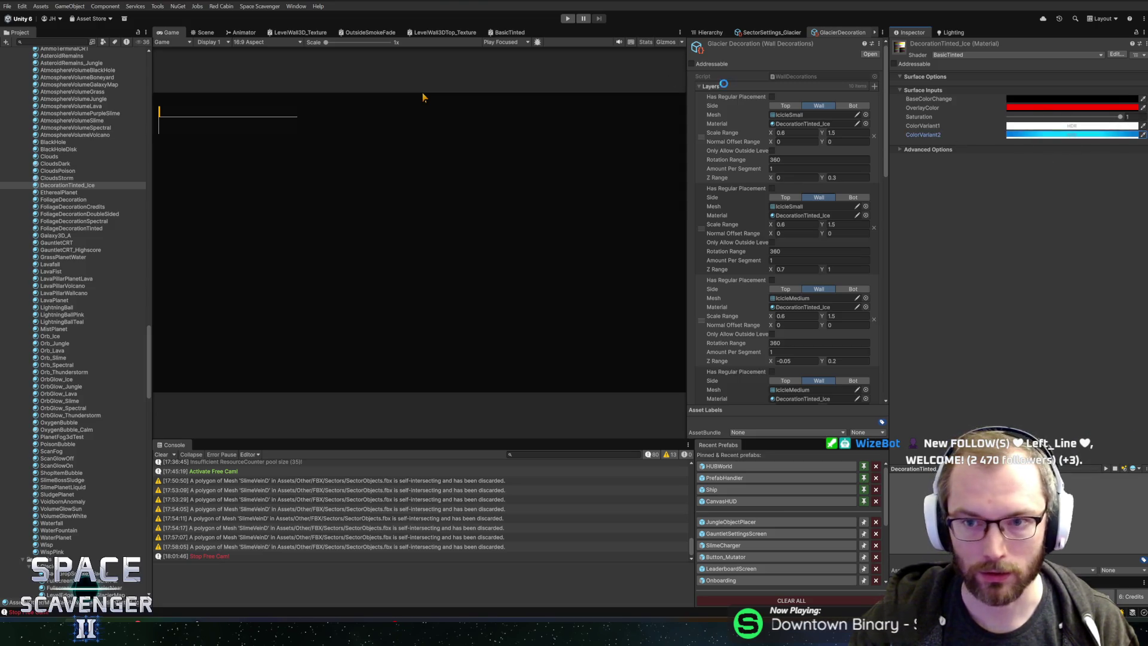
pyautogui.click(567, 19)
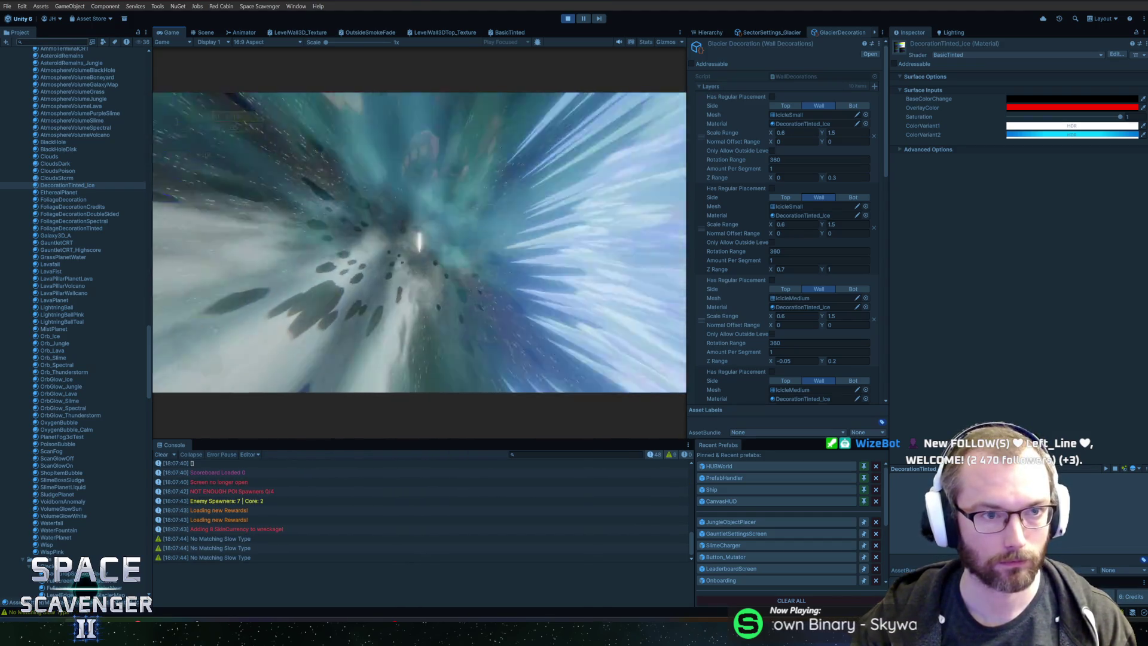
# Step: Shift DecorationTinted_Ice's ColorVariant2 toward a paler blue after briefly maximizing the Game view
pyautogui.doubleClick(166, 32)
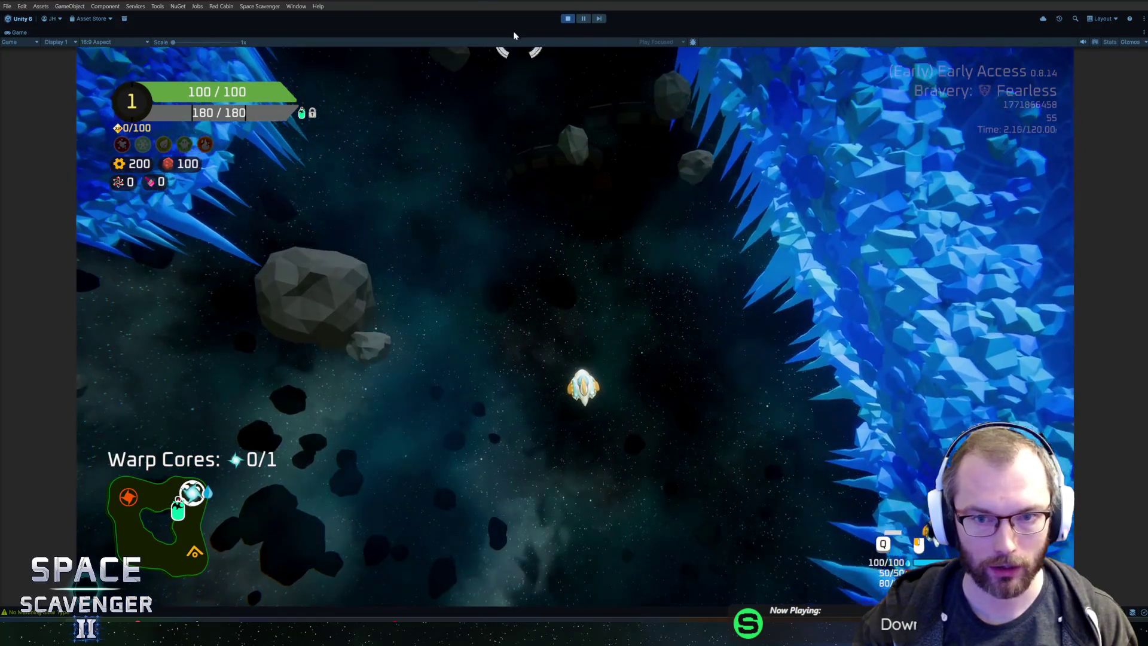
pyautogui.hotkey('shift', 'space')
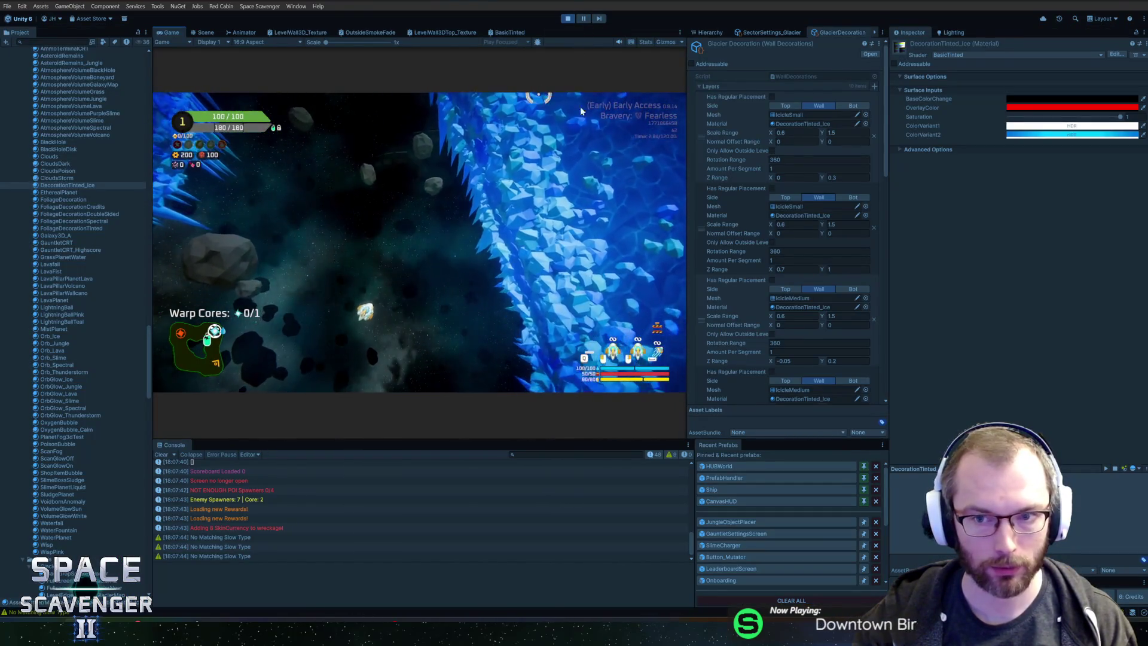
pyautogui.click(1025, 136)
pyautogui.moveTo(1062, 216)
pyautogui.mouseDown()
pyautogui.moveTo(1070, 186)
pyautogui.moveTo(1059, 179)
pyautogui.moveTo(1120, 257)
pyautogui.mouseUp()
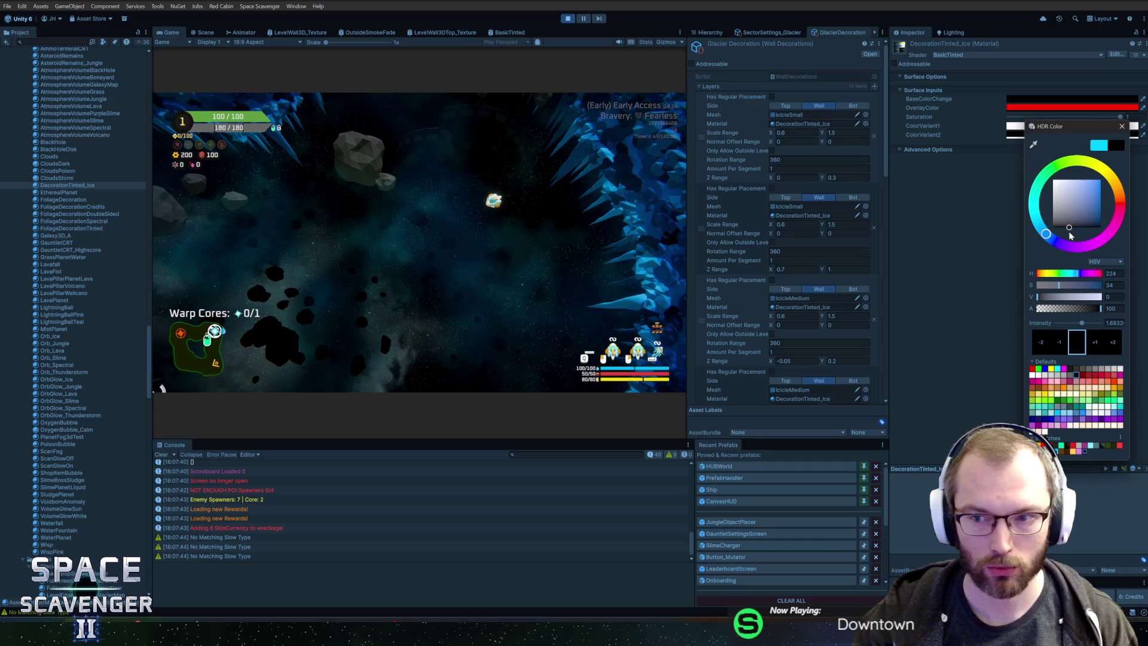
# Step: Close the colour picker and maximize the Game view to show the running glacier level
pyautogui.click(1121, 127)
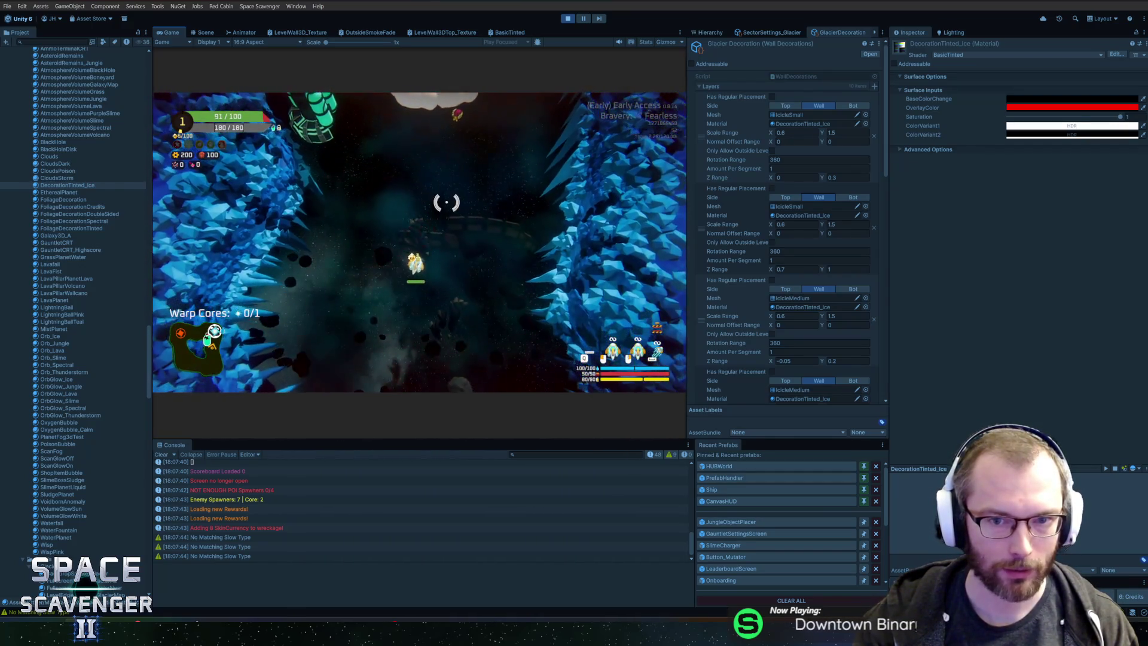
pyautogui.doubleClick(159, 31)
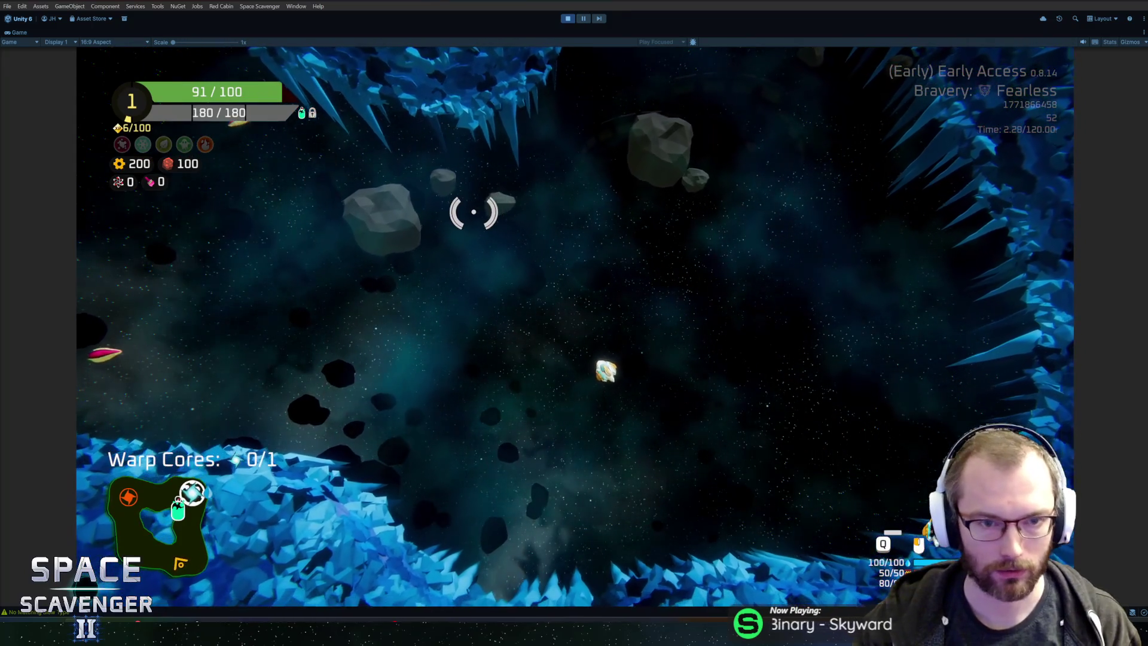
# Step: Use the in-game console to run the level command and enable the debug free camera
pyautogui.press('`')
pyautogui.write('leev')
pyautogui.press('BackSpace')
pyautogui.press('BackSpace')
pyautogui.write('velc e')
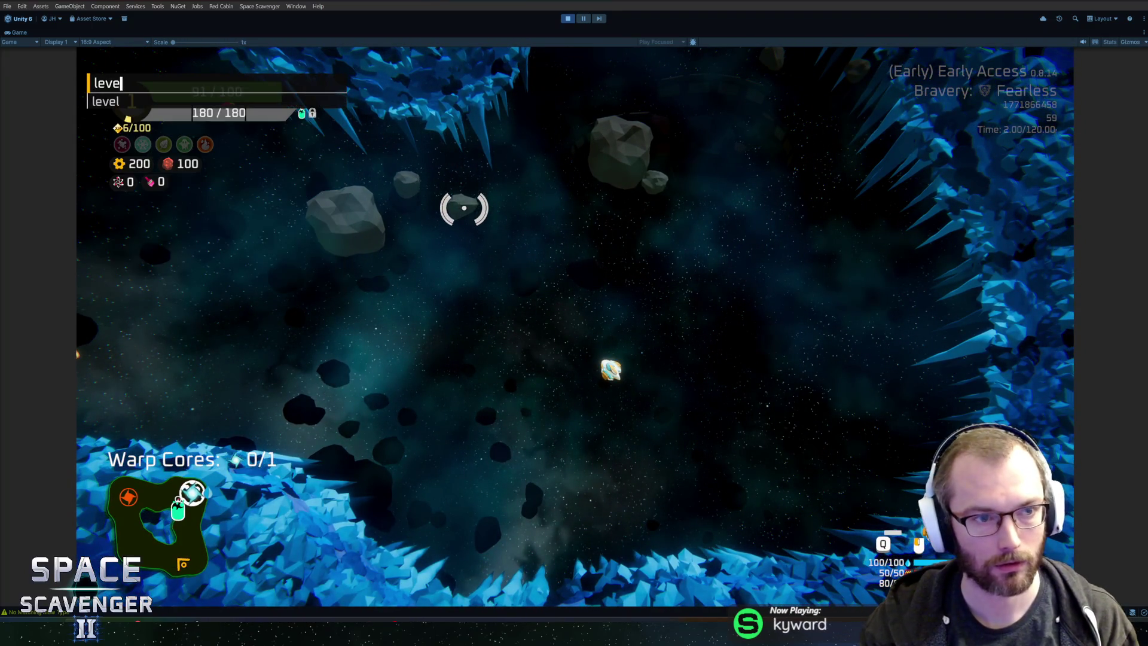
pyautogui.press('BackSpace')
pyautogui.write('cl')
pyautogui.press('Return')
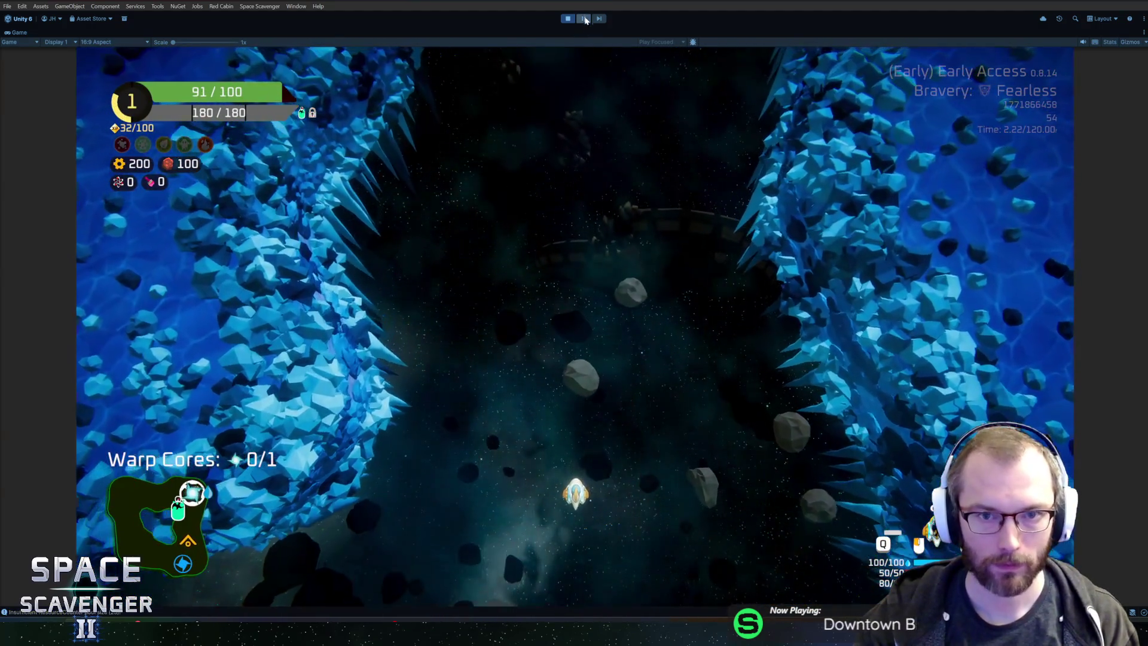
pyautogui.click(585, 19)
pyautogui.click(585, 19)
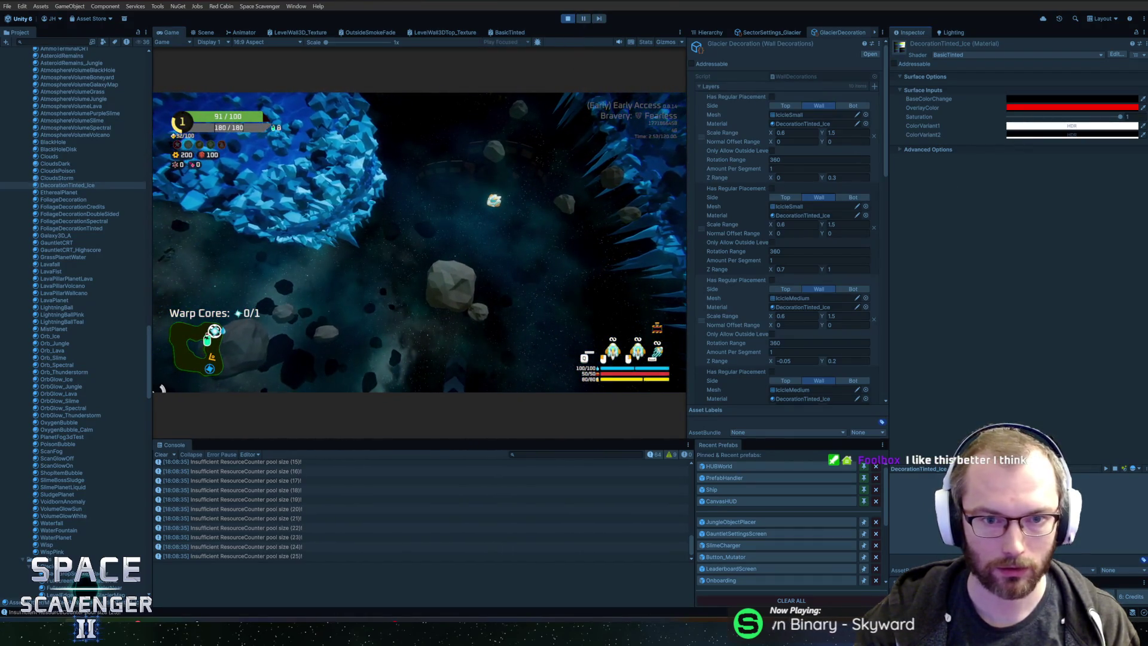
pyautogui.press('`')
pyautogui.write('debug')
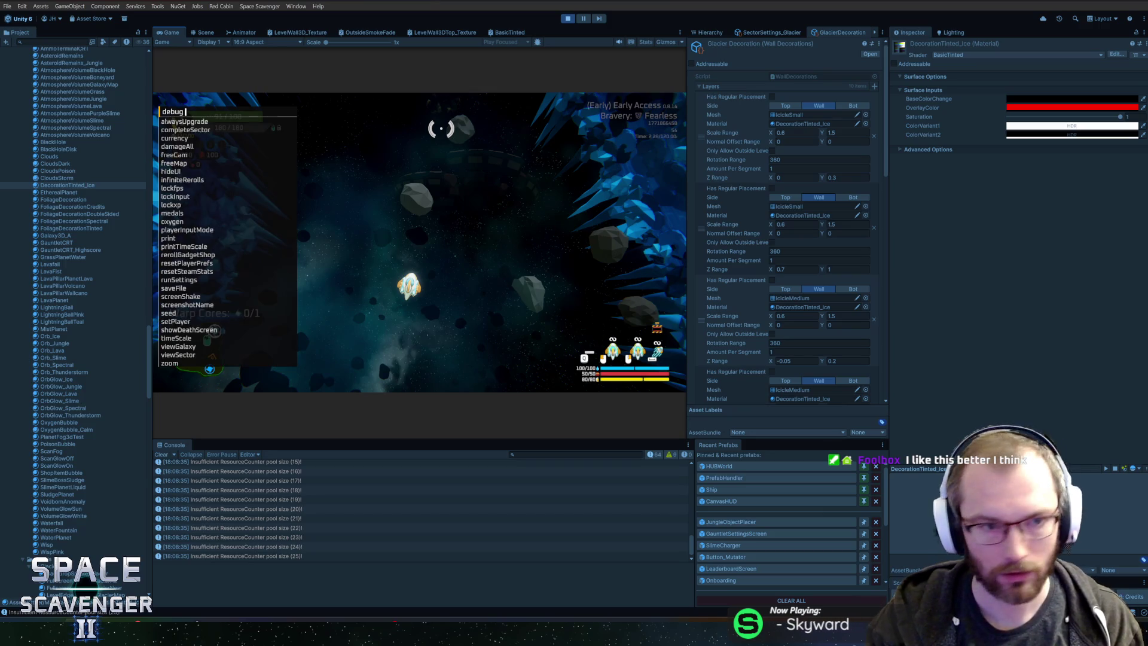
pyautogui.write(' fre')
pyautogui.write('m')
pyautogui.press('Return')
# Step: Briefly reopen the ice colour variant's picker and close it unchanged
pyautogui.click(1120, 132)
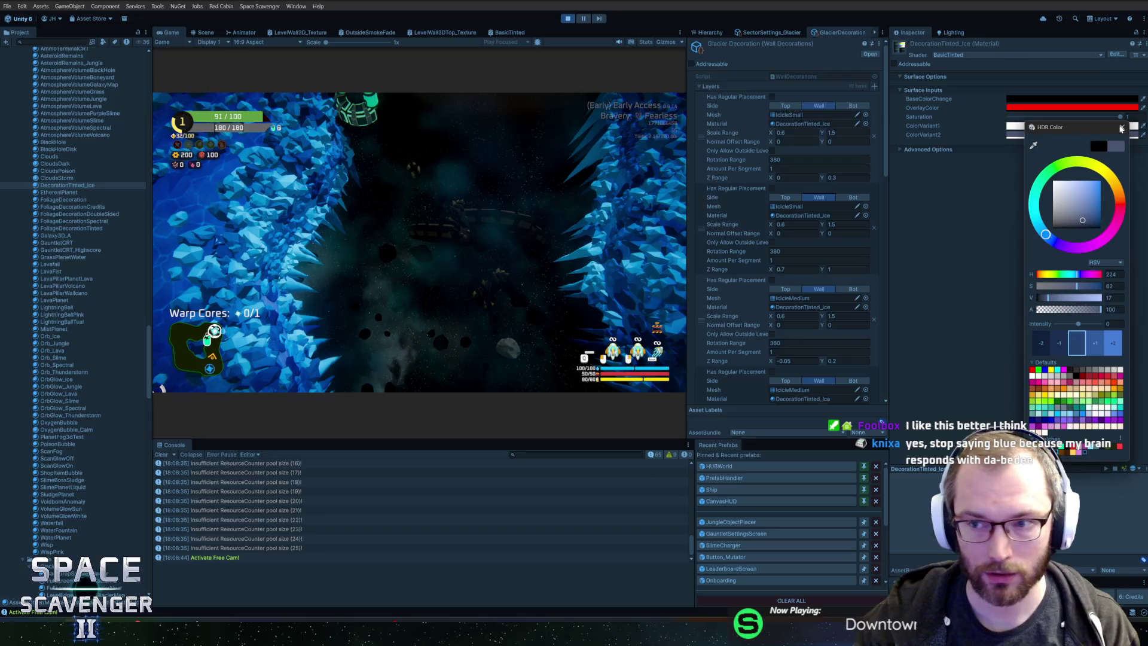
pyautogui.click(1122, 127)
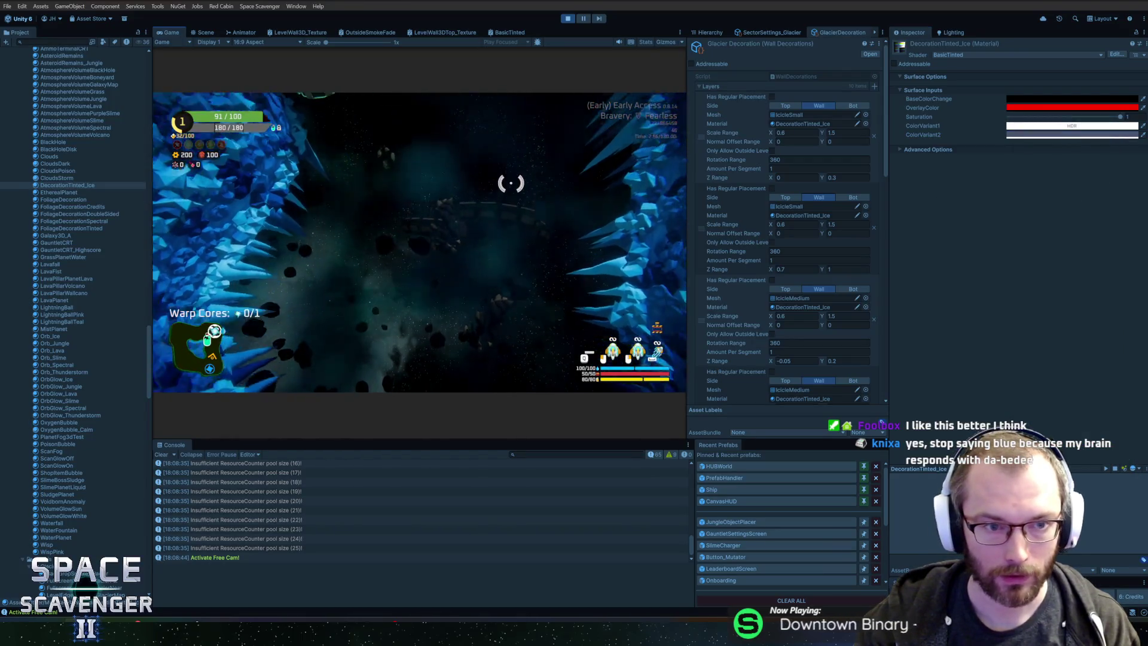
pyautogui.scroll(5, 382, 192)
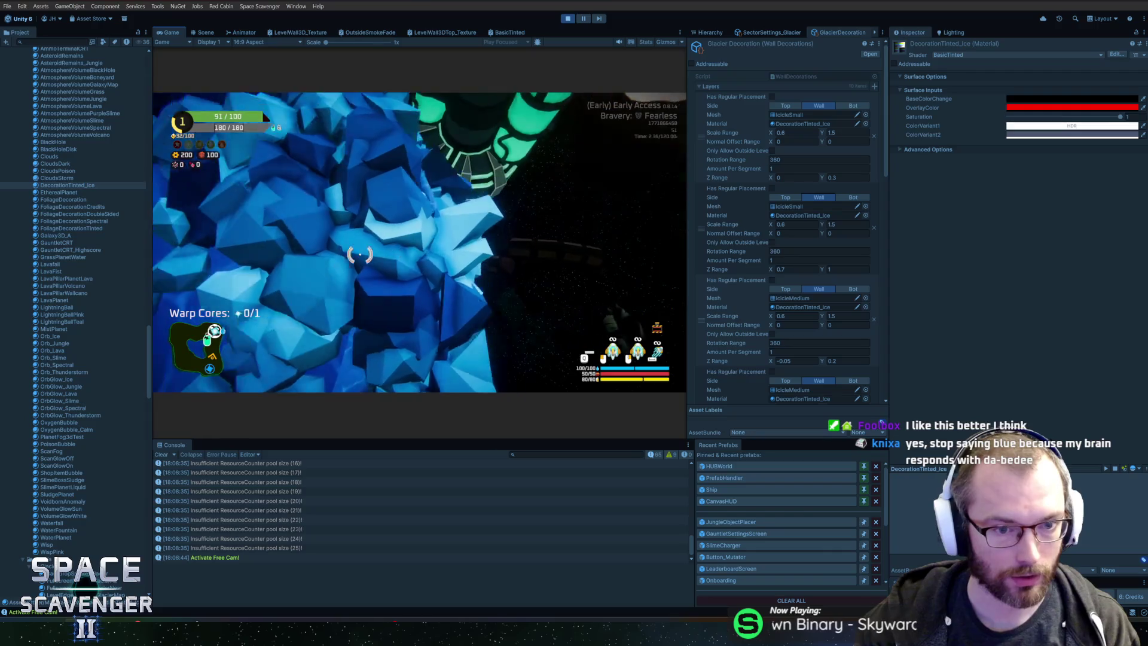
pyautogui.scroll(-5, 418, 216)
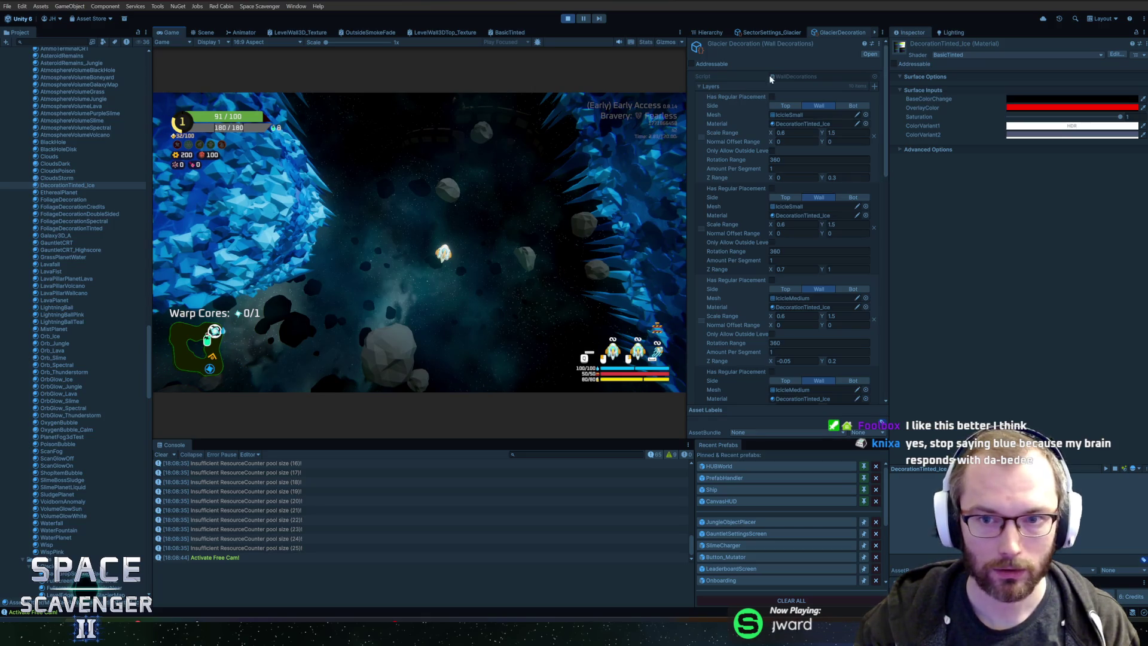
# Step: Select the curved smoke layer object and darken one of its smoke colours
pyautogui.click(717, 34)
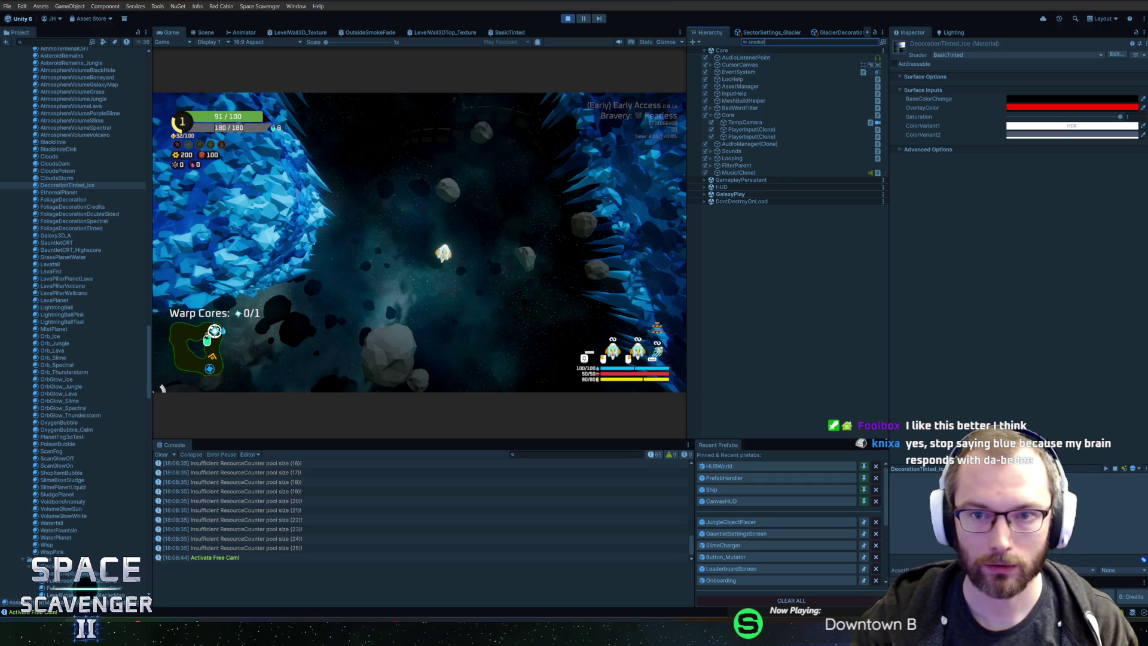
pyautogui.click(749, 72)
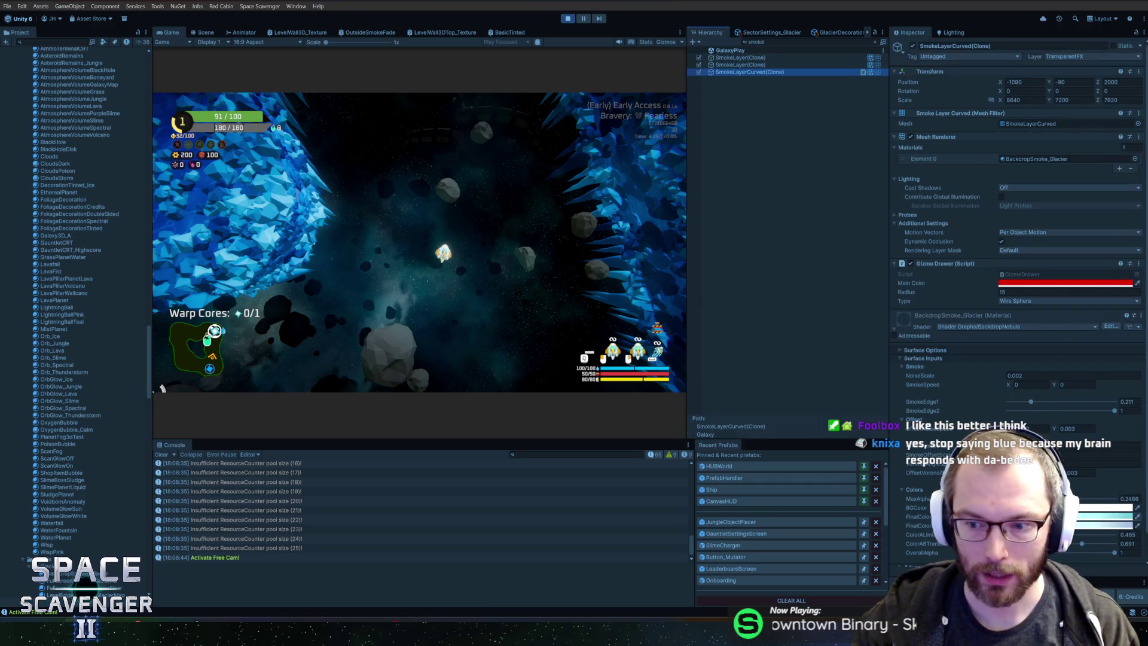
pyautogui.click(1105, 507)
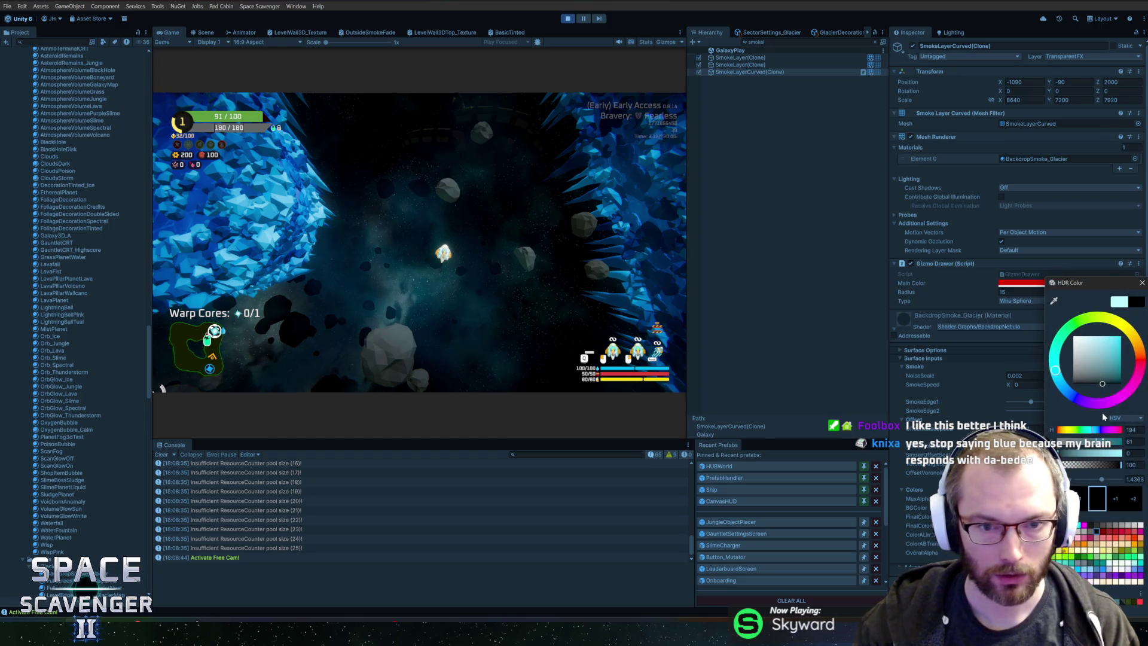
pyautogui.click(1141, 282)
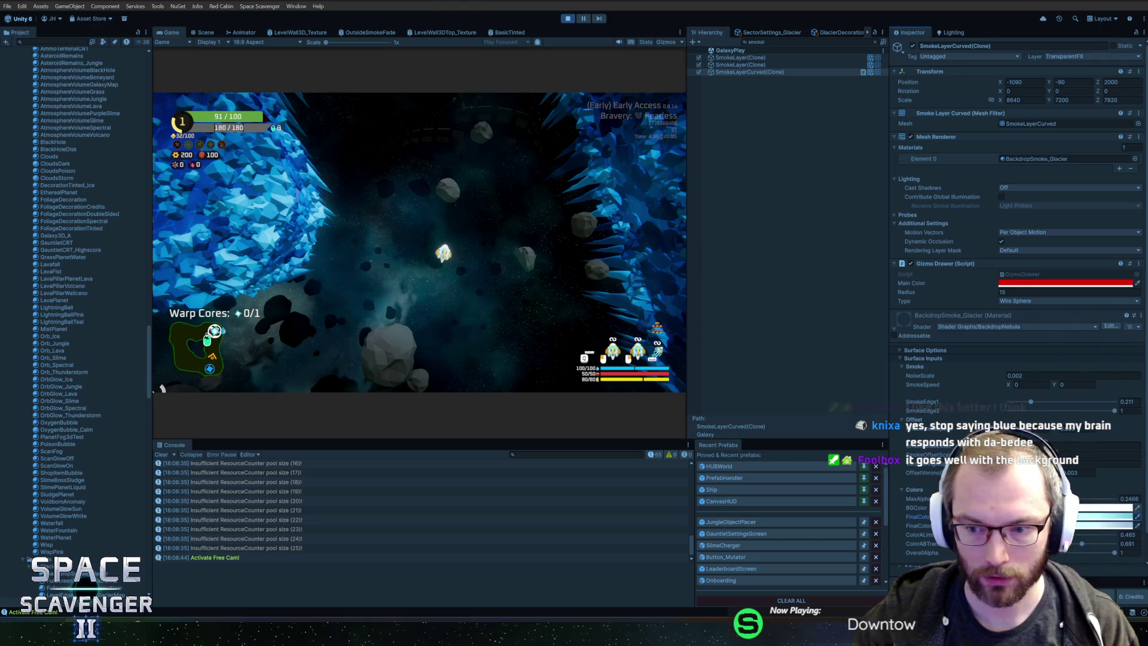
pyautogui.click(1064, 283)
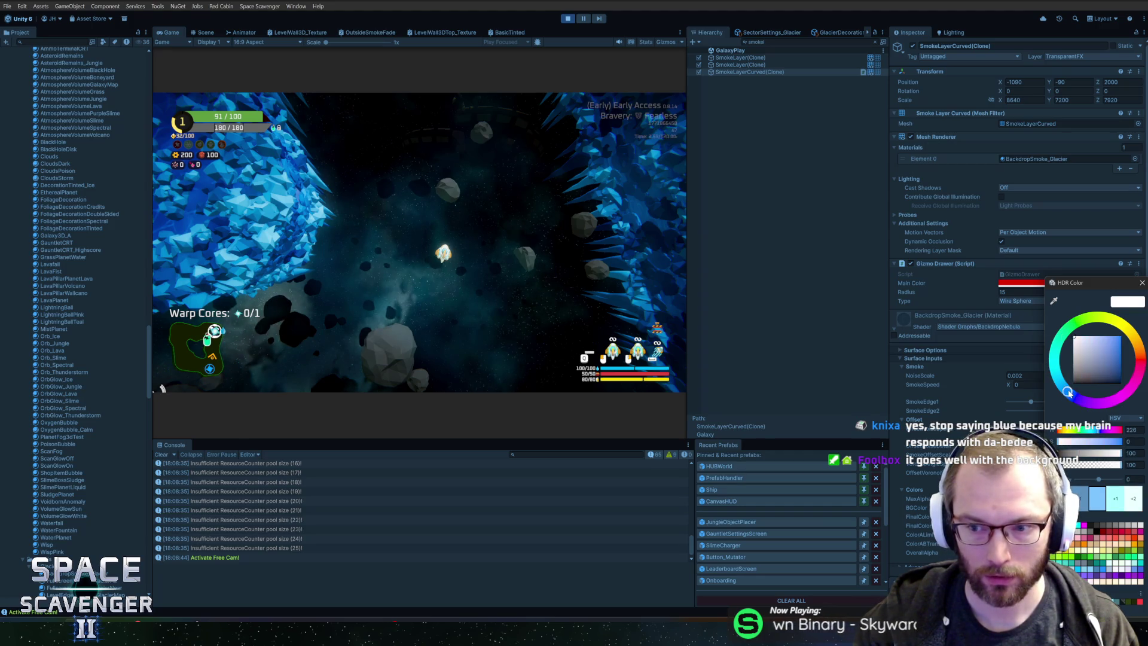
pyautogui.moveTo(1078, 343); pyautogui.dragTo(1083, 356)
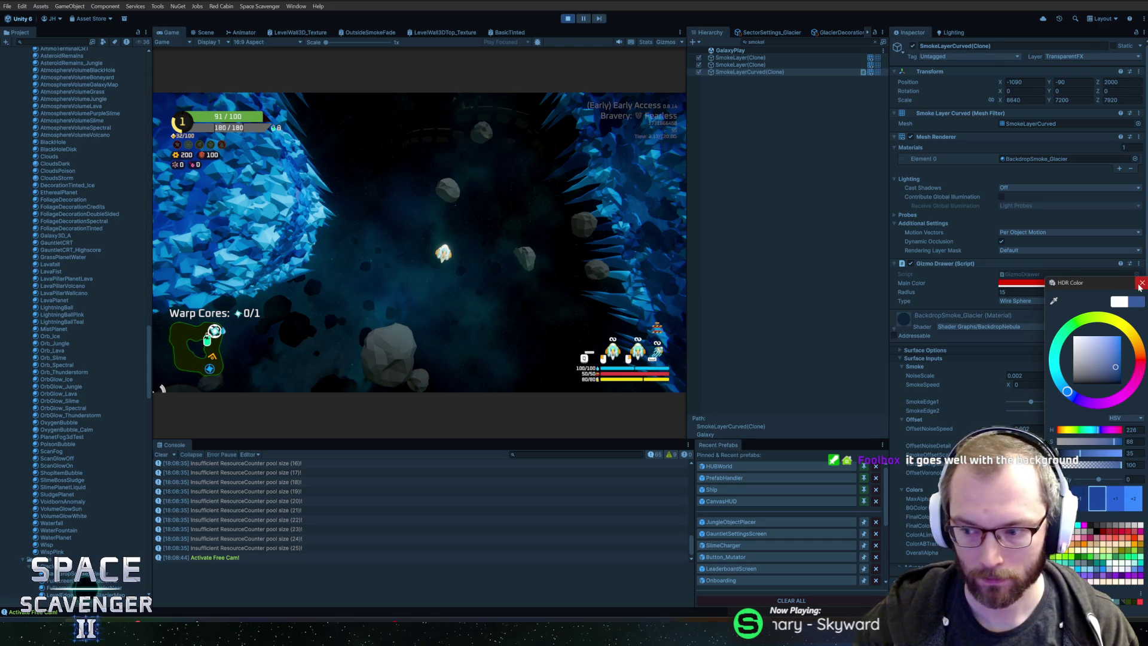
pyautogui.click(1140, 283)
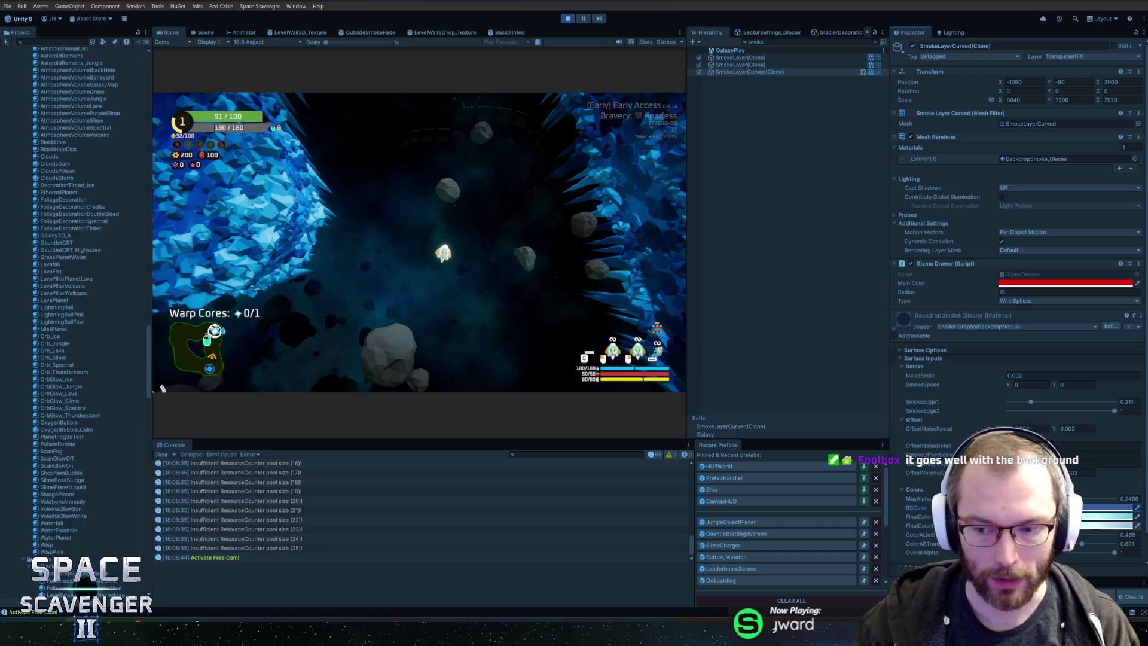
# Step: Darken the BackdropSmoke_Glacier BGColor background colour
pyautogui.click(1105, 508)
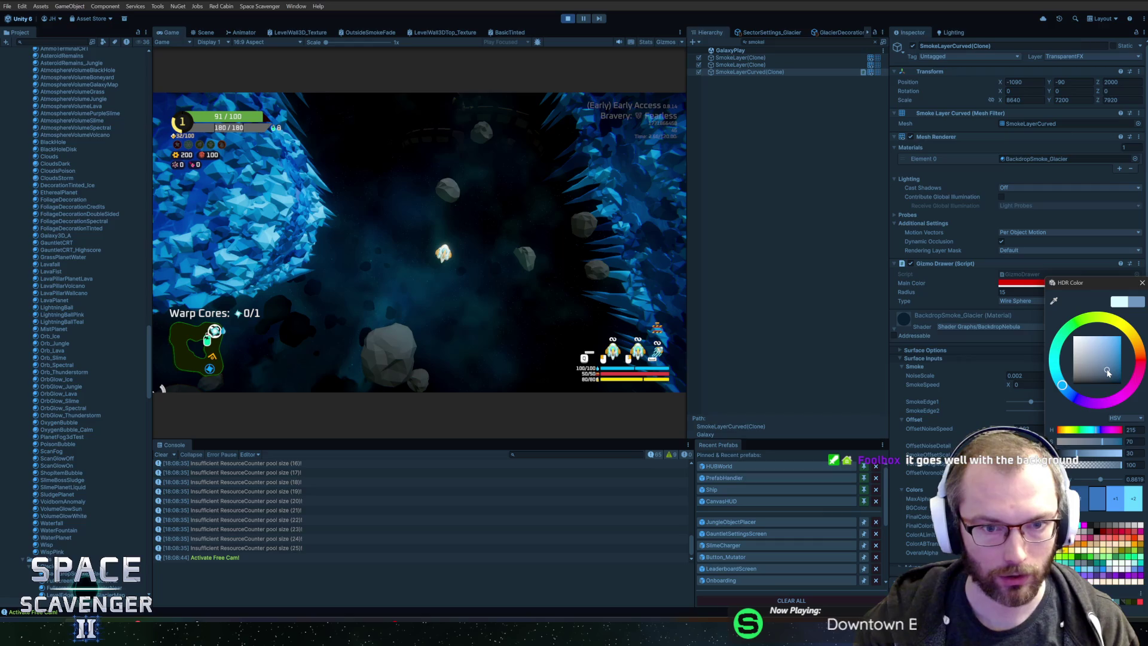
pyautogui.click(1142, 283)
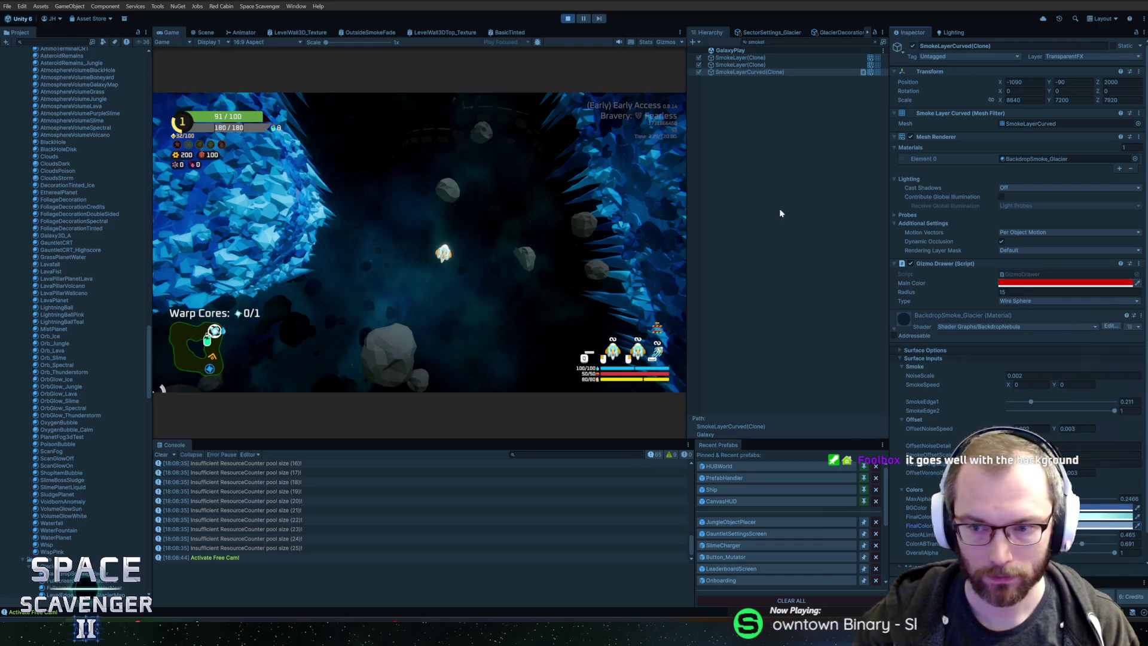
pyautogui.scroll(-5, 332, 292)
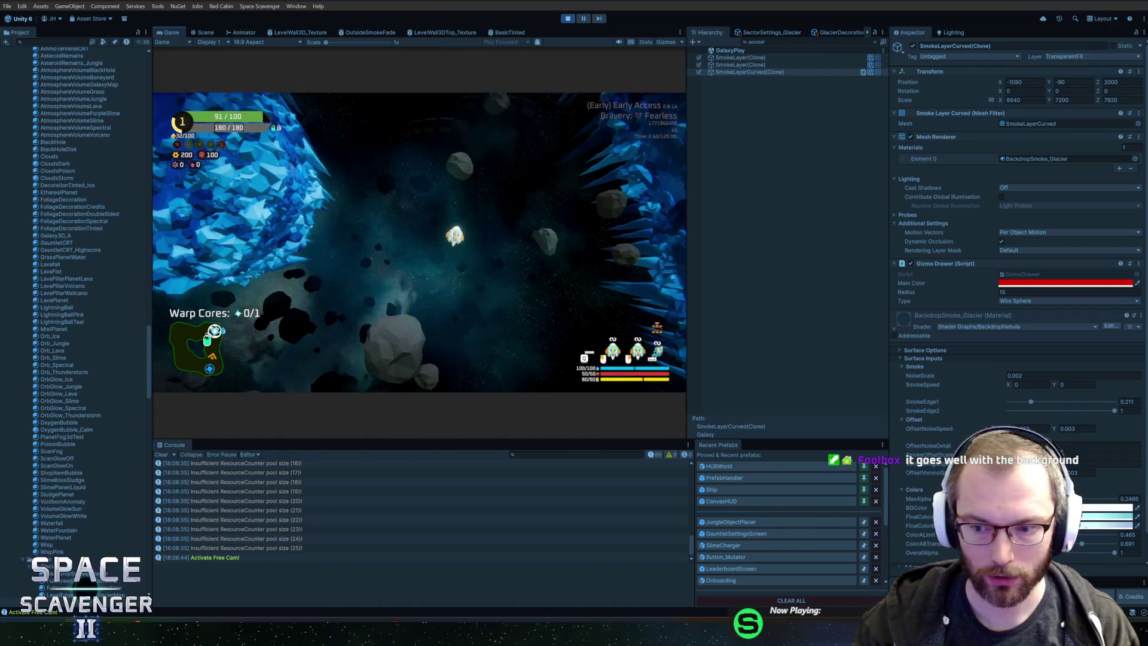
pyautogui.click(1106, 507)
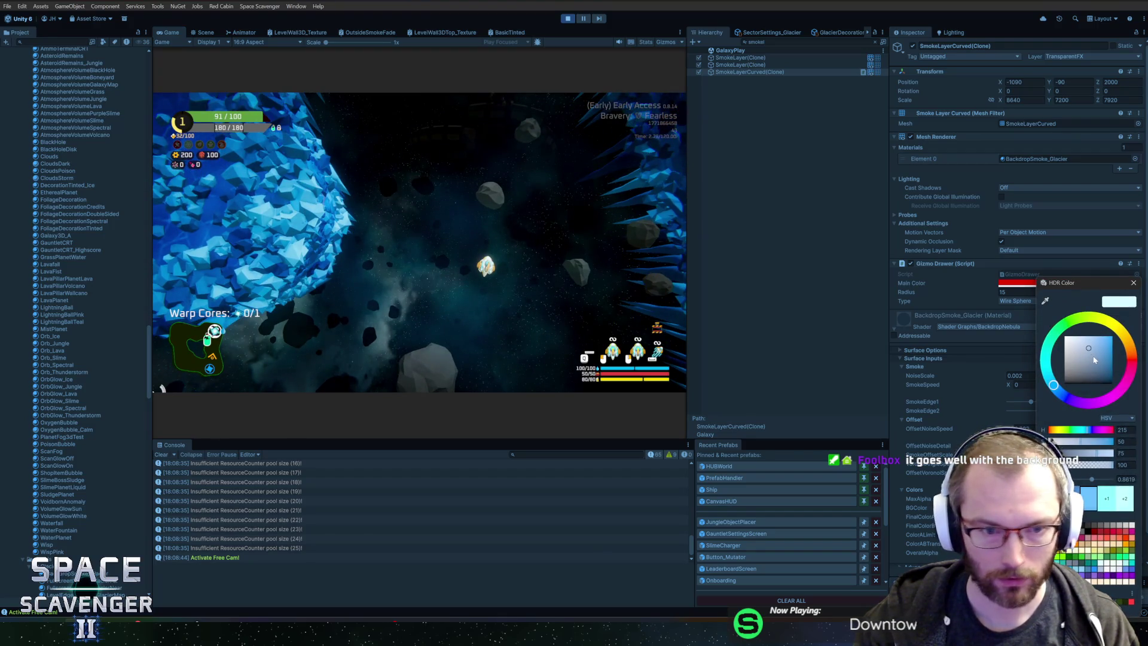
pyautogui.moveTo(1093, 358); pyautogui.dragTo(1098, 369)
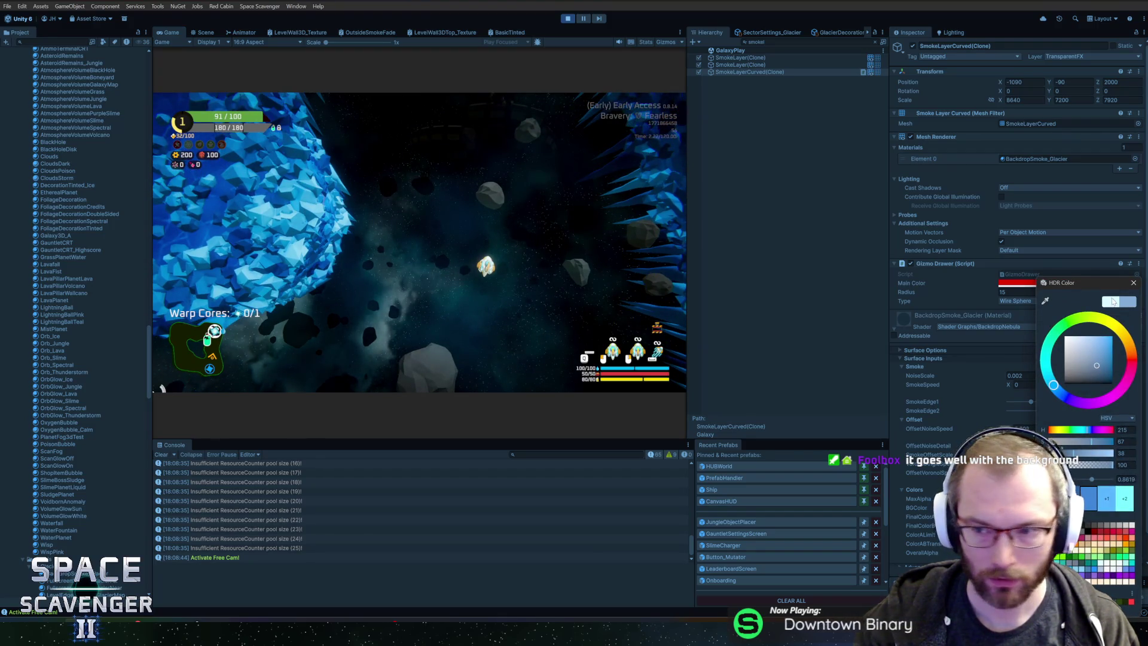
pyautogui.click(1133, 282)
# Step: Raise SmokeEdge1 to 0.355 and enter 10.2466 for MaxAlpha
pyautogui.moveTo(1037, 404)
pyautogui.mouseDown()
pyautogui.moveTo(1107, 411)
pyautogui.moveTo(1046, 402)
pyautogui.mouseUp()
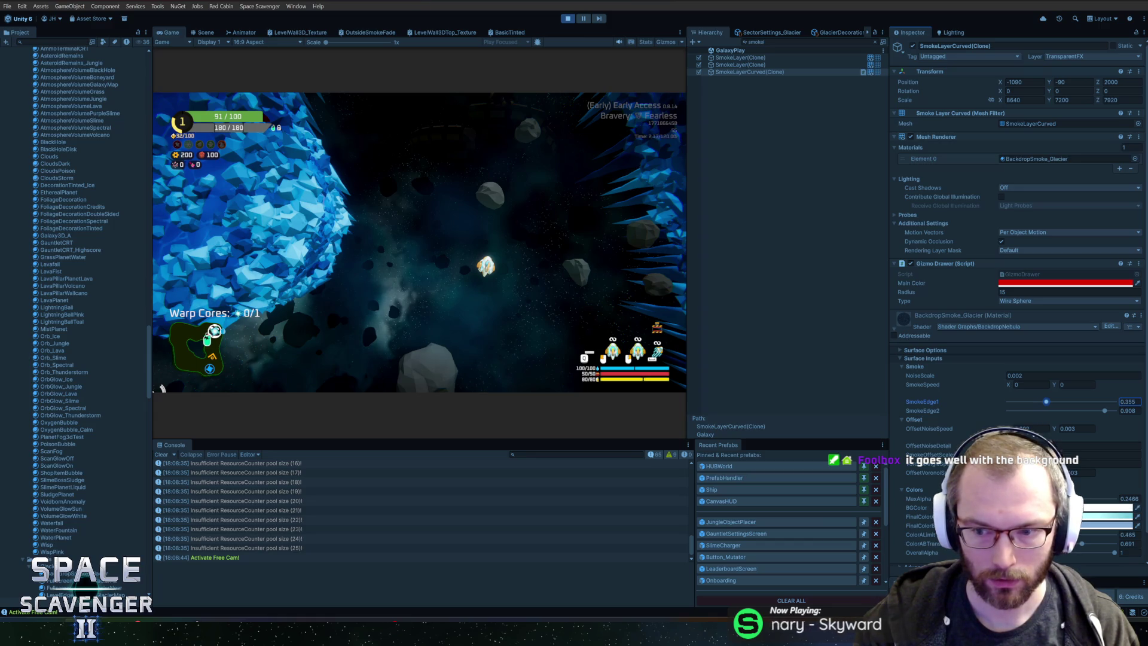
pyautogui.write('1')
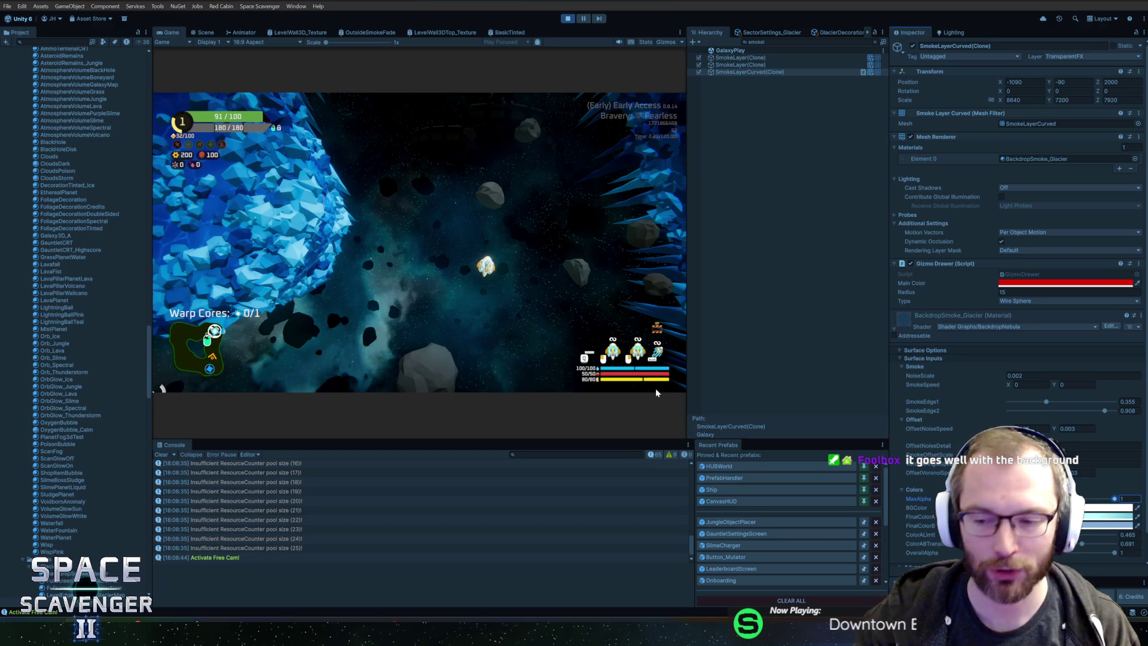
pyautogui.write('0.2466')
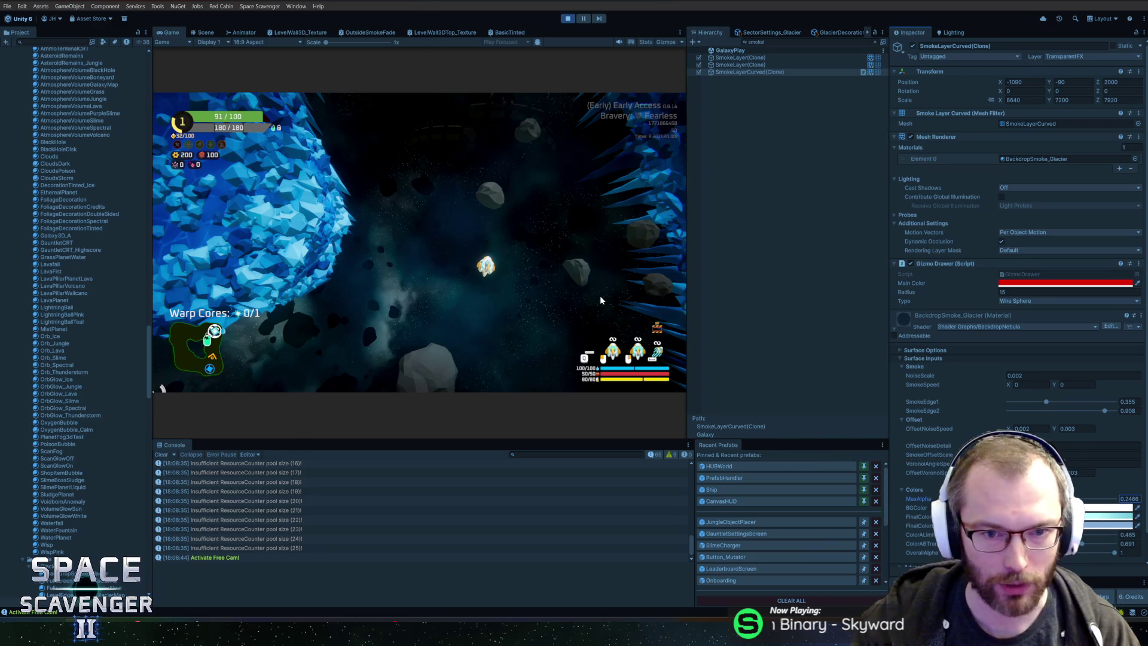
pyautogui.click(1106, 507)
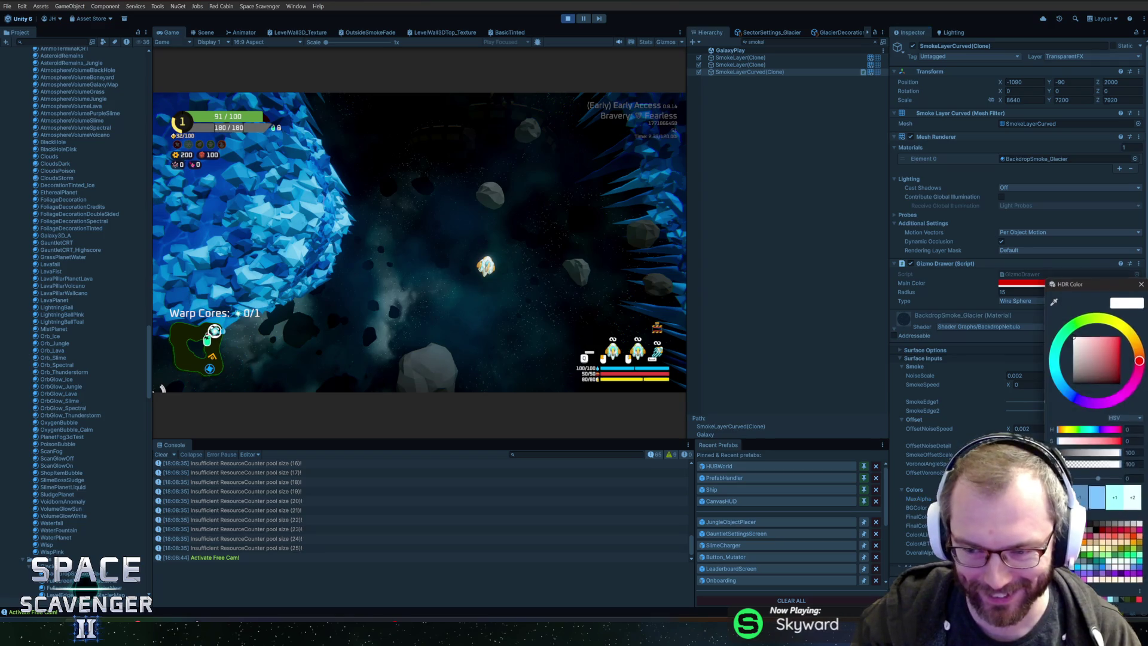
# Step: Turn the white smoke colour into a soft light grey and restore the full Hierarchy
pyautogui.moveTo(1087, 285); pyautogui.dragTo(976, 228)
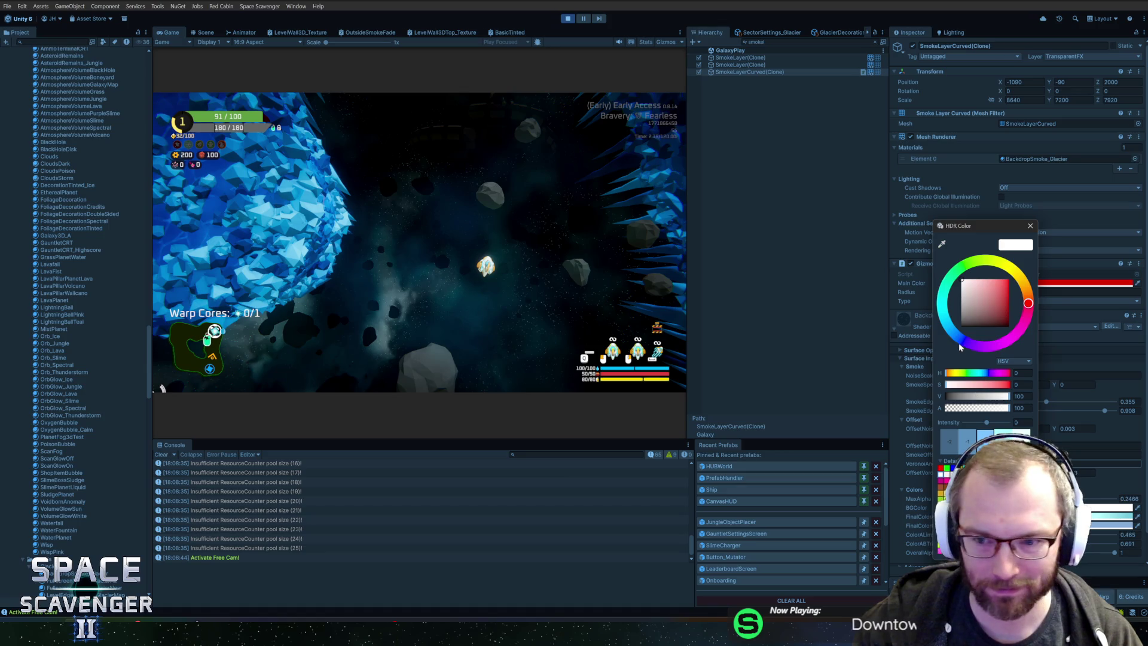
pyautogui.moveTo(969, 293); pyautogui.dragTo(968, 299)
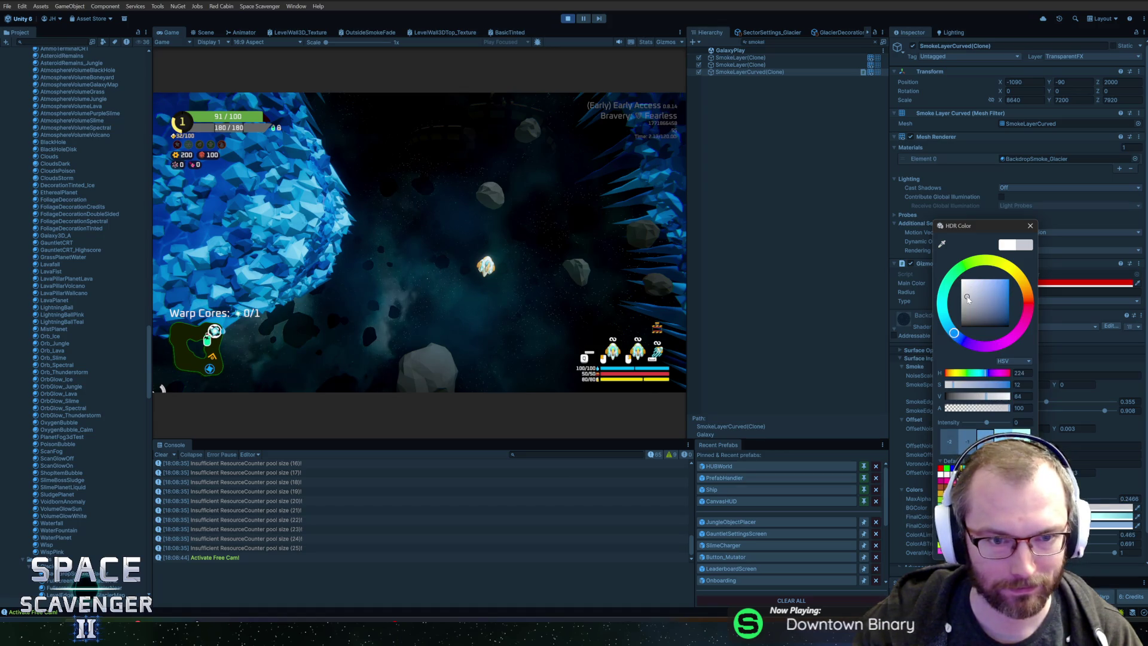
pyautogui.click(1029, 226)
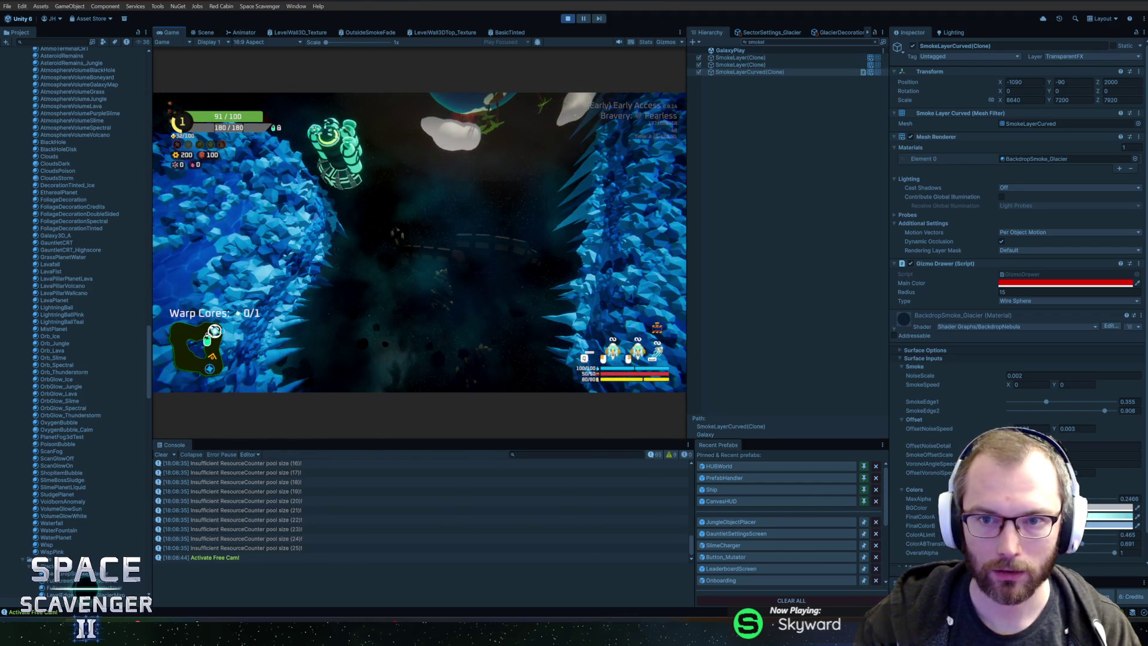
pyautogui.press('Escape')
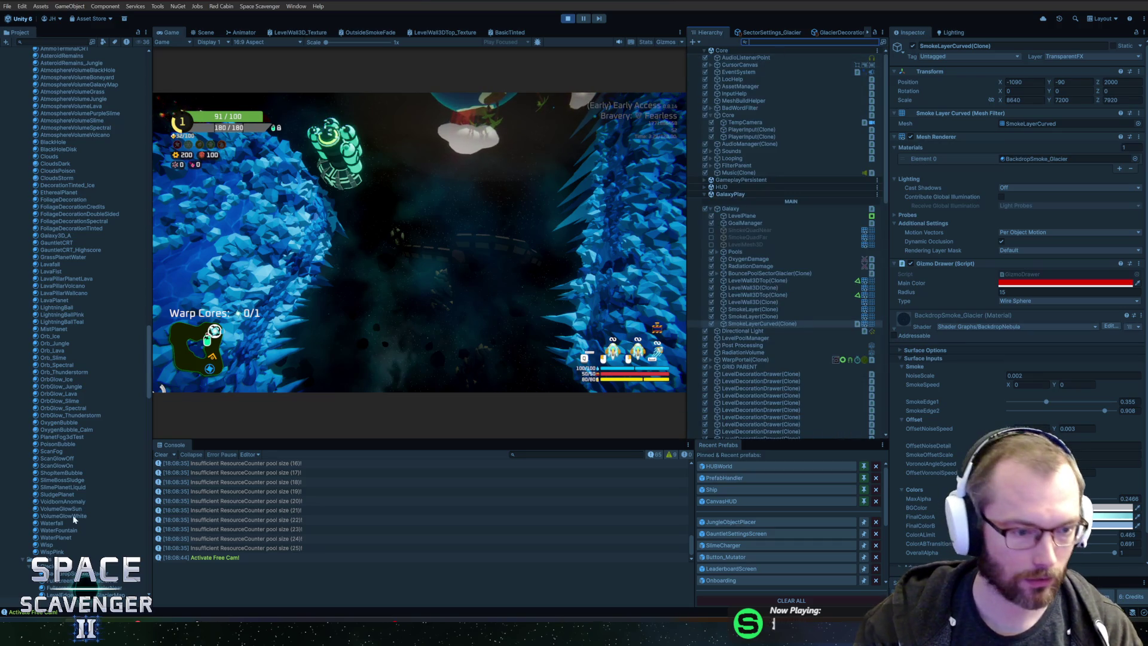
# Step: Lighten DecorationTinted_Ice's dark blue-grey colour variant slightly
pyautogui.click(53, 186)
pyautogui.click(1061, 127)
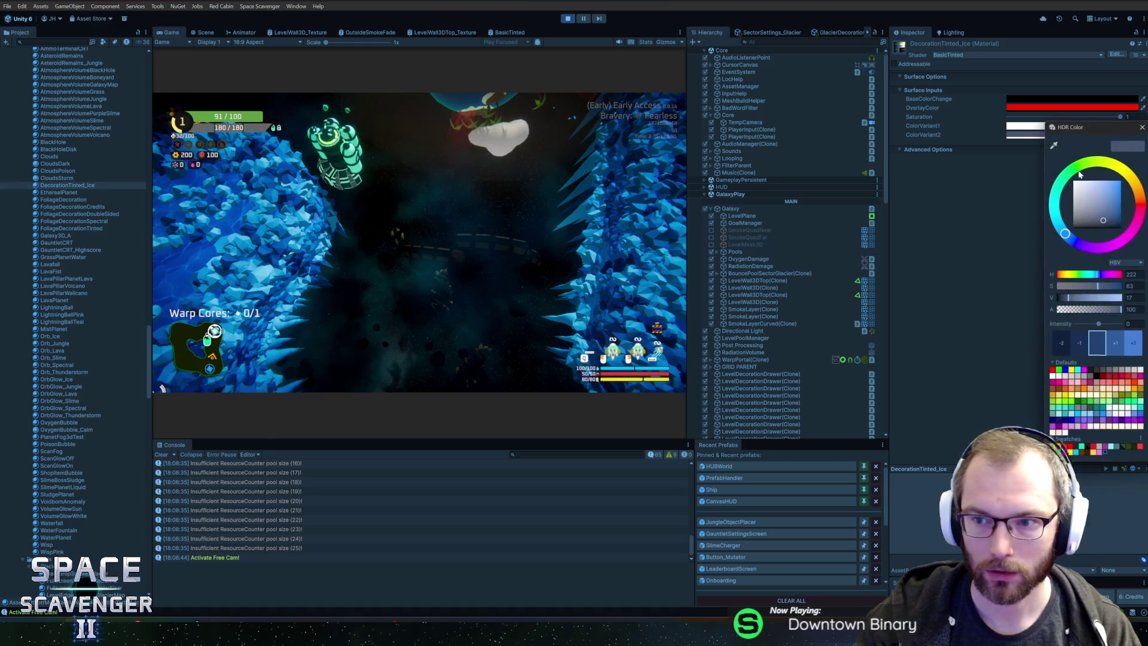
pyautogui.moveTo(1103, 221); pyautogui.dragTo(1121, 216)
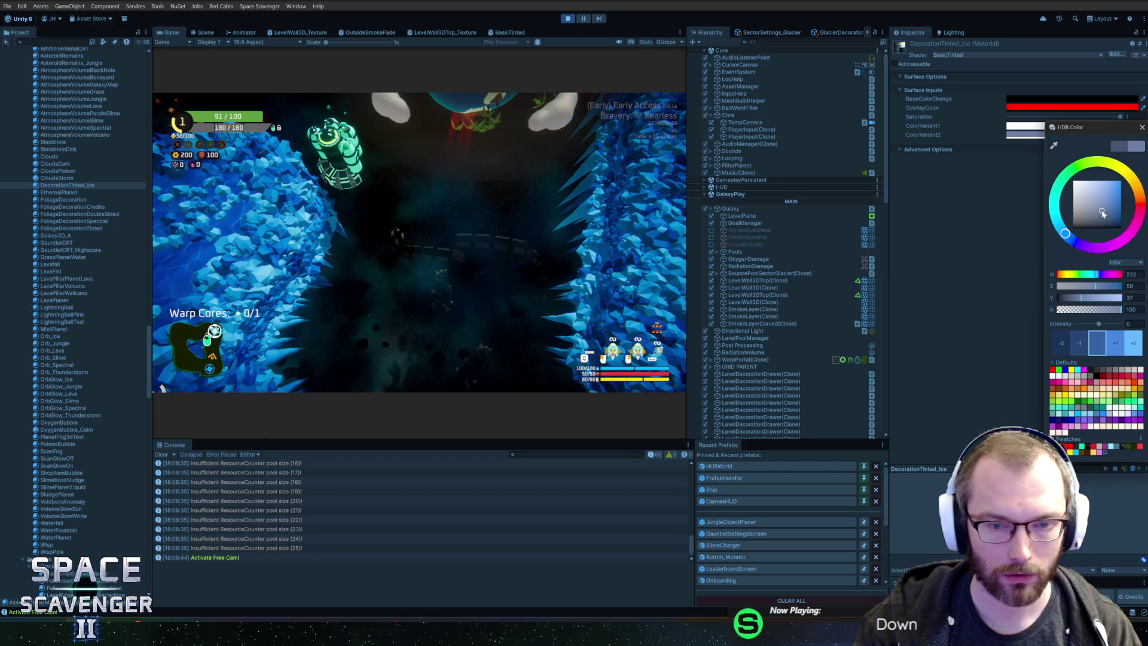
pyautogui.click(1141, 127)
# Step: Turn the white ColorVariant1 into a light icy grey and resume the running game
pyautogui.click(1071, 127)
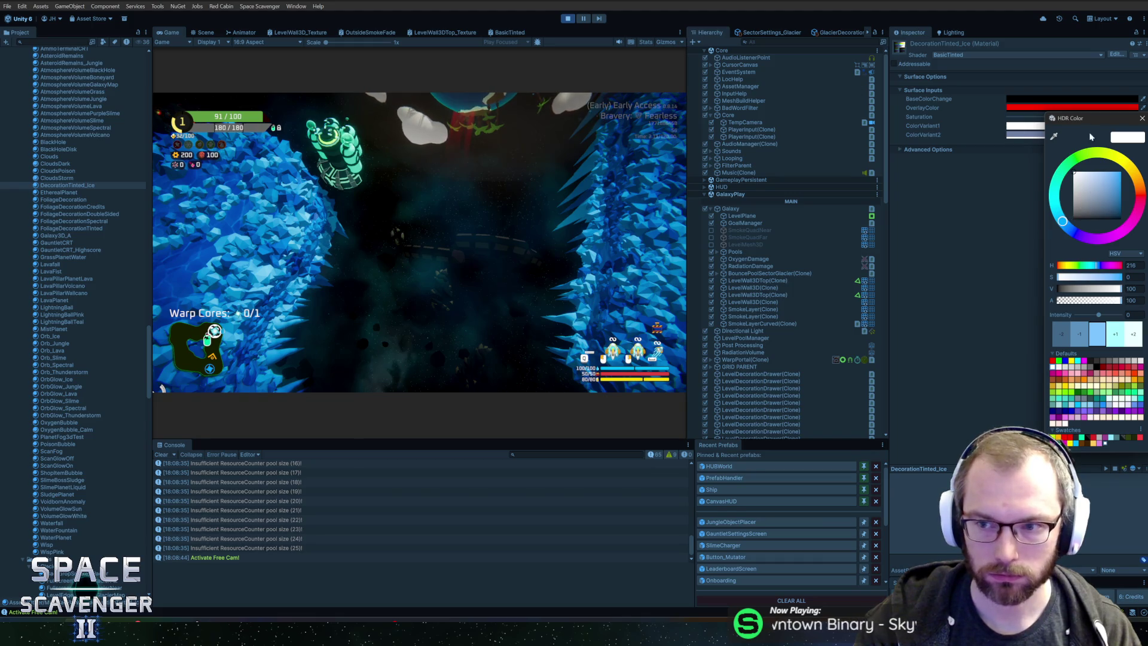
pyautogui.click(1023, 135)
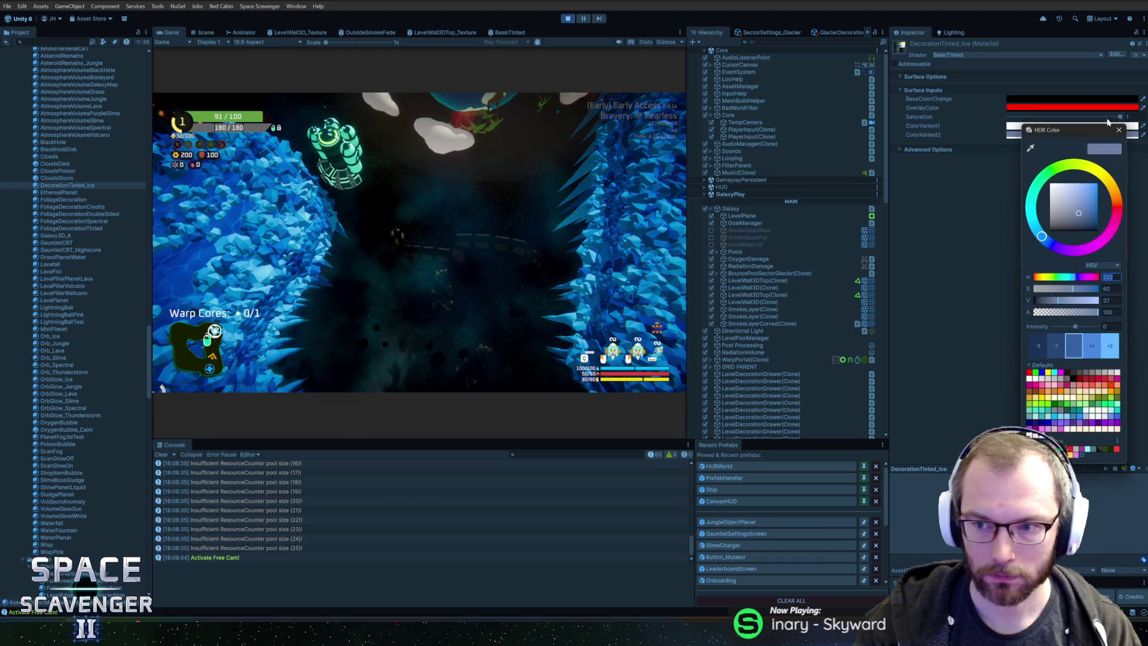
pyautogui.click(1118, 130)
pyautogui.click(1117, 127)
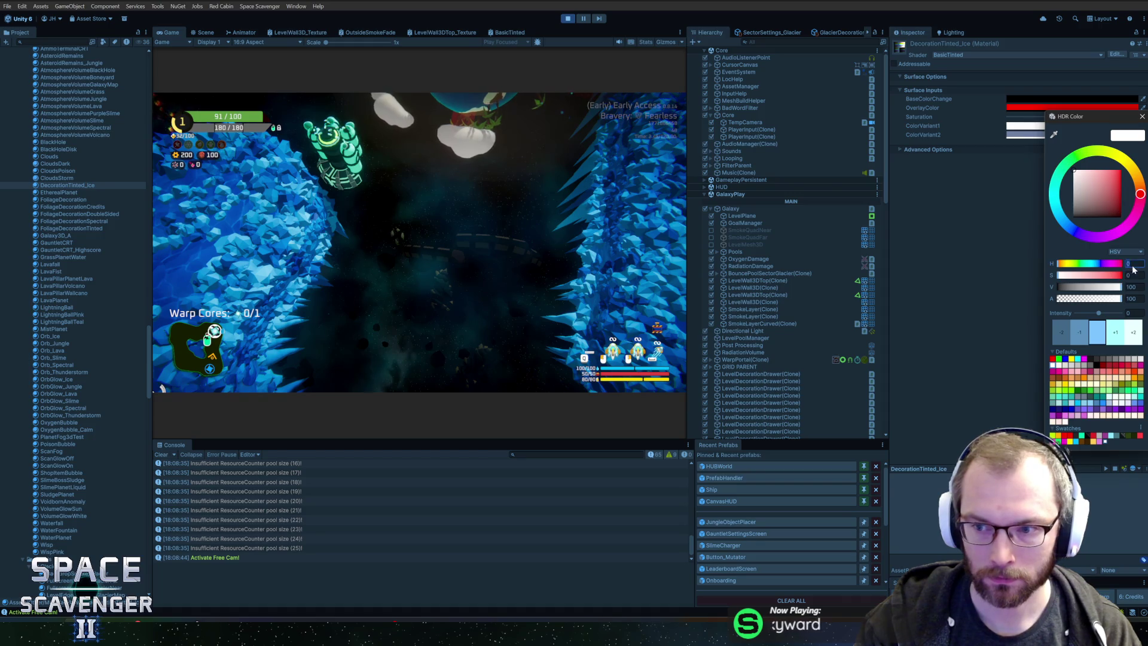
pyautogui.click(1080, 189)
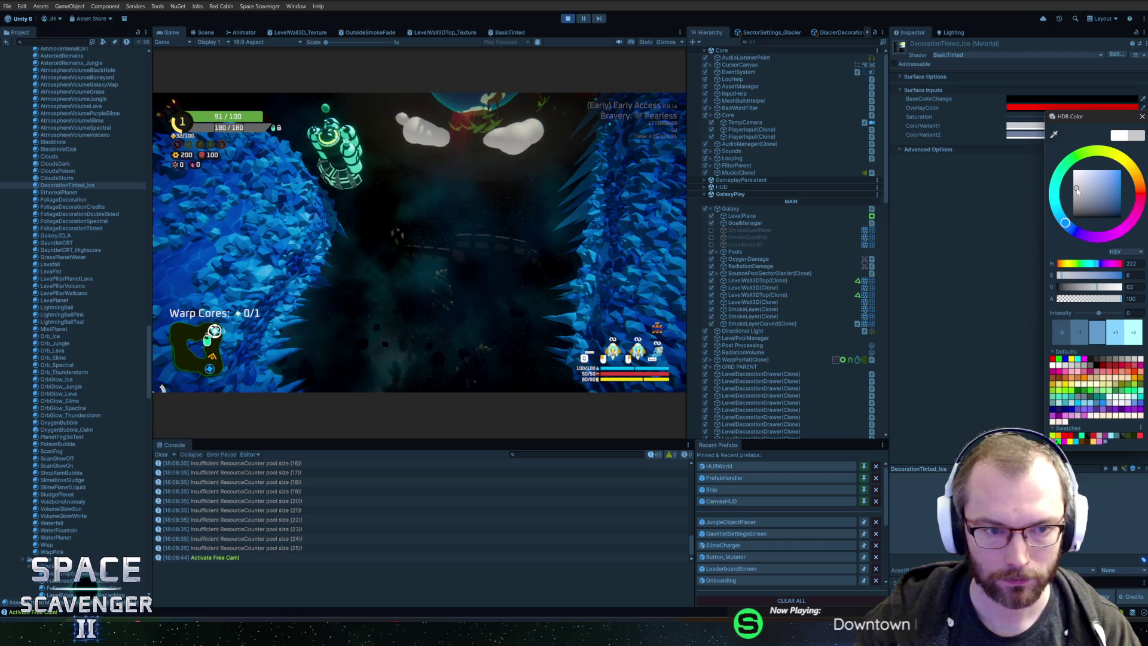
pyautogui.moveTo(1078, 190); pyautogui.dragTo(1076, 187)
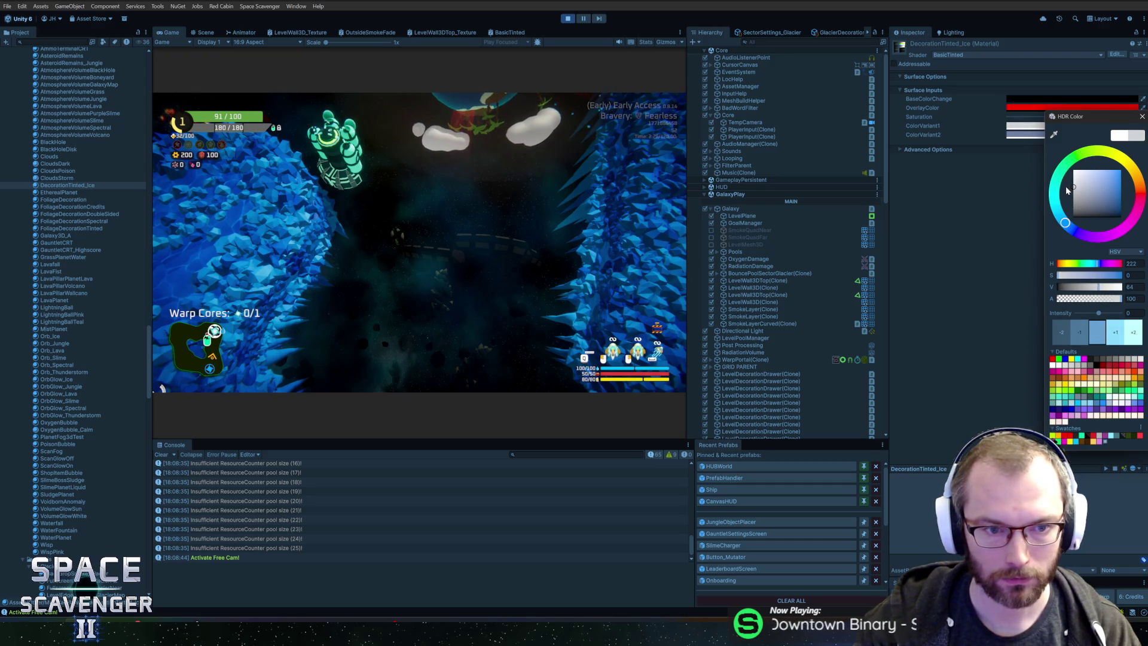
pyautogui.click(1140, 119)
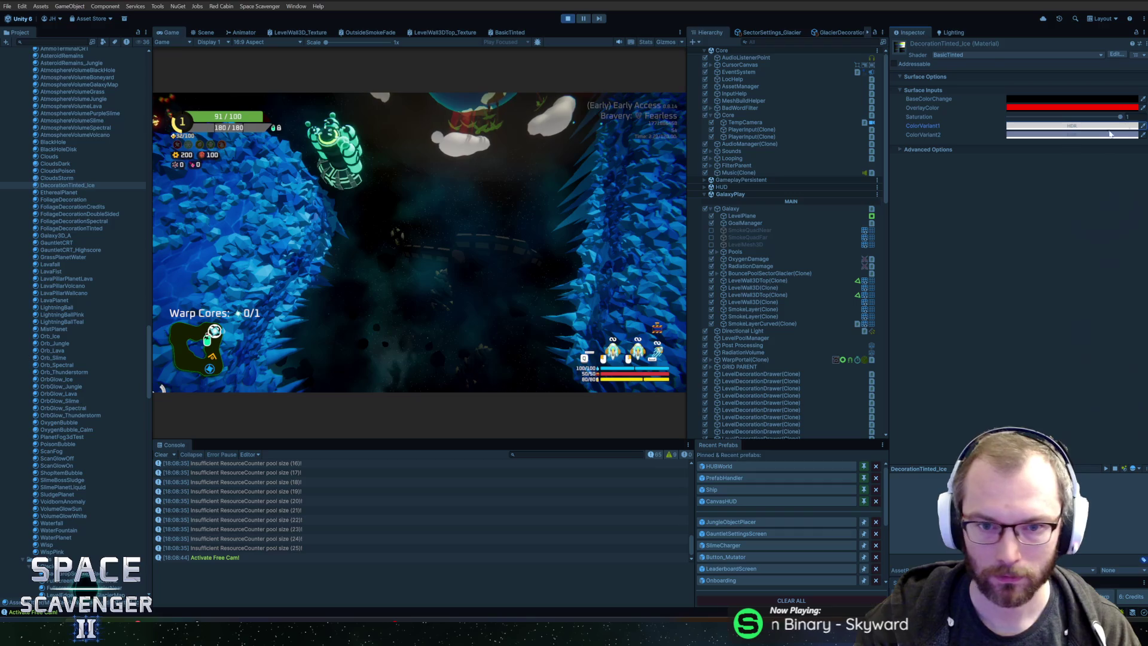
pyautogui.click(630, 167)
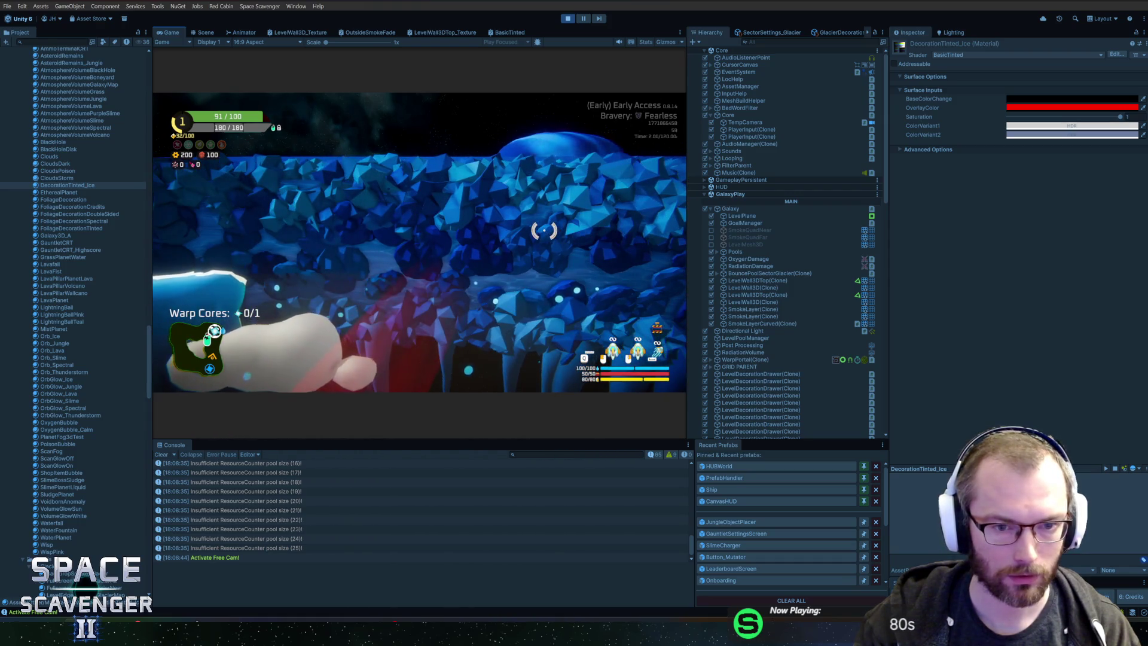
# Step: Move IcicleLarge's UVs to a new palette colour and export over SectorObjects.fbx
pyautogui.hotkey('alt', 'Tab')
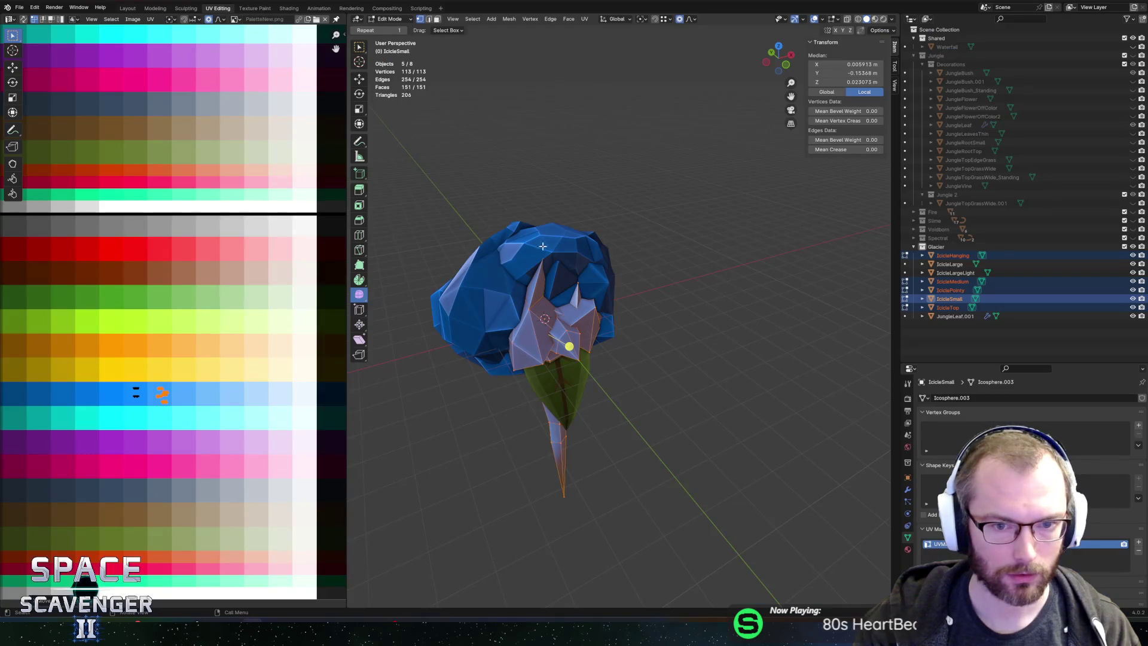
pyautogui.press('Tab')
pyautogui.click(544, 259)
pyautogui.click(555, 260)
pyautogui.press('Tab')
pyautogui.press('g')
pyautogui.click(161, 435)
pyautogui.hotkey('ctrl', 'alt', 'e')
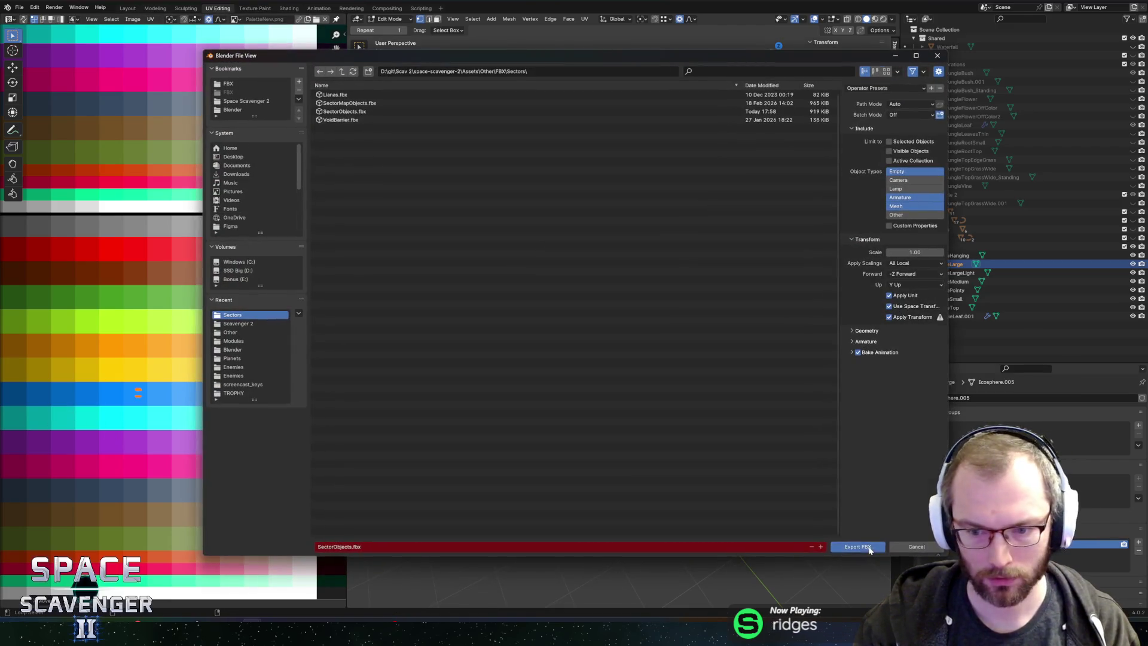
pyautogui.click(868, 549)
pyautogui.hotkey('alt', 'Tab')
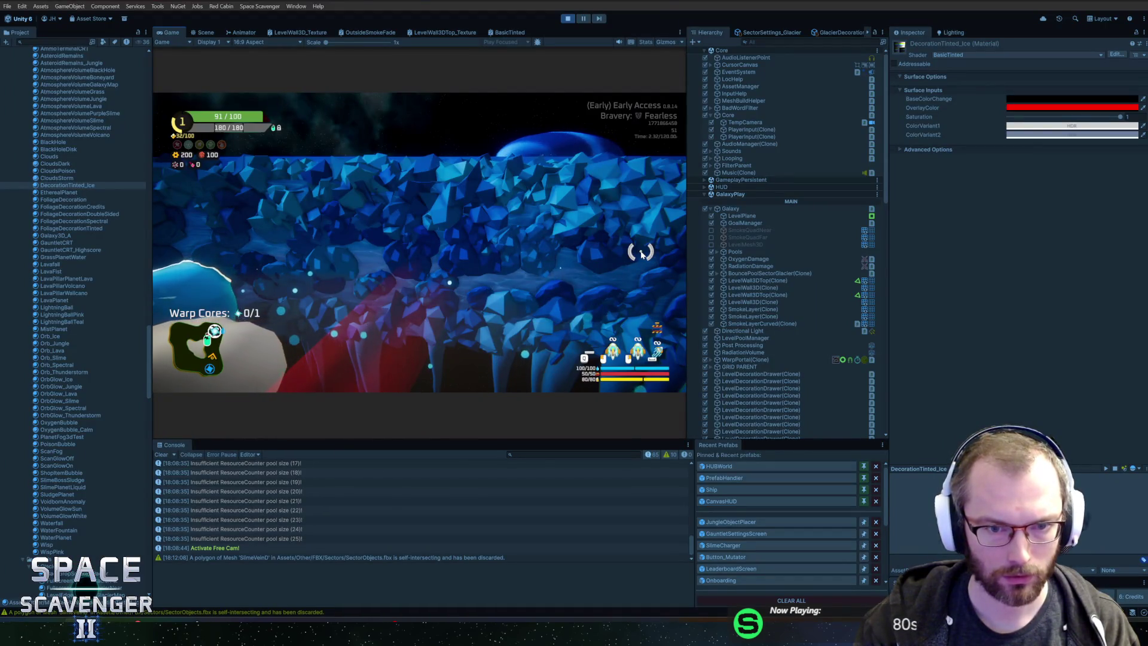
pyautogui.hotkey('alt', 'Tab')
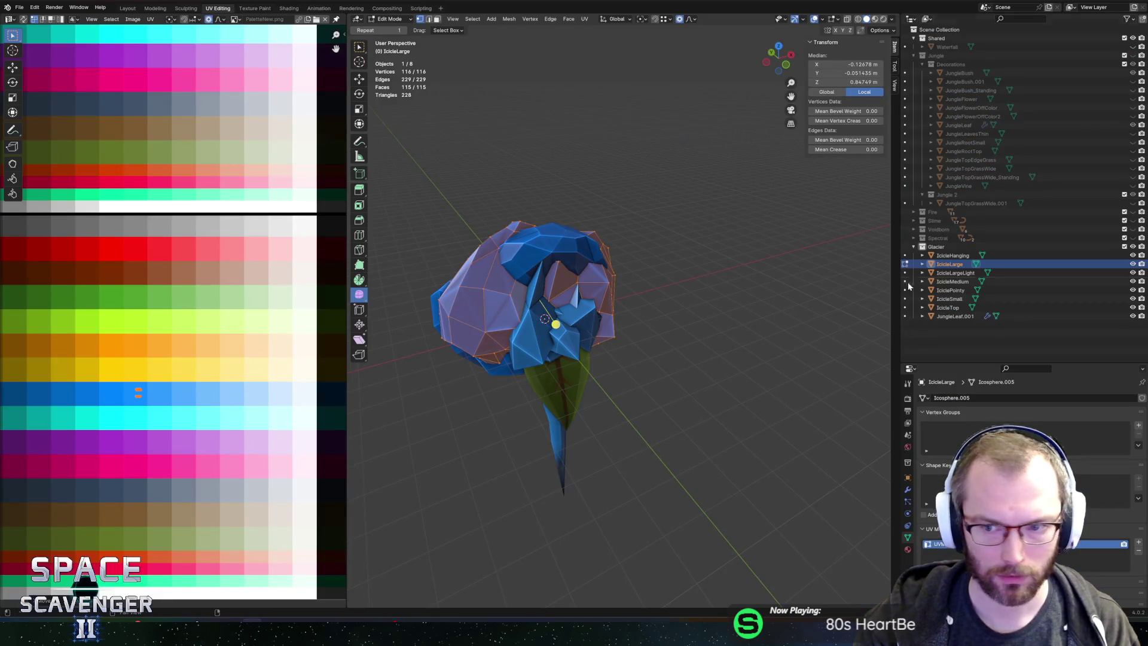
# Step: Shift IcicleLargeLight's UVs onto the other palette colour and re-export the FBX
pyautogui.click(904, 272)
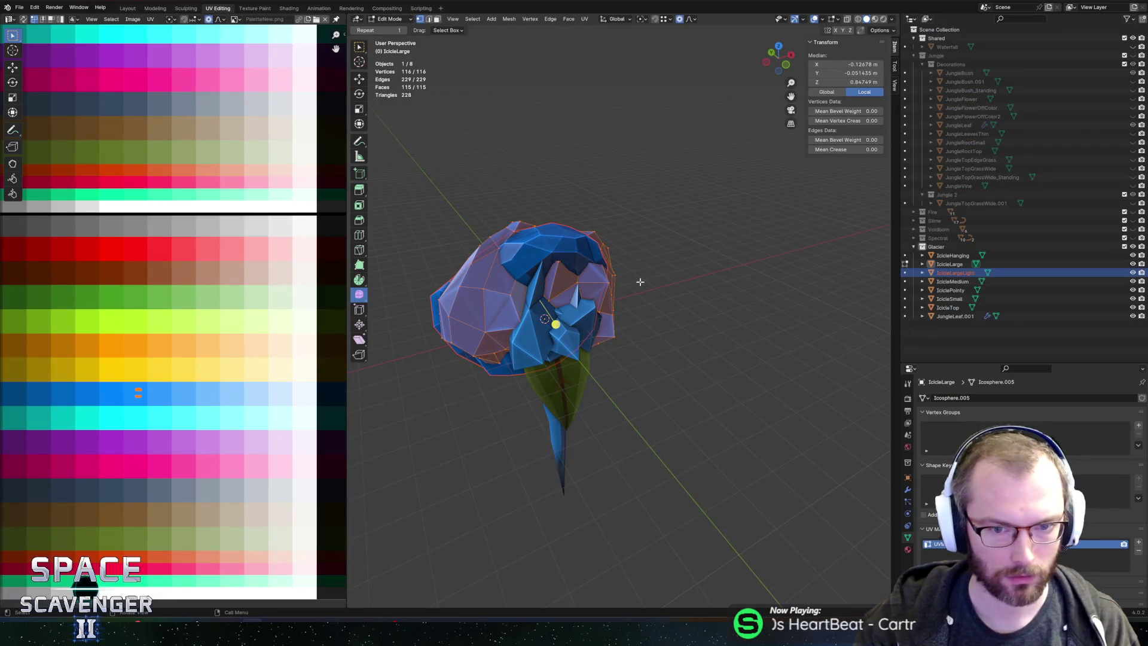
pyautogui.press('Tab')
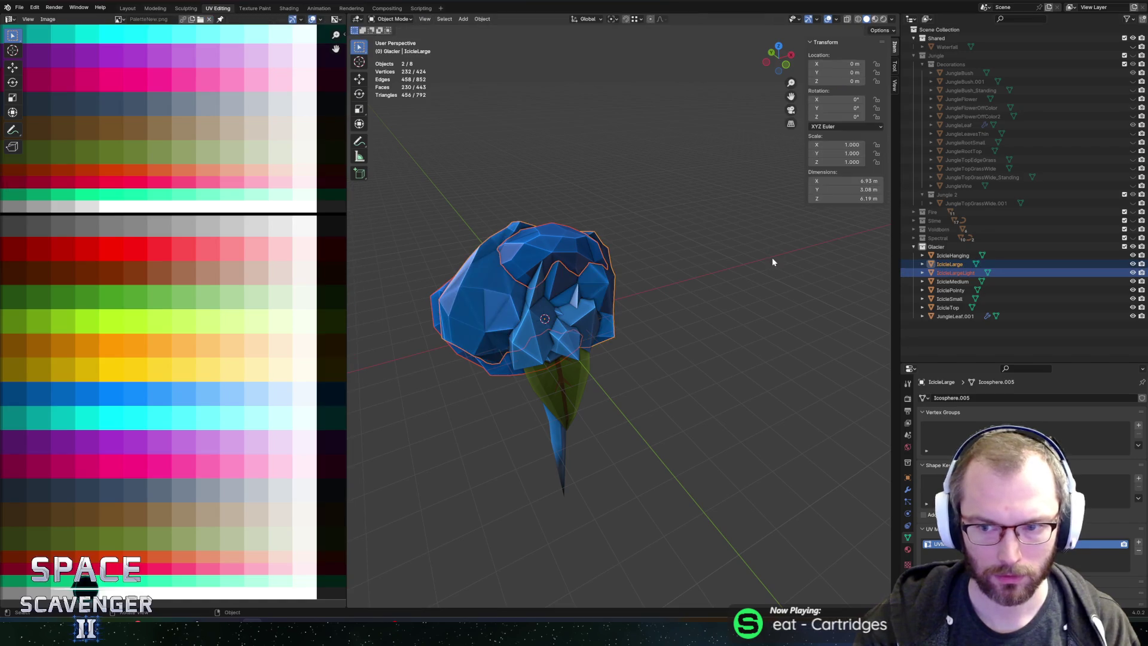
pyautogui.keyDown('ctrl'); pyautogui.click(957, 272); pyautogui.keyUp('ctrl')
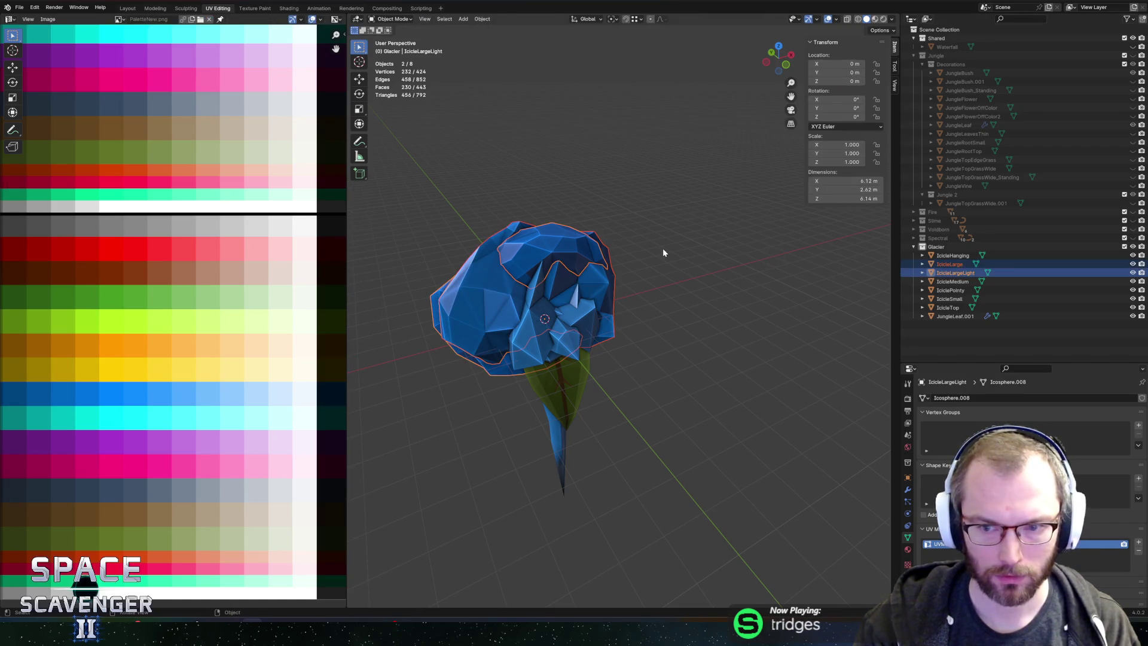
pyautogui.press('Tab')
pyautogui.moveTo(124, 422); pyautogui.dragTo(125, 421)
pyautogui.press('g')
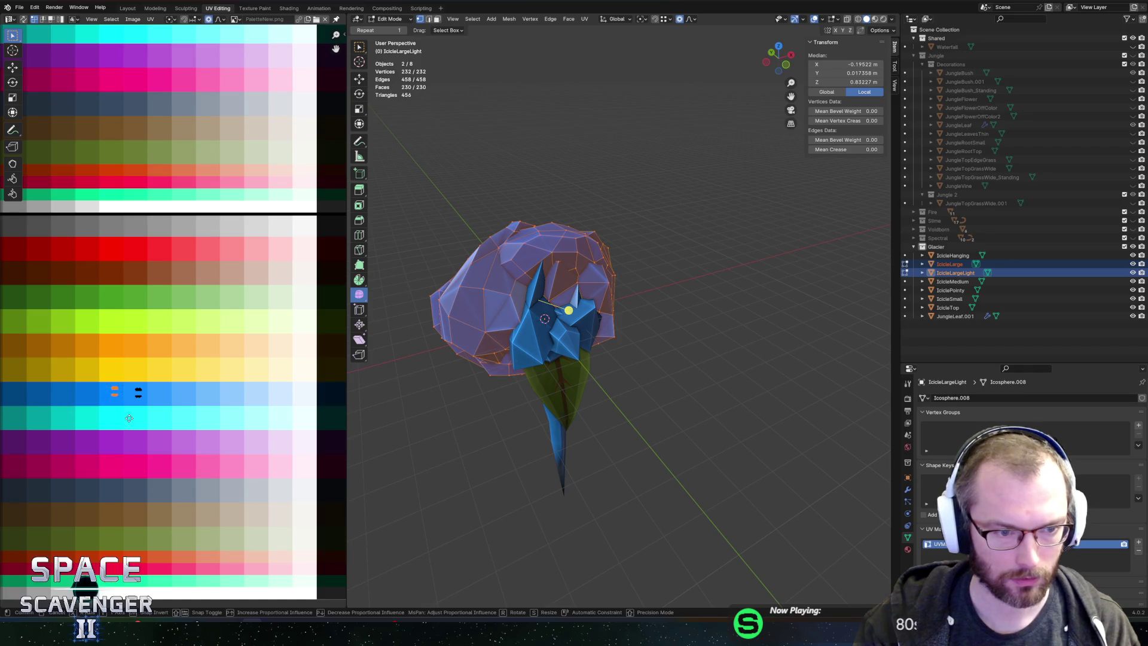
pyautogui.click(155, 421)
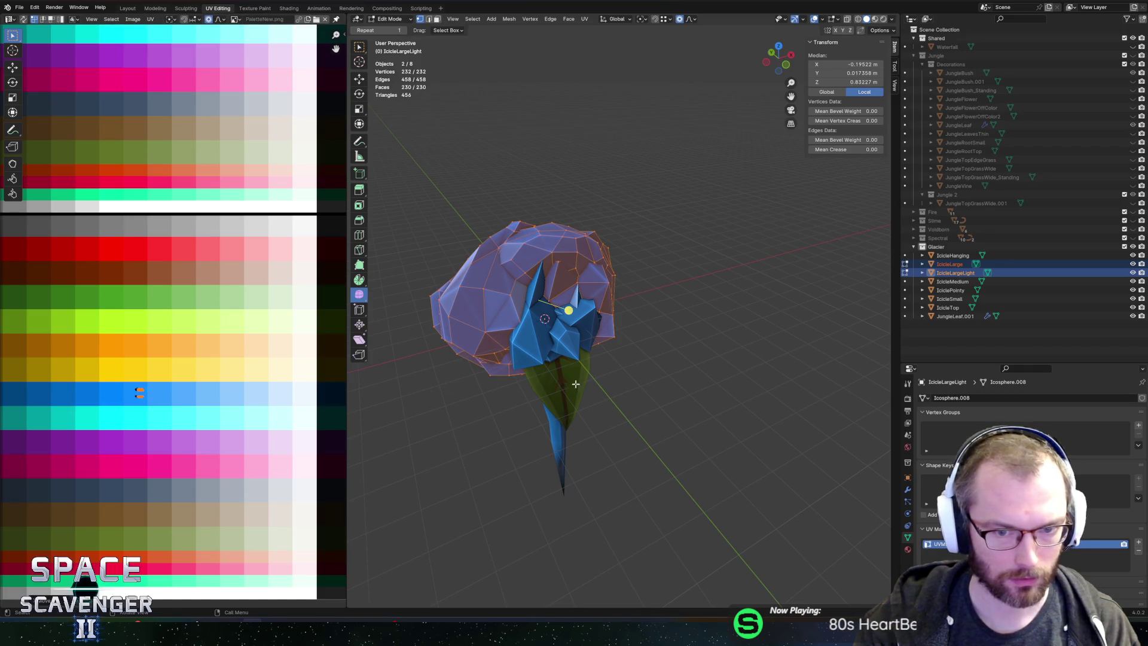
pyautogui.hotkey('ctrl', 'shift', 'e')
pyautogui.press('Return')
pyautogui.hotkey('alt', 'Tab')
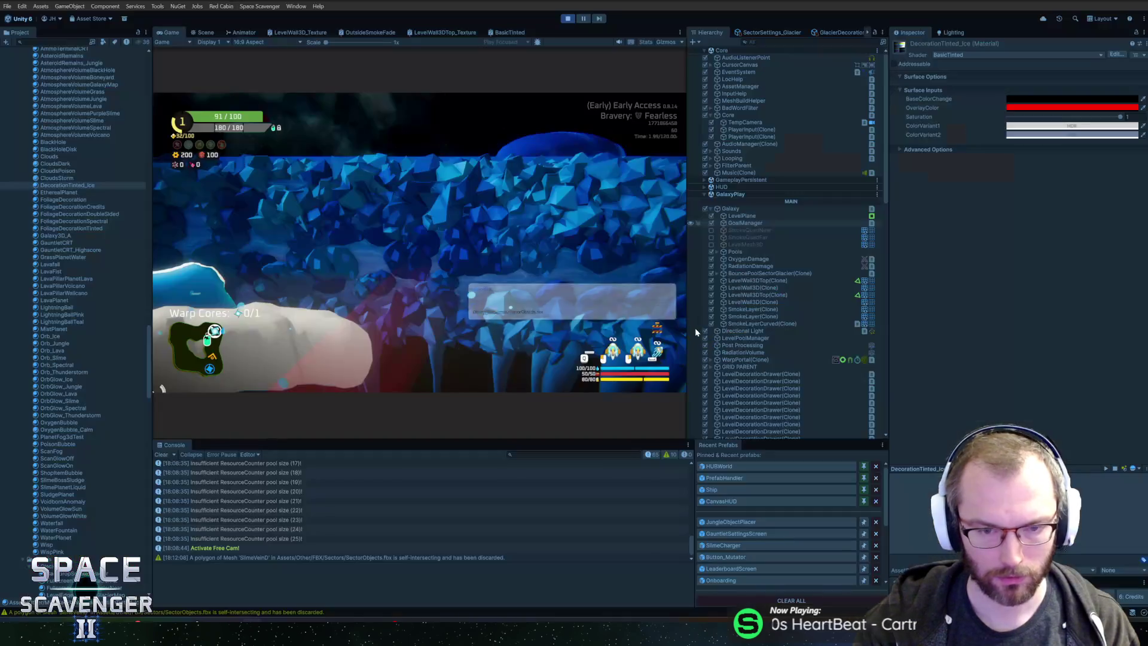
# Step: Drop DecorationTinted_Ice's ColorVariant2 to zero saturation and slightly lower value for a pale grey
pyautogui.click(1038, 135)
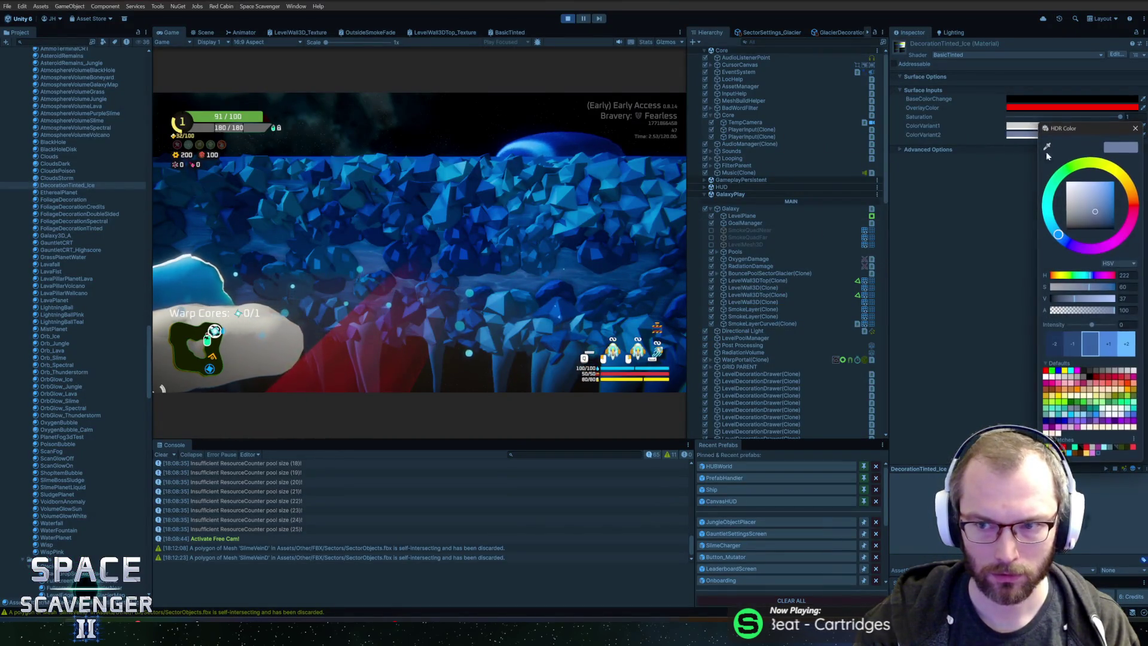
pyautogui.click(1093, 210)
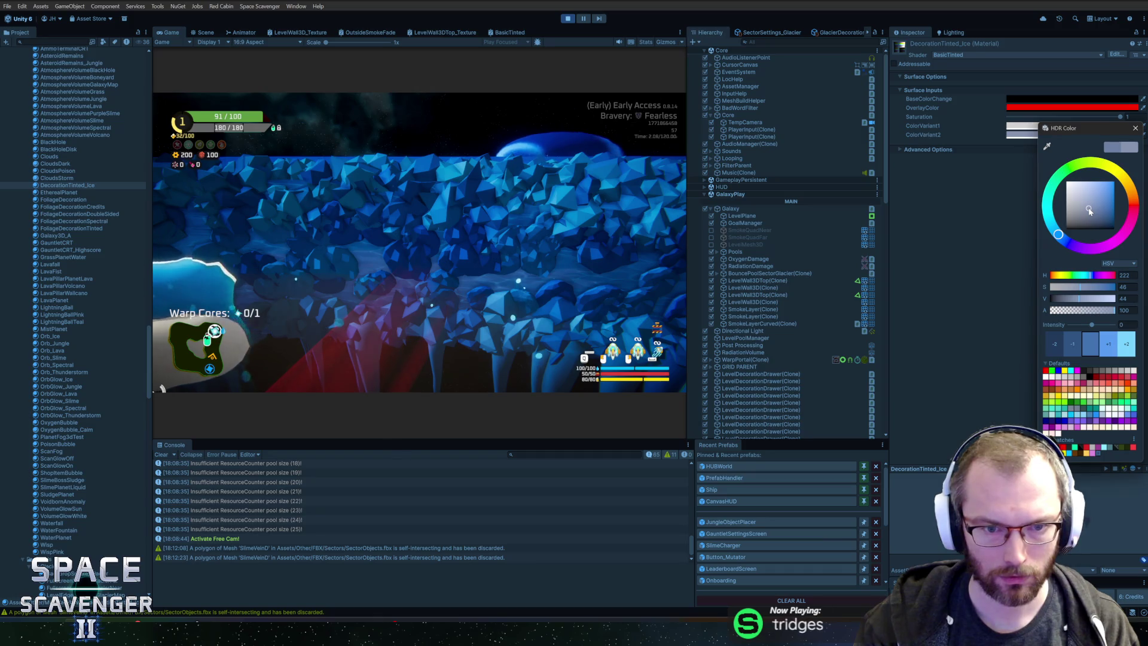
pyautogui.moveTo(1083, 213); pyautogui.dragTo(1038, 217)
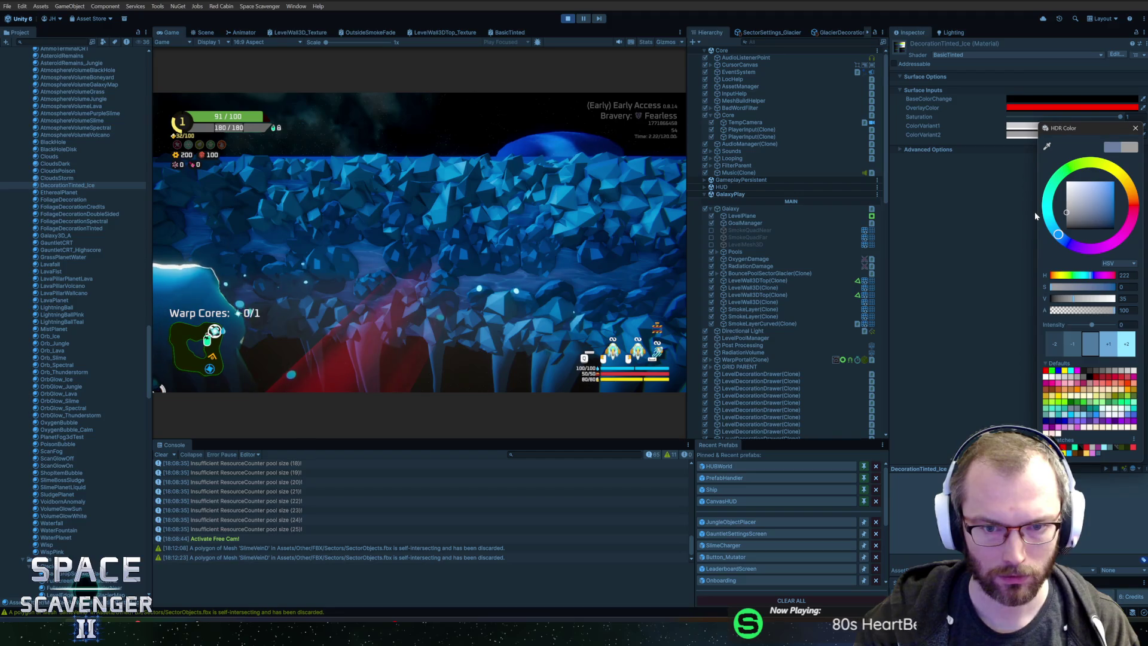
pyautogui.click(1135, 130)
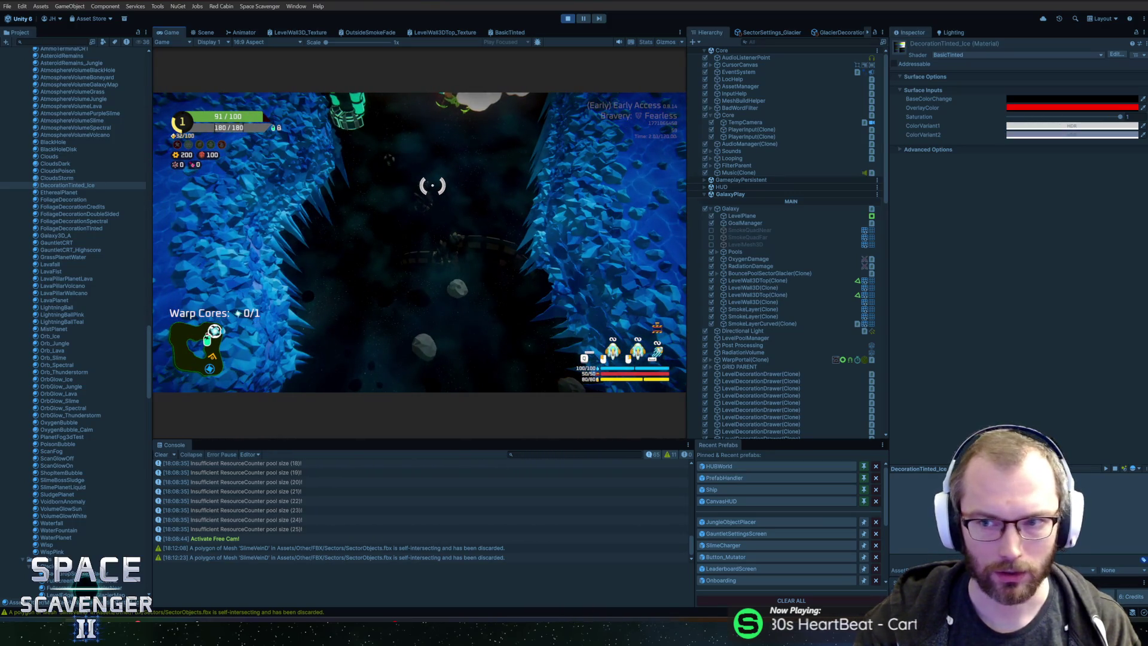
pyautogui.click(1061, 128)
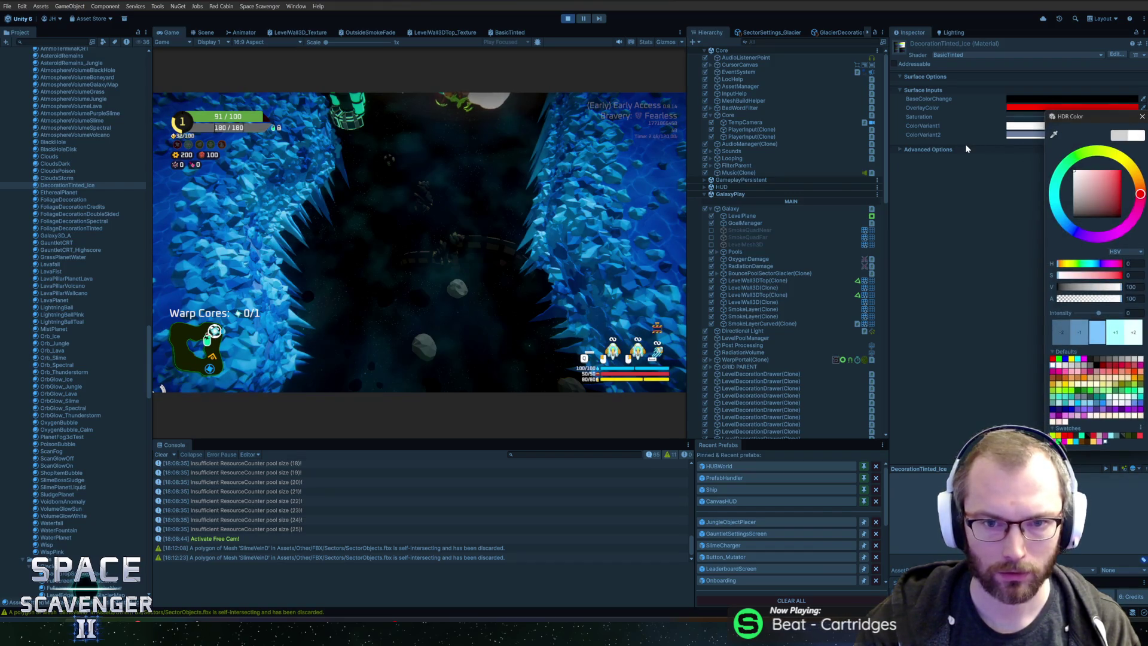
pyautogui.click(1140, 117)
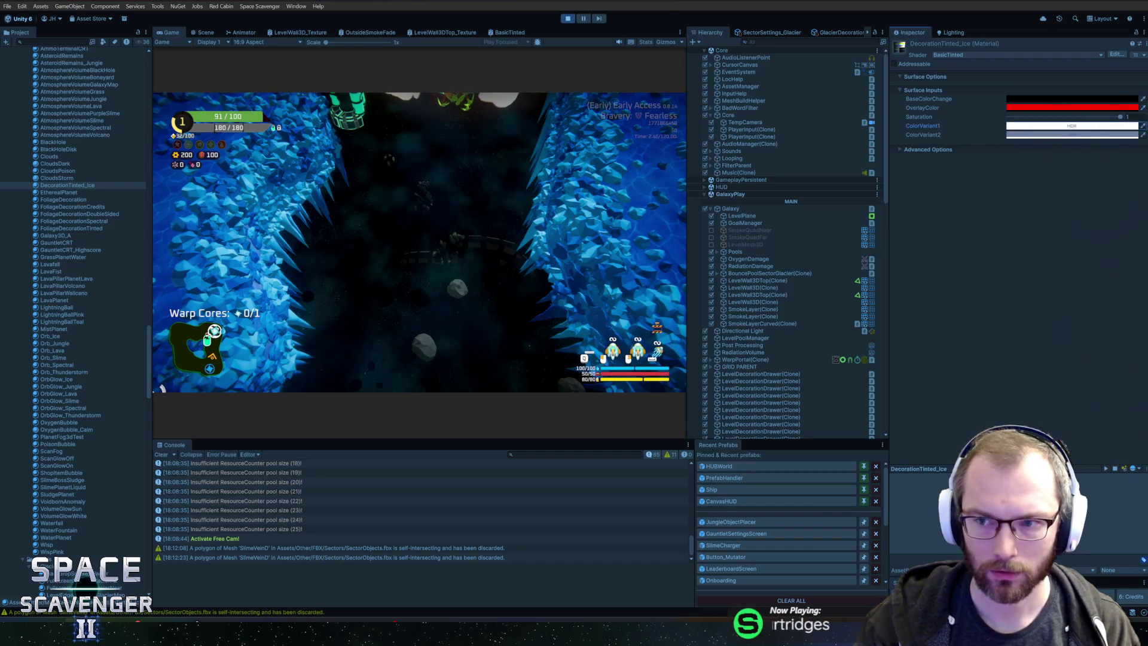
pyautogui.click(1086, 134)
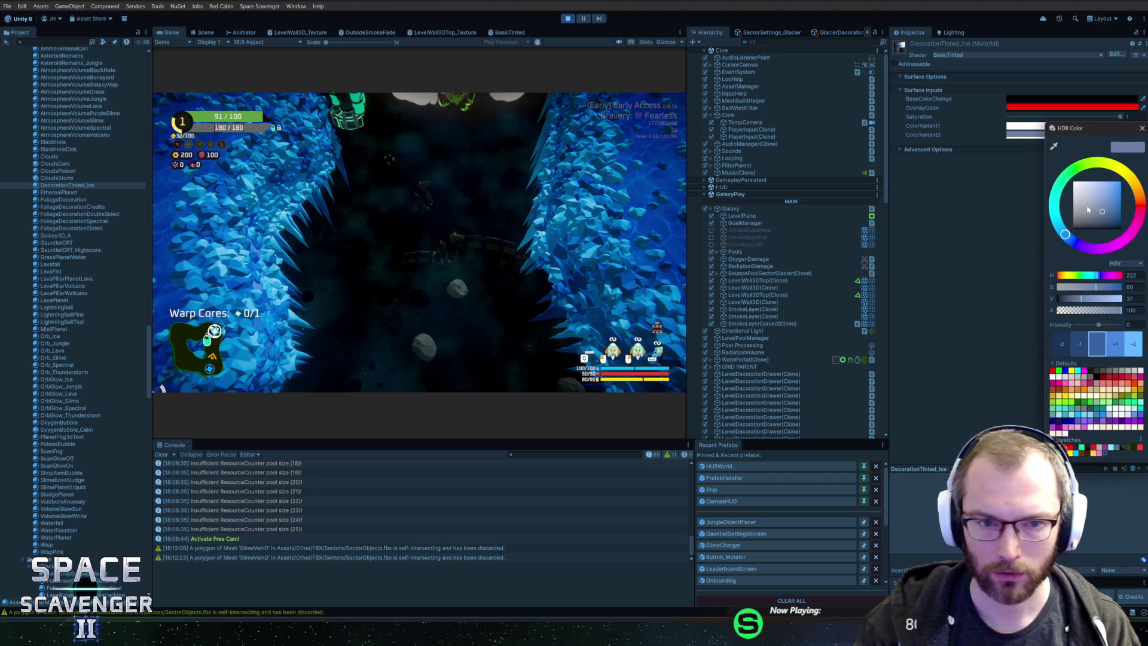
pyautogui.moveTo(1087, 209); pyautogui.dragTo(1069, 209)
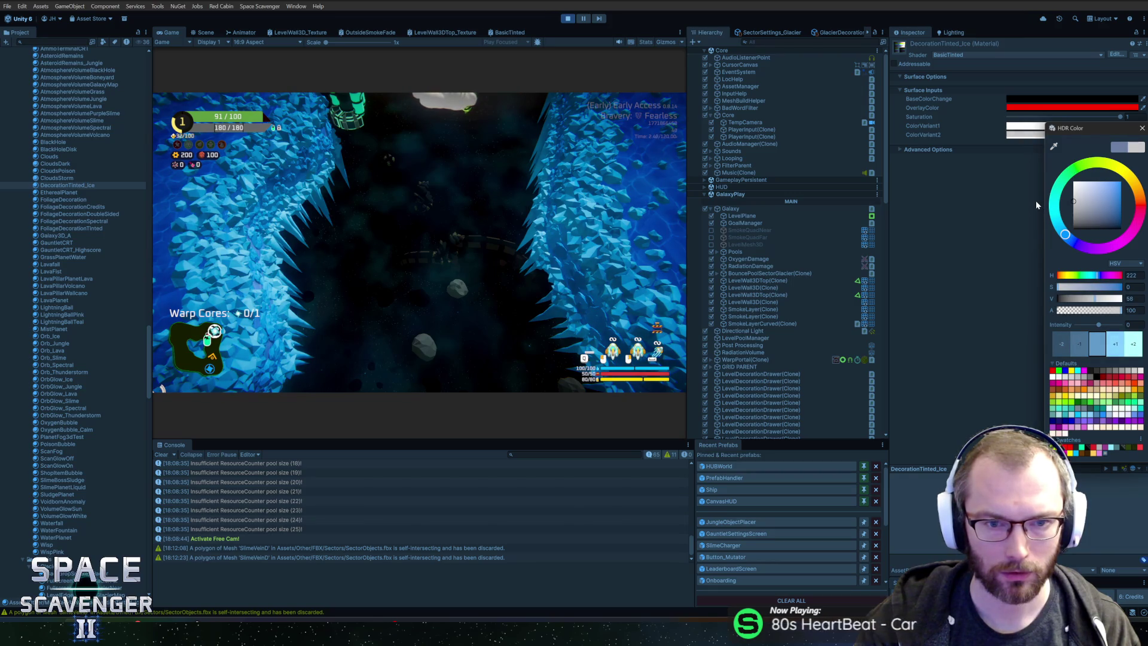
pyautogui.moveTo(1036, 205); pyautogui.dragTo(1032, 211)
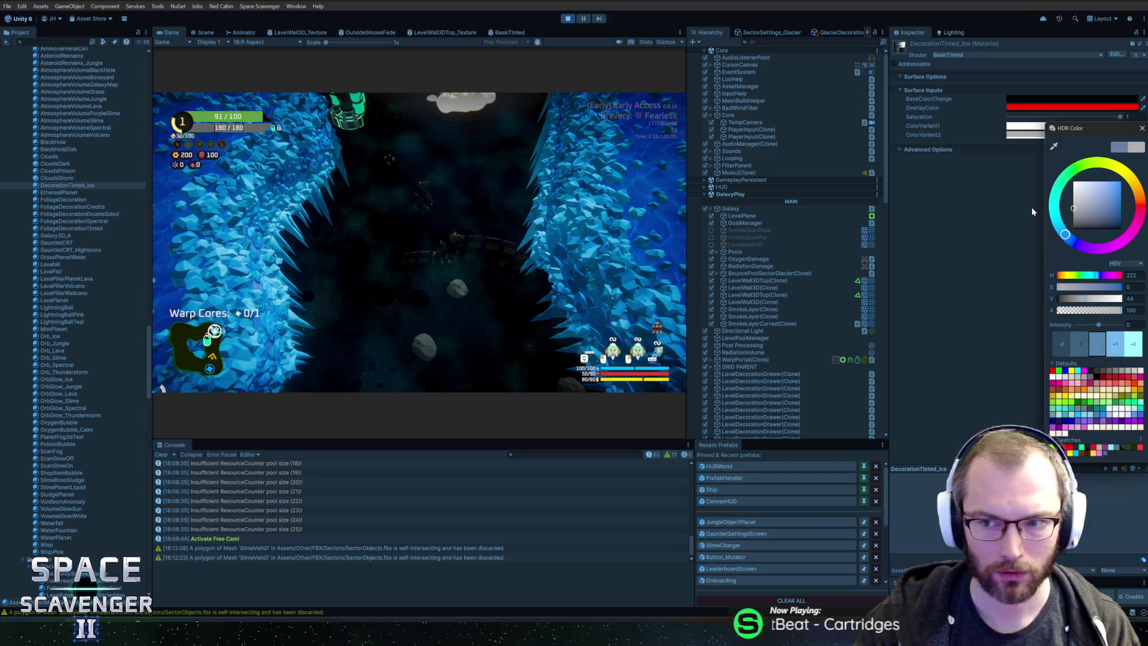
pyautogui.click(833, 189)
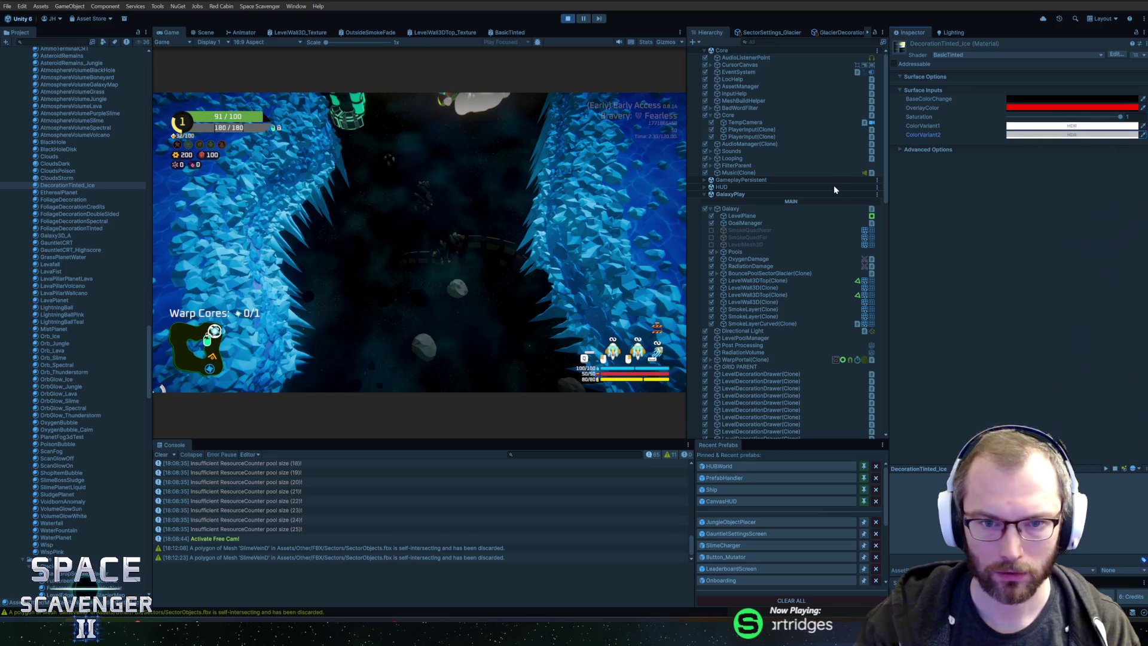
# Step: Select LevelWall3DTop(Clone) and cut its TextureTint saturation from 68 to 32
pyautogui.click(777, 307)
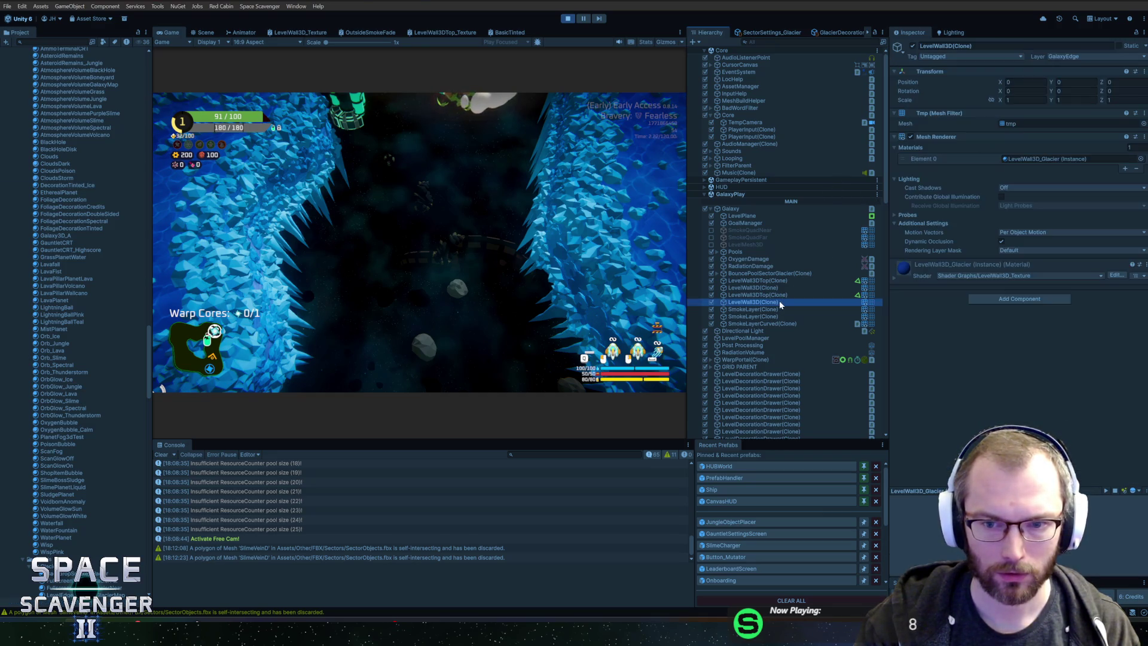
pyautogui.click(771, 296)
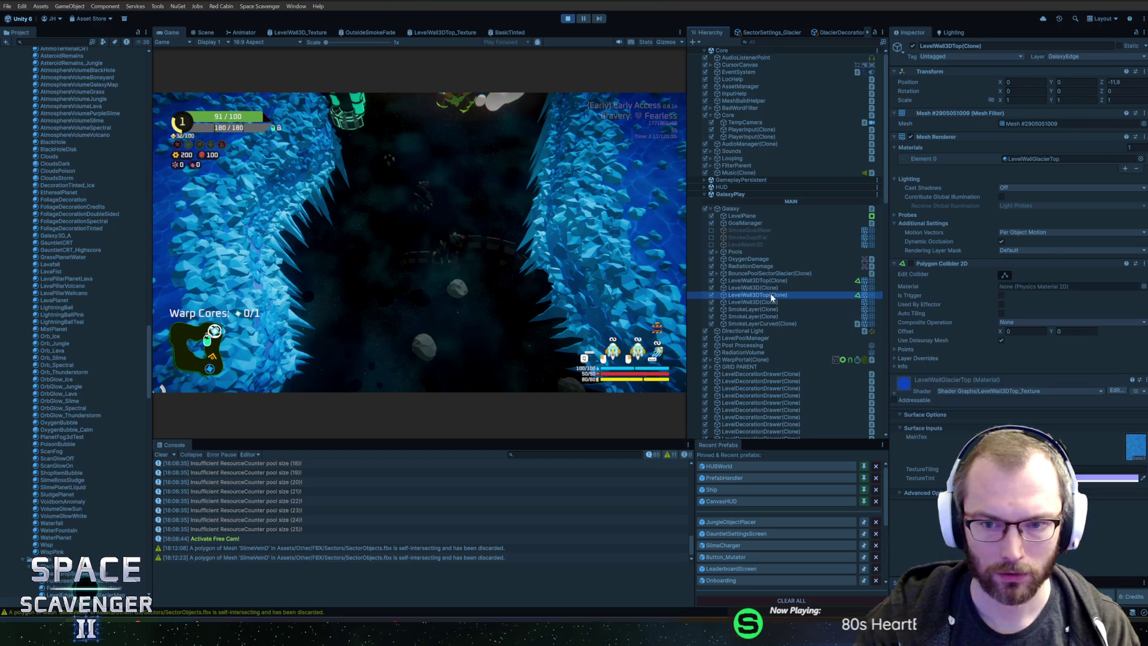
pyautogui.click(1106, 477)
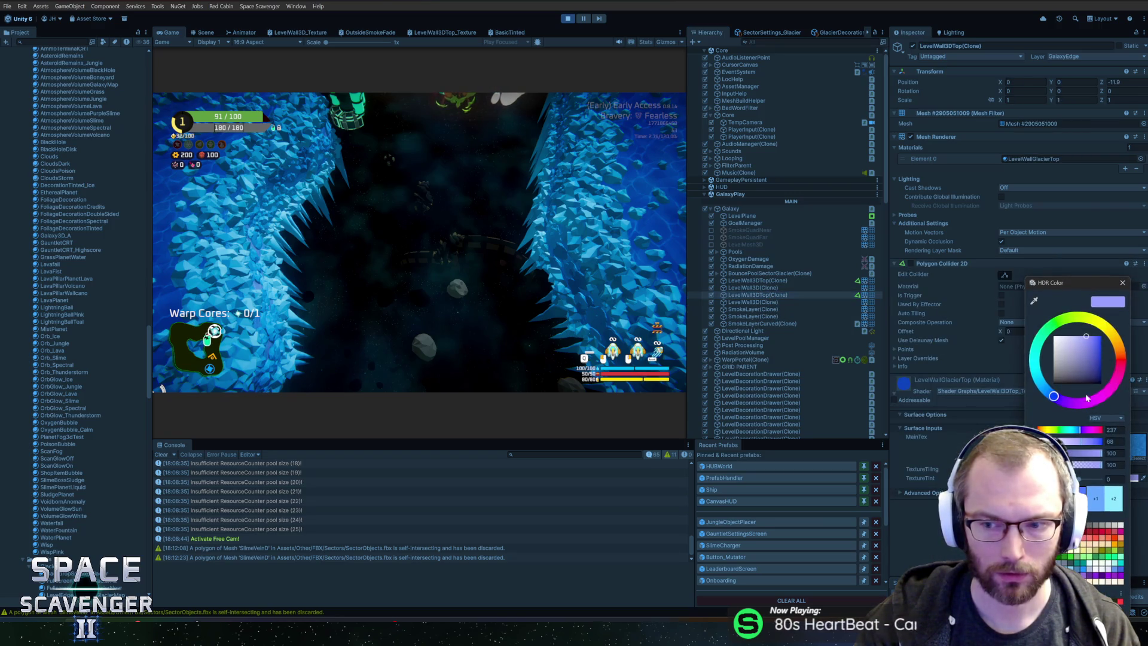
pyautogui.moveTo(1088, 341); pyautogui.dragTo(1069, 336)
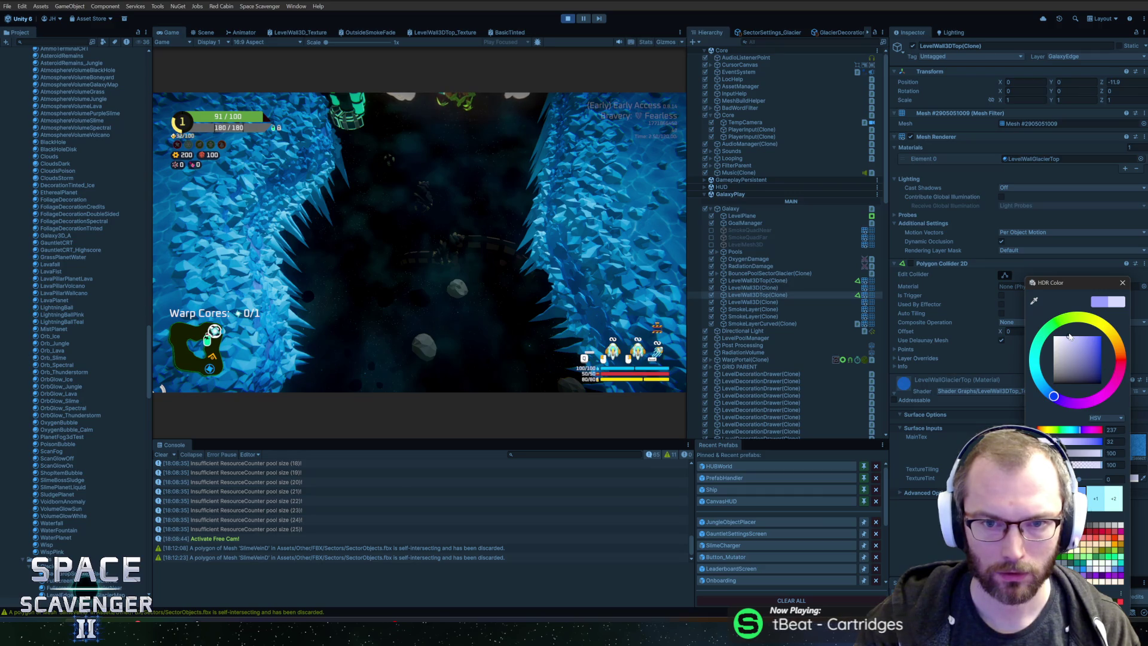
pyautogui.click(1121, 283)
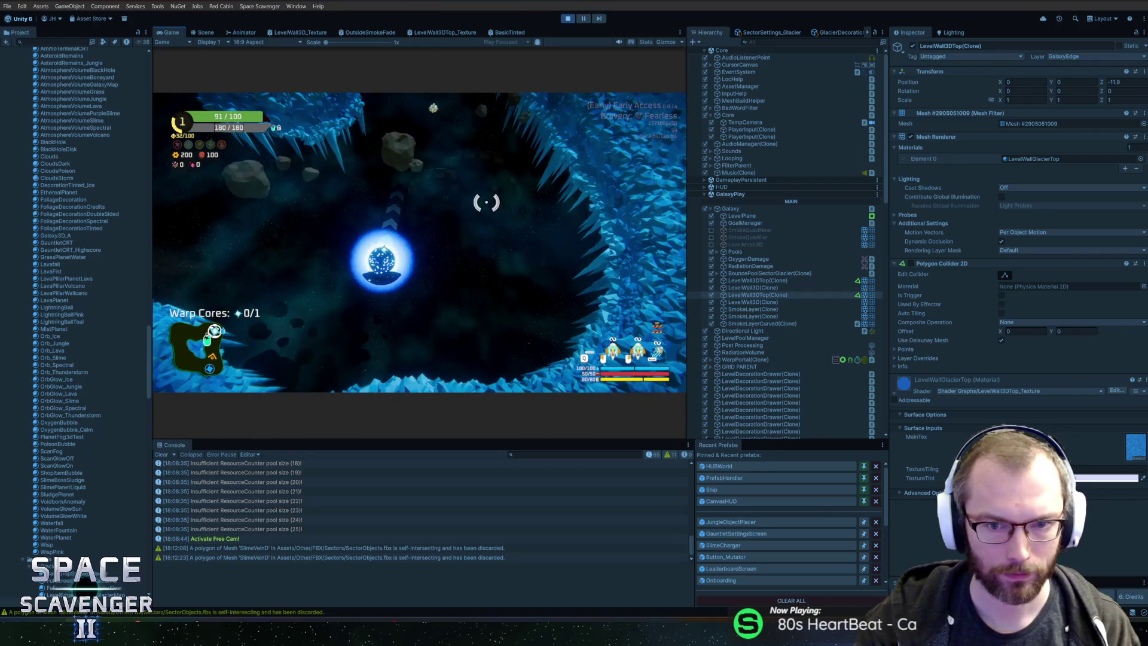
# Step: Disable the free camera with 'debug freeCam 0' and fly past the planet collecting the warp core
pyautogui.press('`')
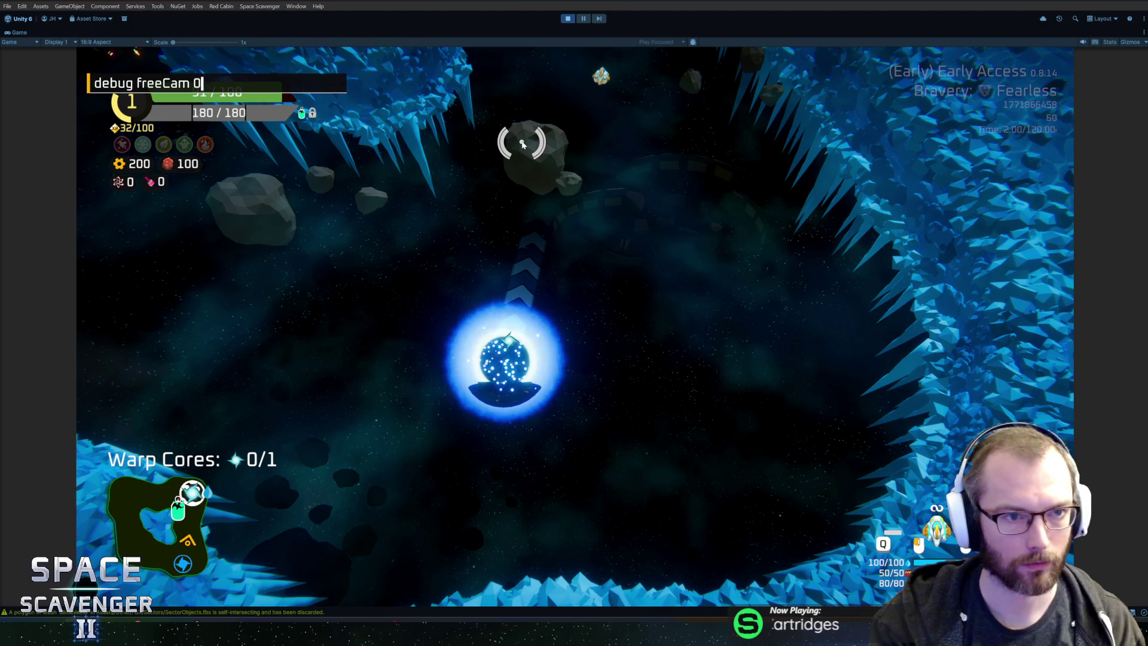
pyautogui.press('Return')
pyautogui.press('w')
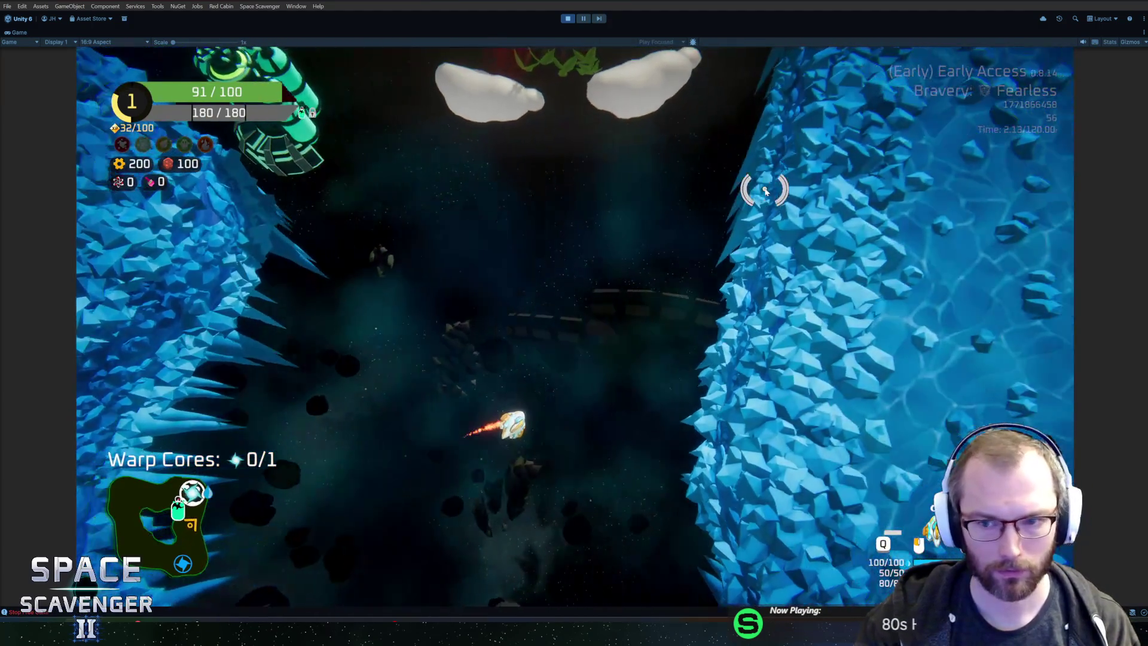
pyautogui.press('w')
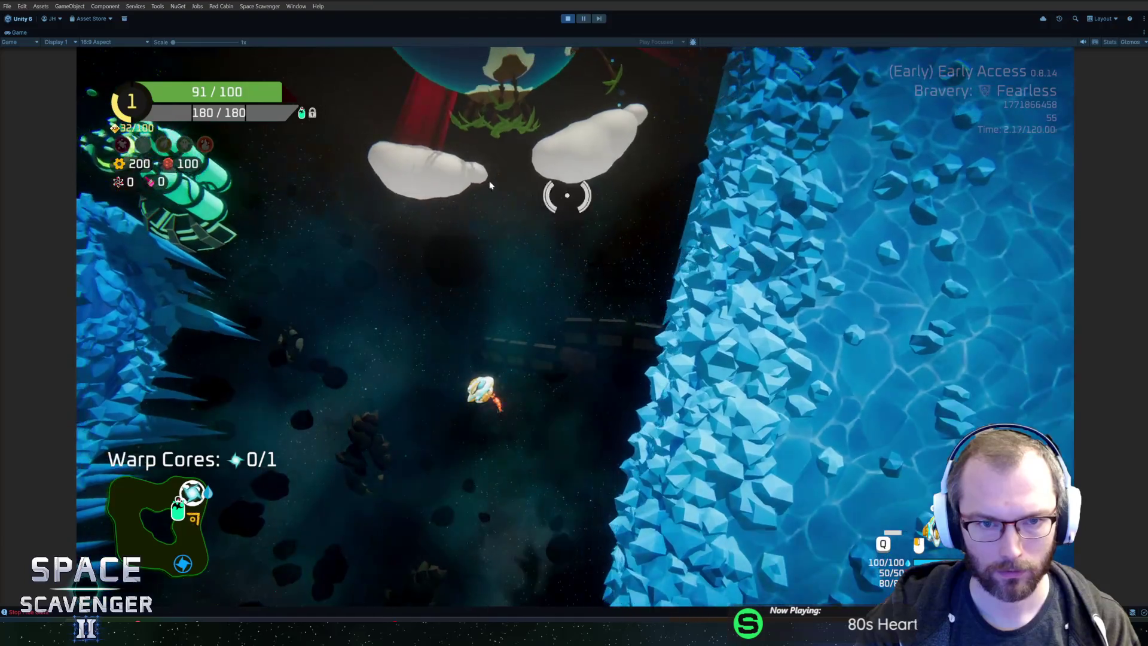
pyautogui.press('w')
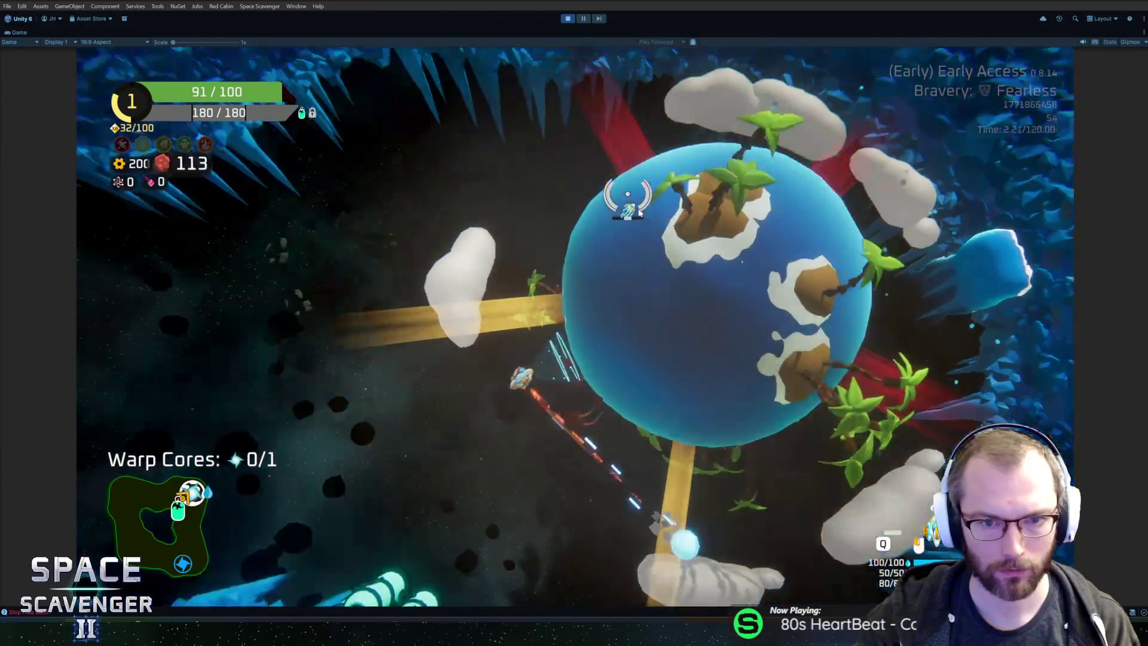
pyautogui.press('w')
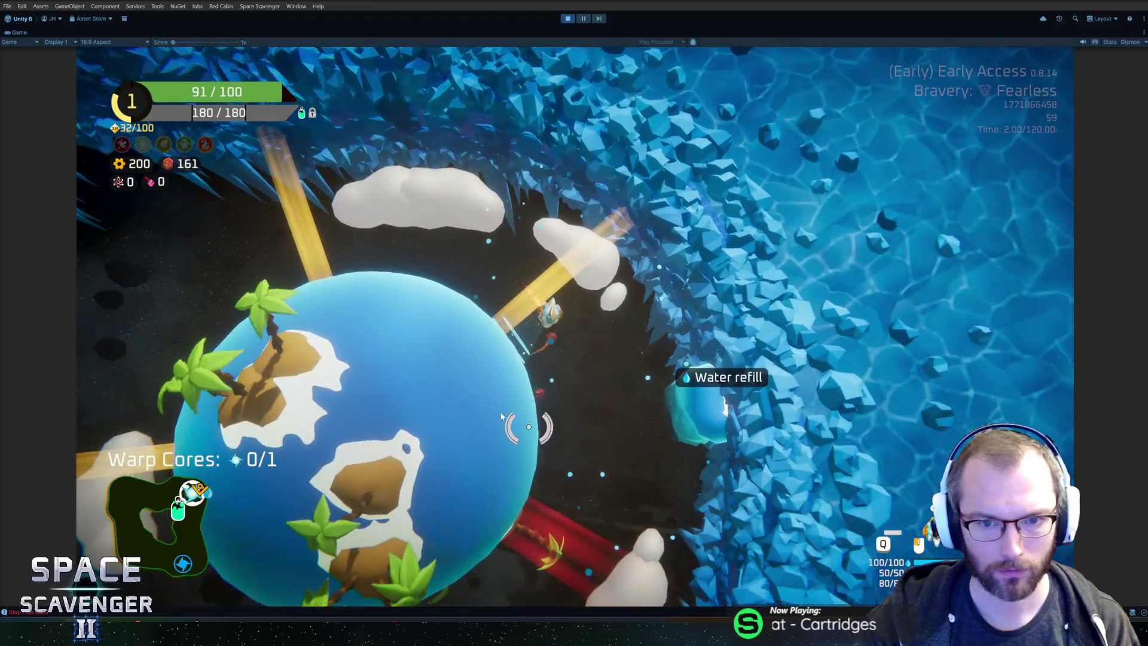
pyautogui.press('w')
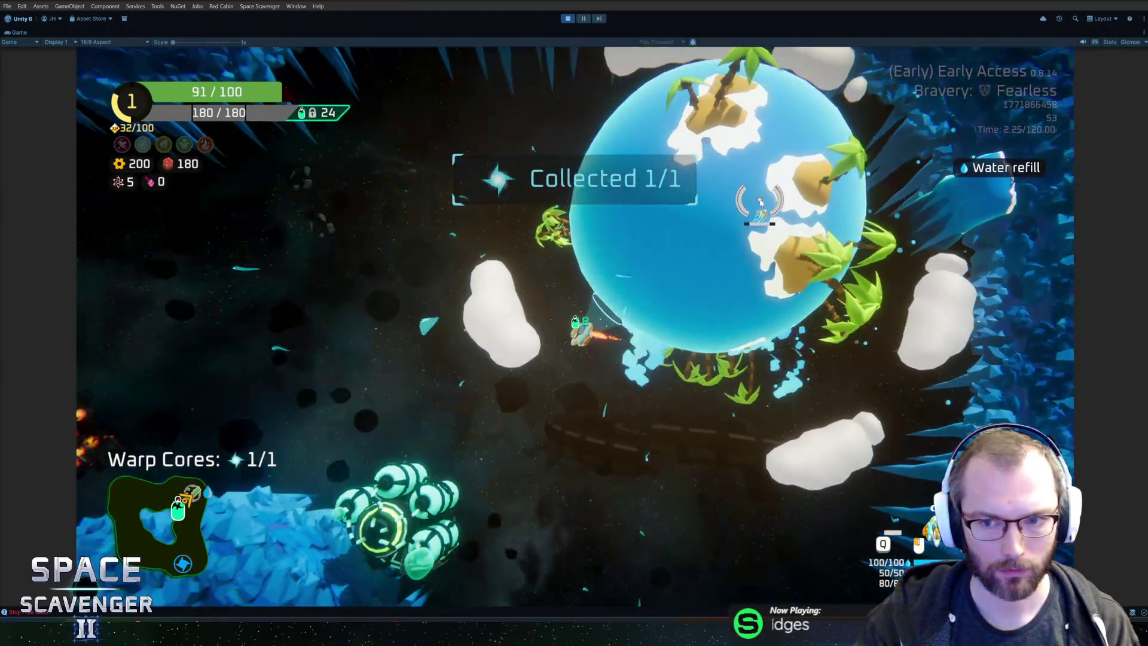
pyautogui.press('w')
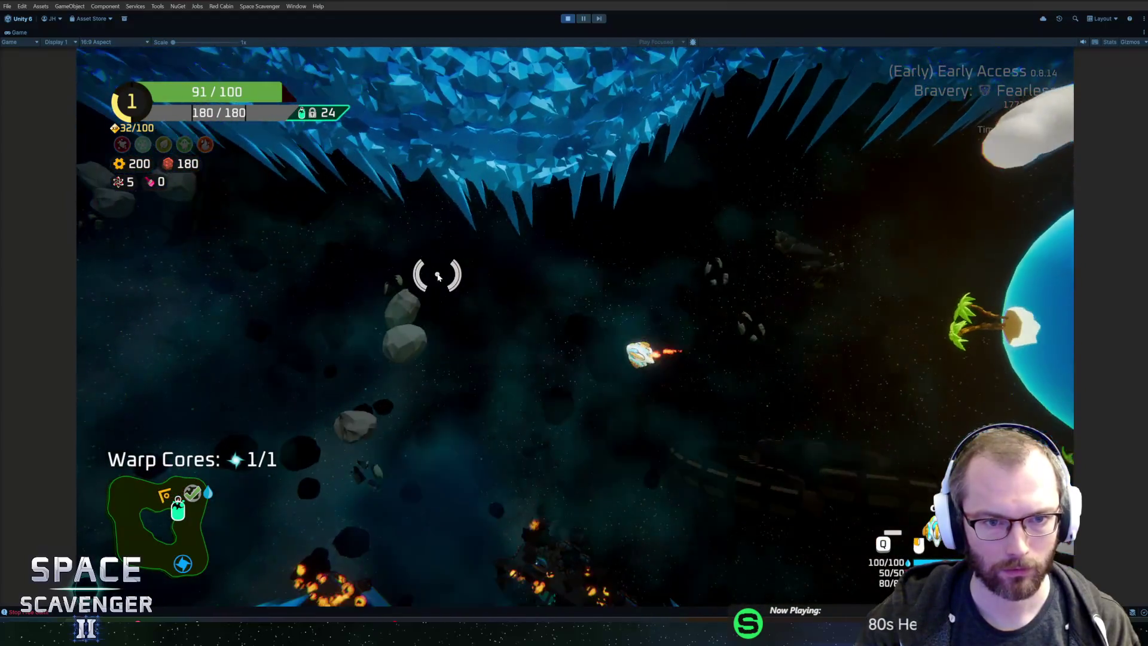
# Step: Destroy the two wrecks near the crystal field and collect their spare parts
pyautogui.press('w')
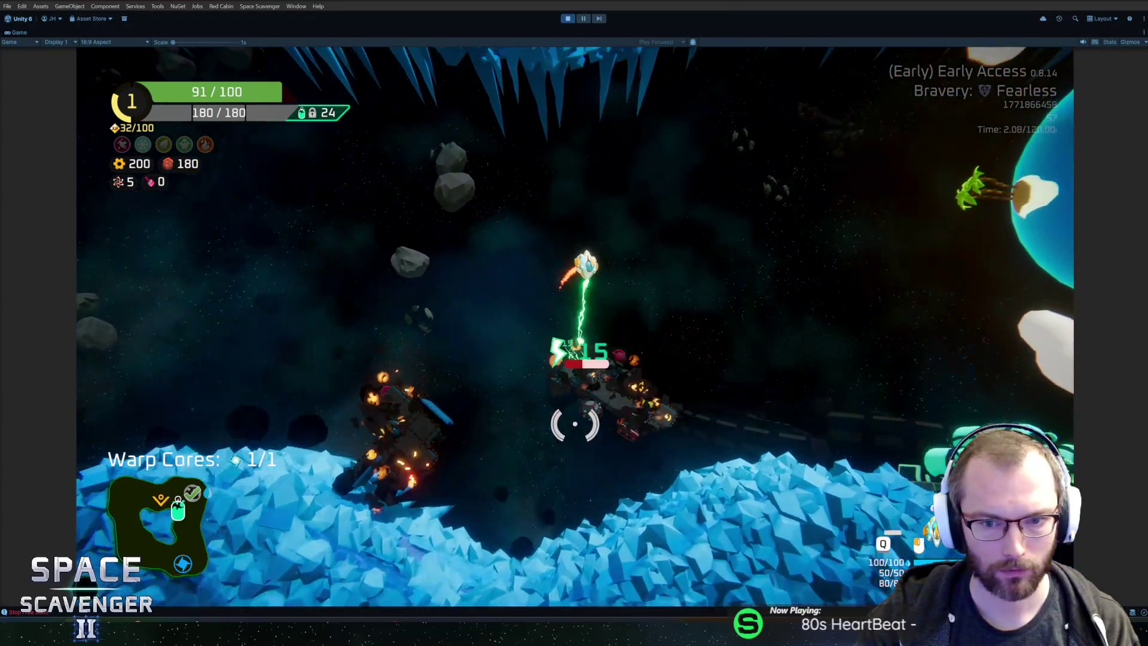
pyautogui.press('s')
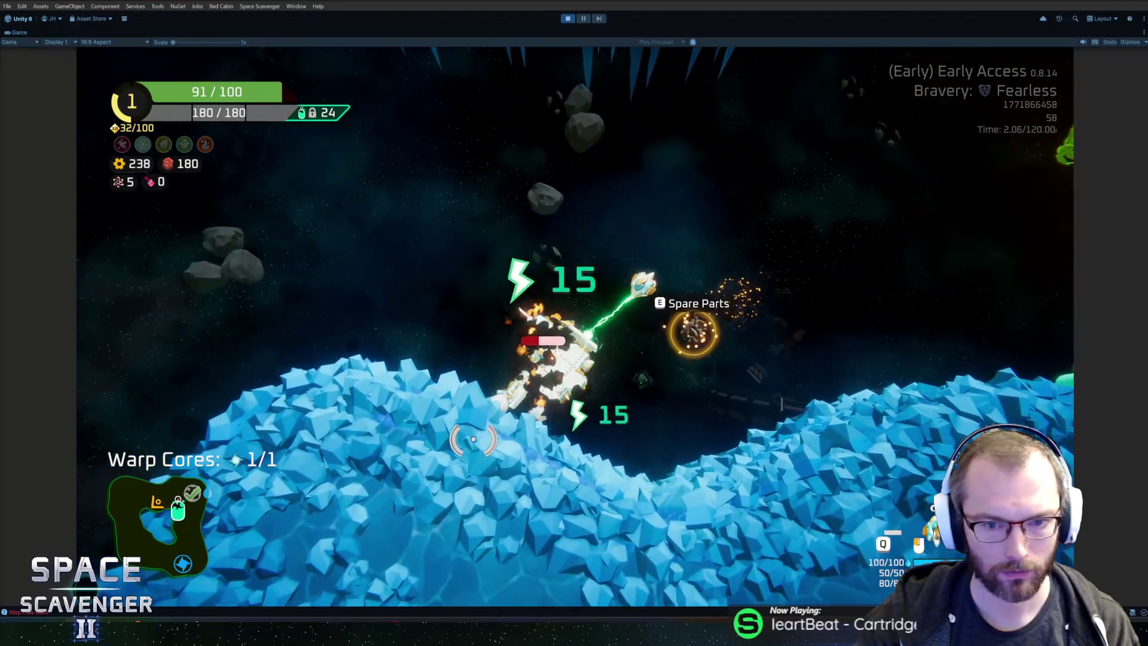
pyautogui.press('d')
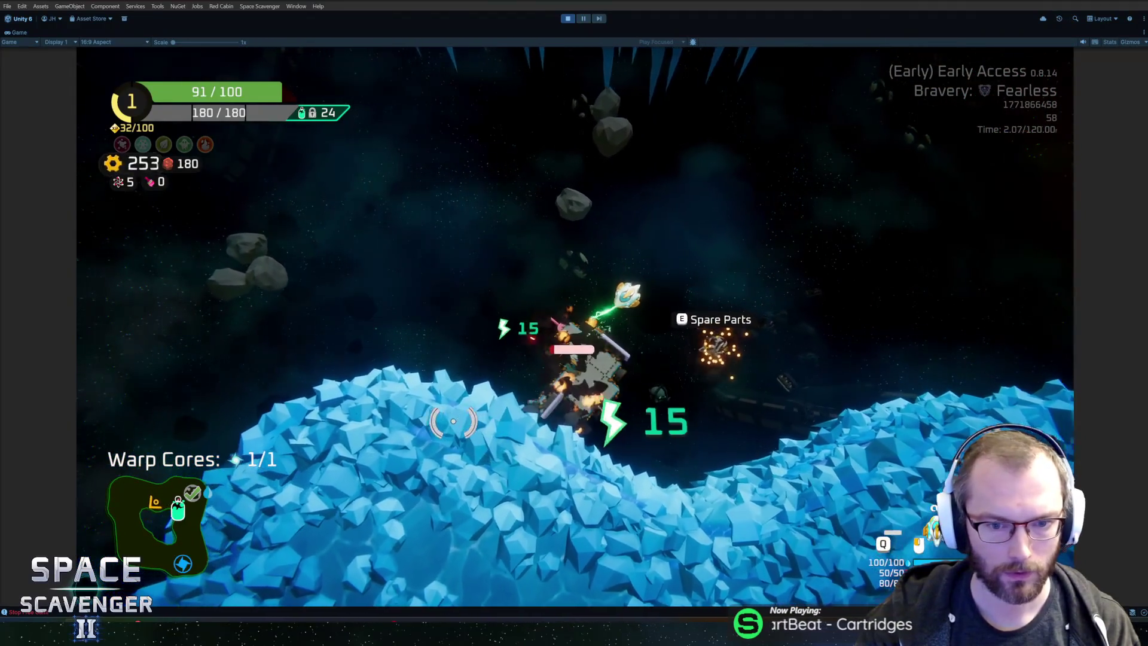
pyautogui.press('w')
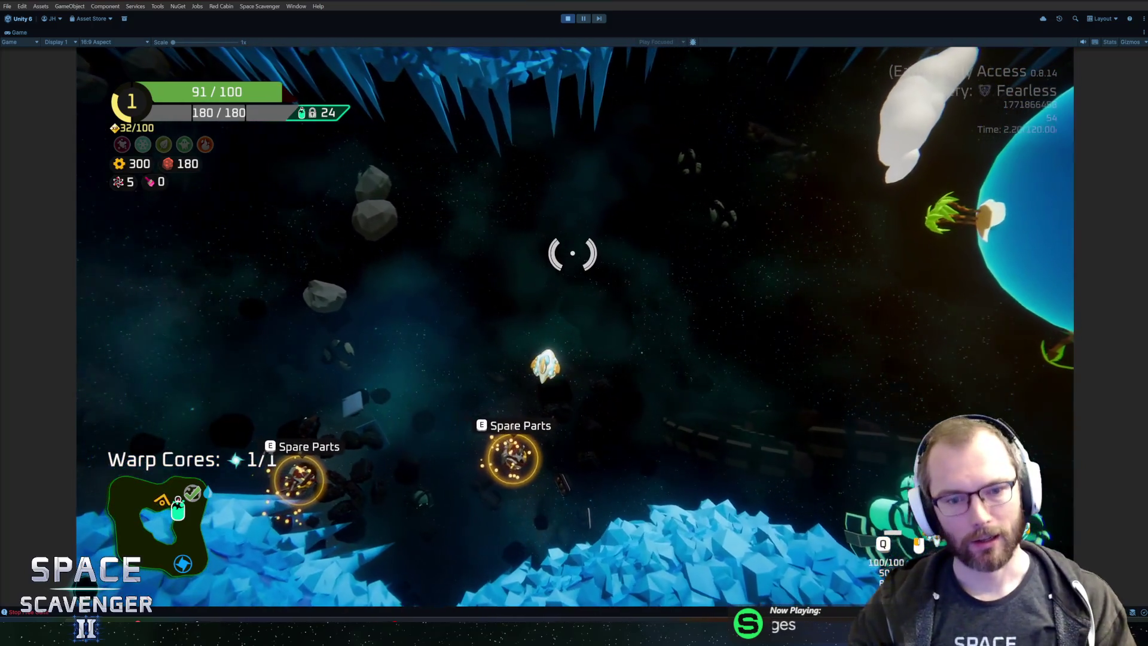
pyautogui.press('a')
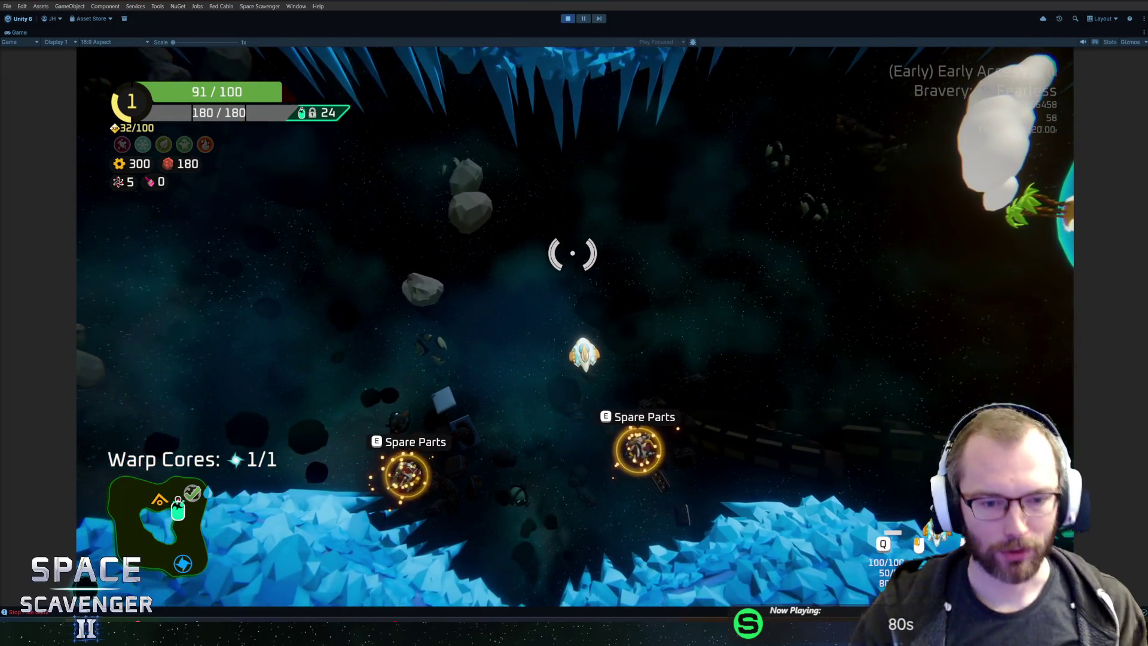
# Step: Attach the salvaged hull part in the build grid, then restore the full editor layout
pyautogui.press('Tab')
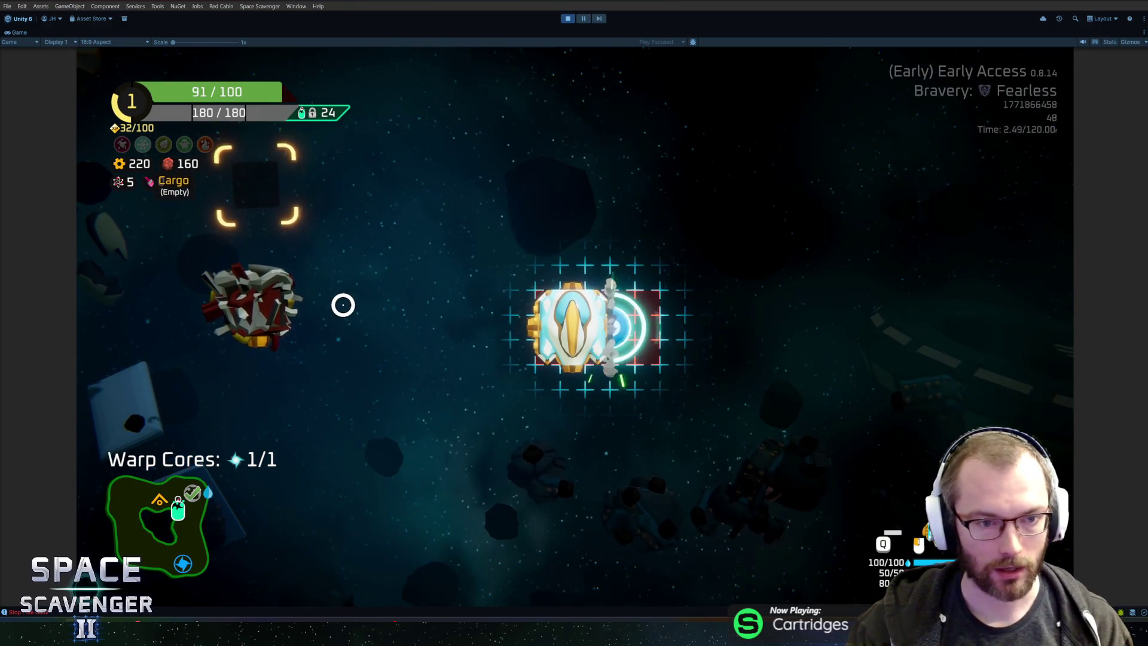
pyautogui.click(533, 426)
pyautogui.press('Tab')
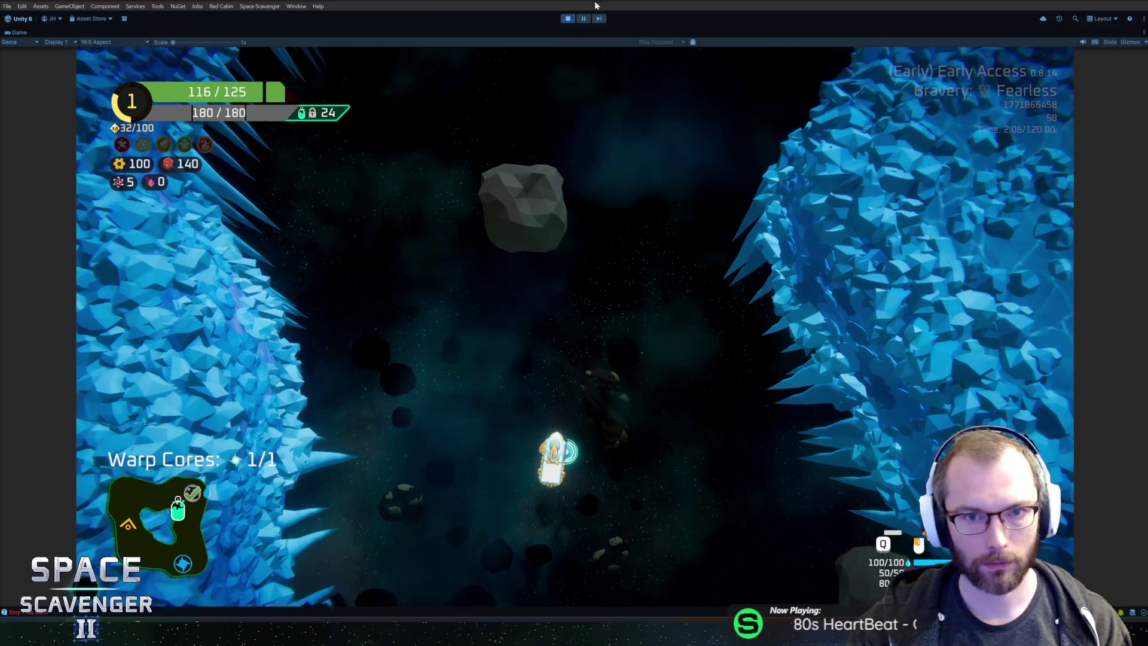
pyautogui.hotkey('shift', 'space')
pyautogui.click(756, 294)
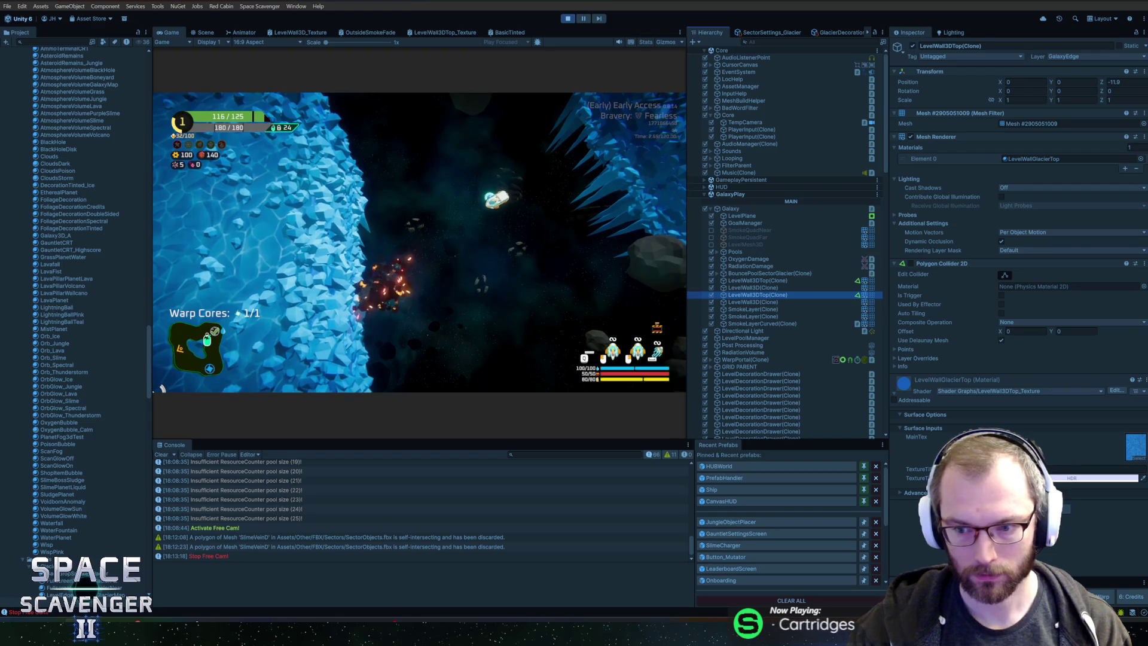
# Step: Check the wall top's texture tint, then bring up SectorSettings_Glacier's Glacier Decoration layers
pyautogui.click(1094, 478)
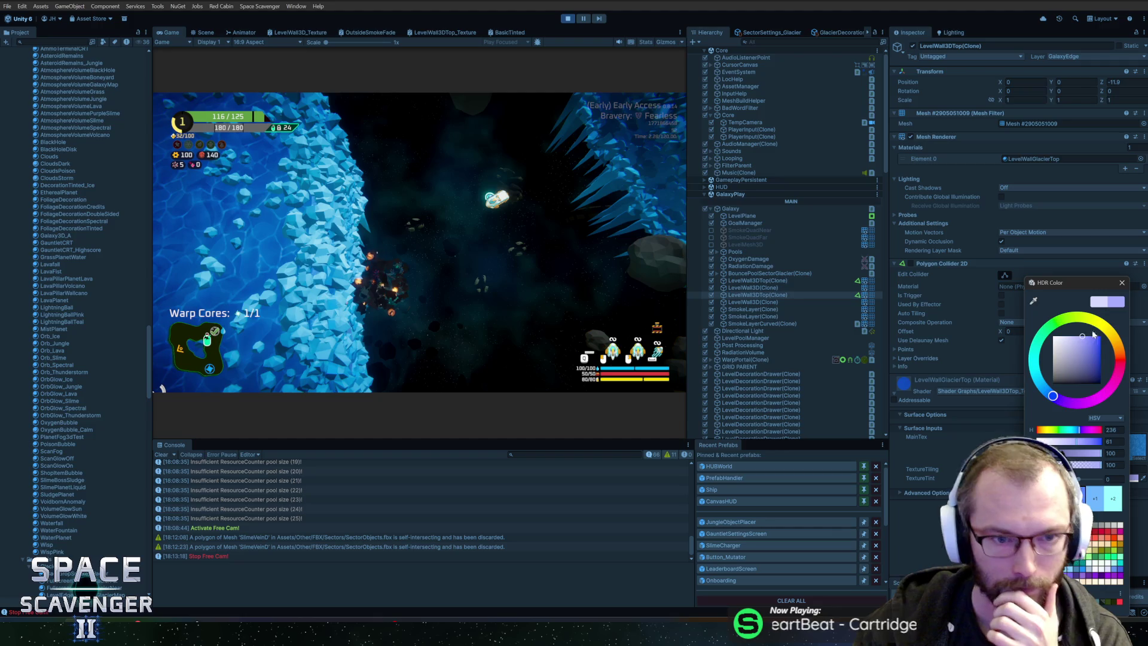
pyautogui.click(1123, 283)
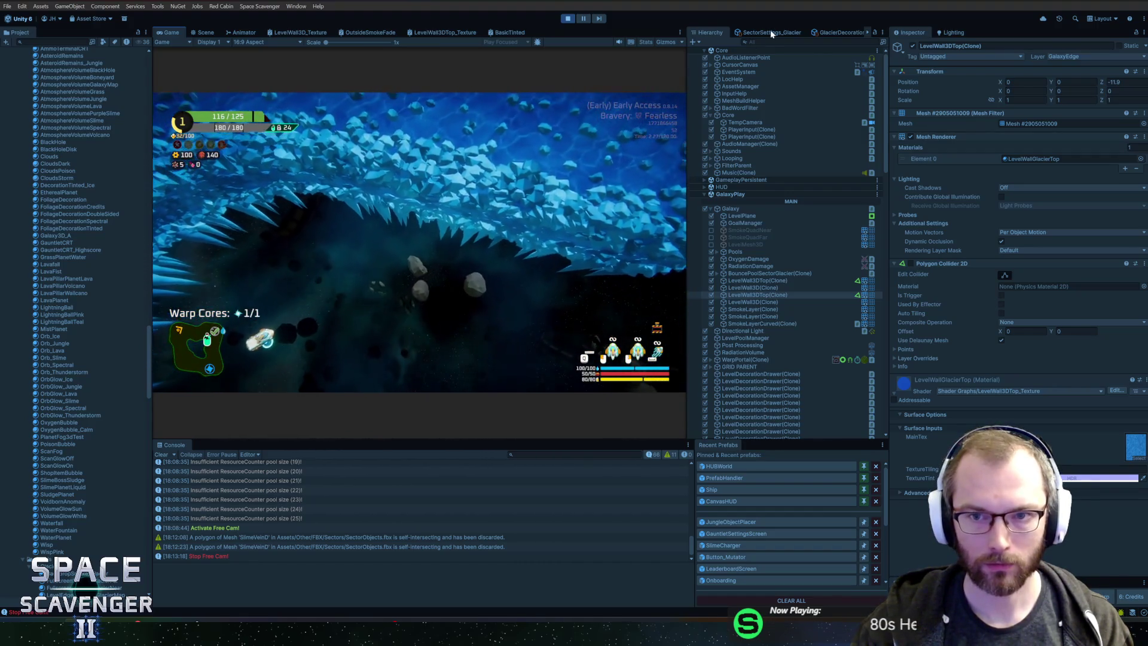
pyautogui.click(774, 32)
pyautogui.click(831, 32)
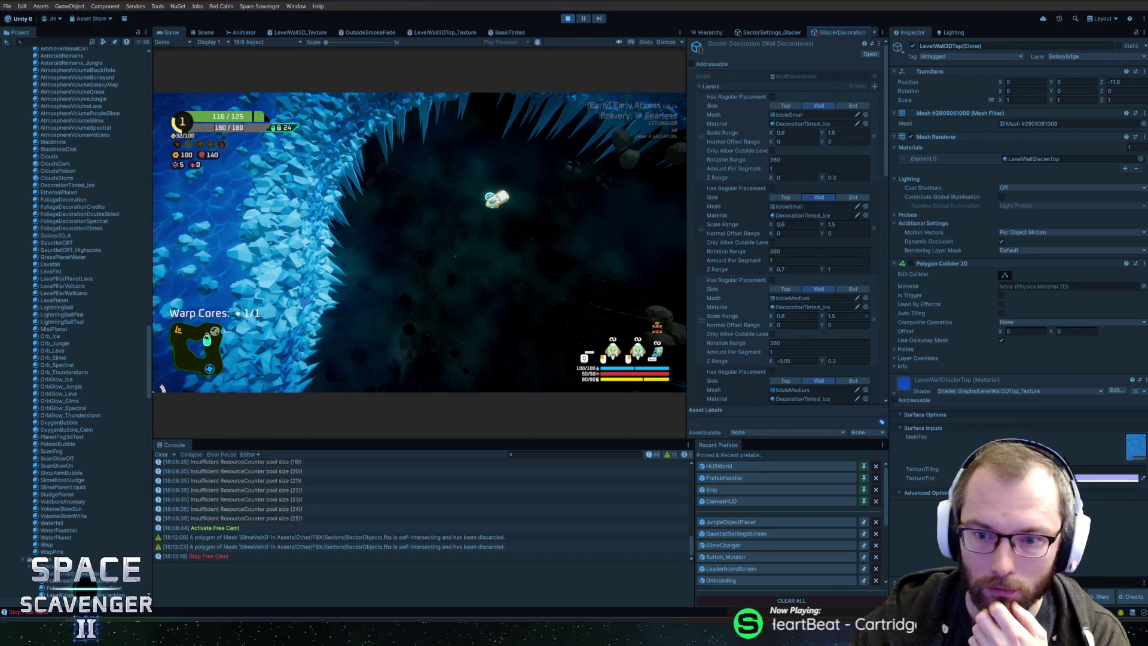
# Step: Scroll through the GlacierDecoration icicle layers and run 'level regenerate decorations' in the console
pyautogui.moveTo(883, 145); pyautogui.dragTo(913, 244)
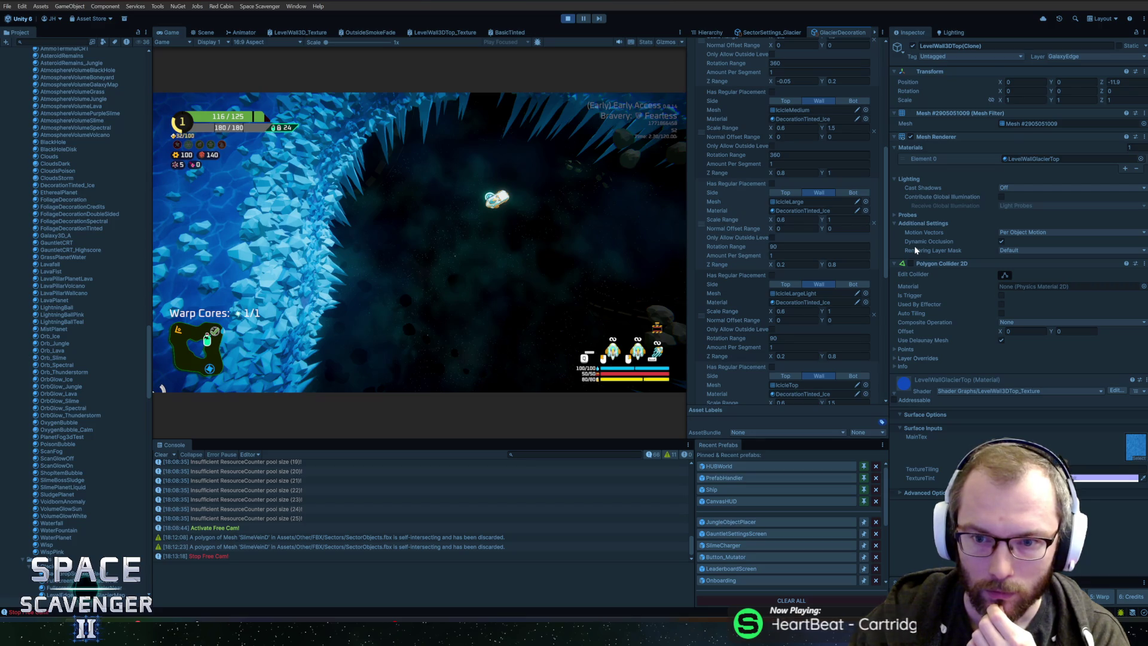
pyautogui.moveTo(914, 246)
pyautogui.mouseDown()
pyautogui.moveTo(881, 365)
pyautogui.moveTo(887, 352)
pyautogui.mouseUp()
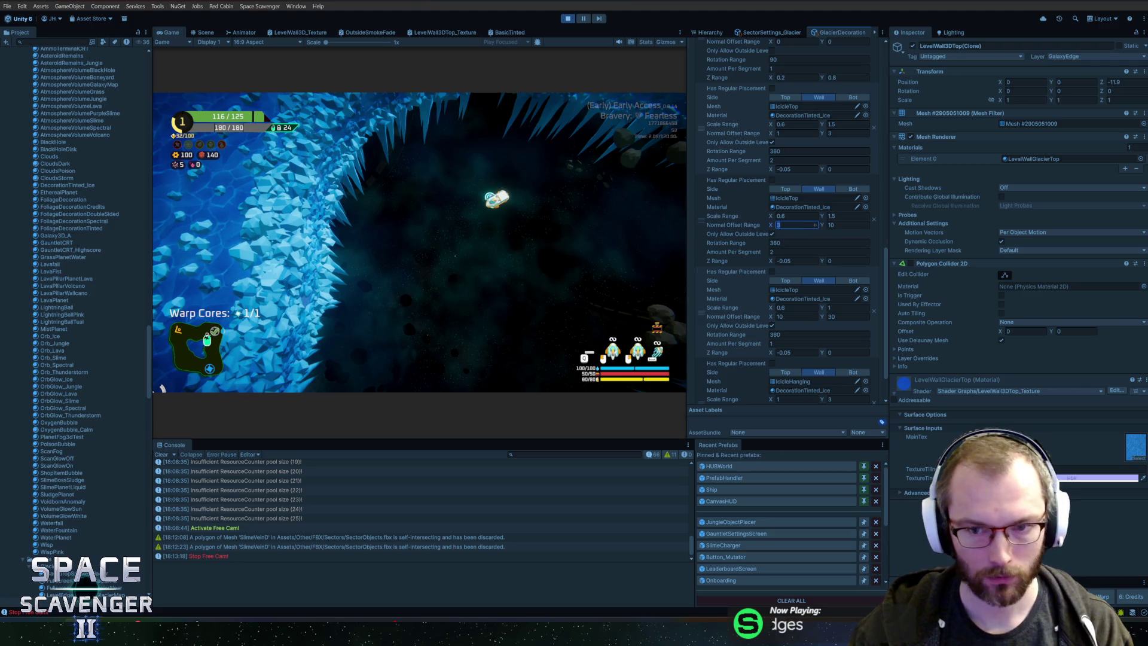
pyautogui.press('`')
pyautogui.write('level regenerate decorations')
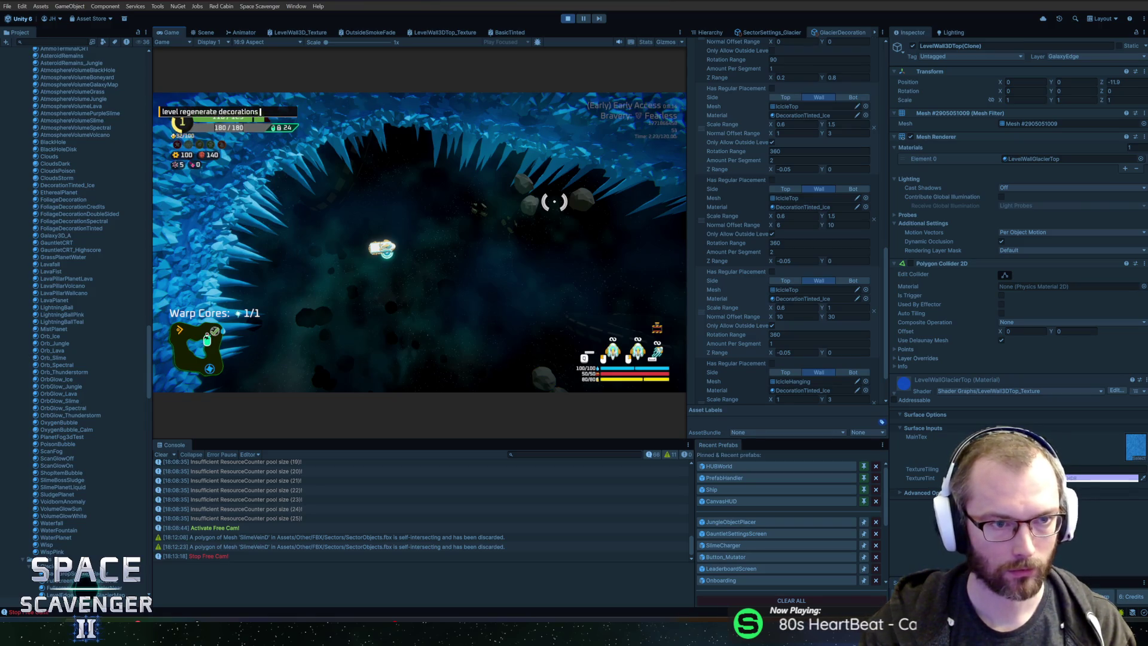
pyautogui.press('Return')
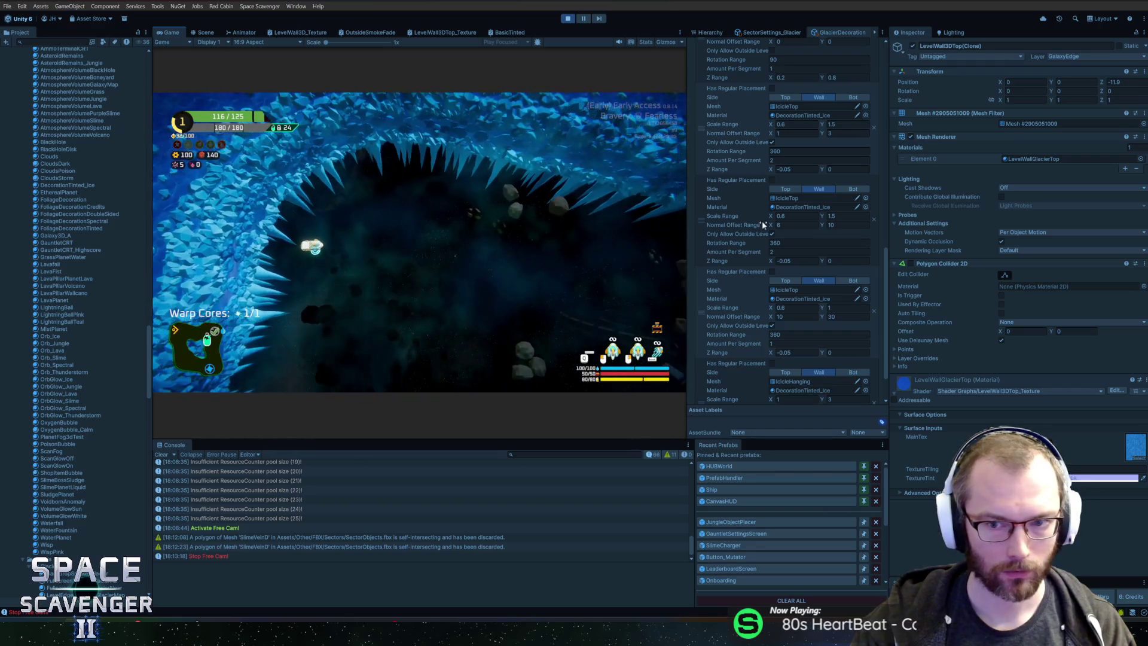
# Step: Set an icicle layer's Normal Offset Range to 3–6 and regenerate decorations to preview it
pyautogui.click(795, 225)
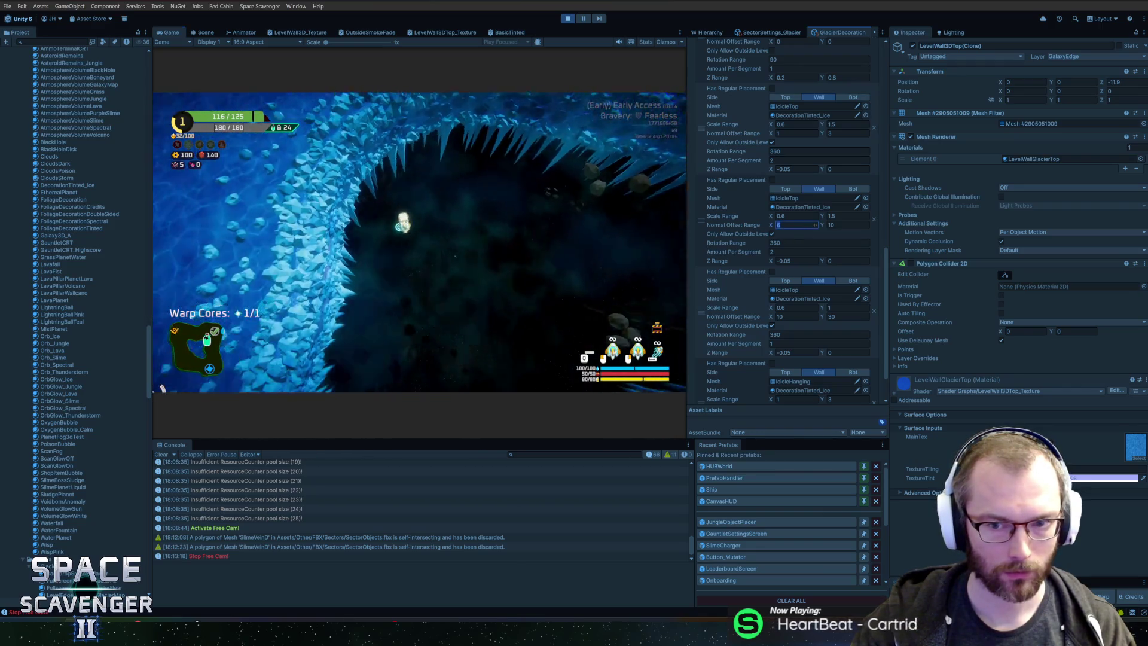
pyautogui.click(538, 217)
pyautogui.press('`')
pyautogui.press('Return')
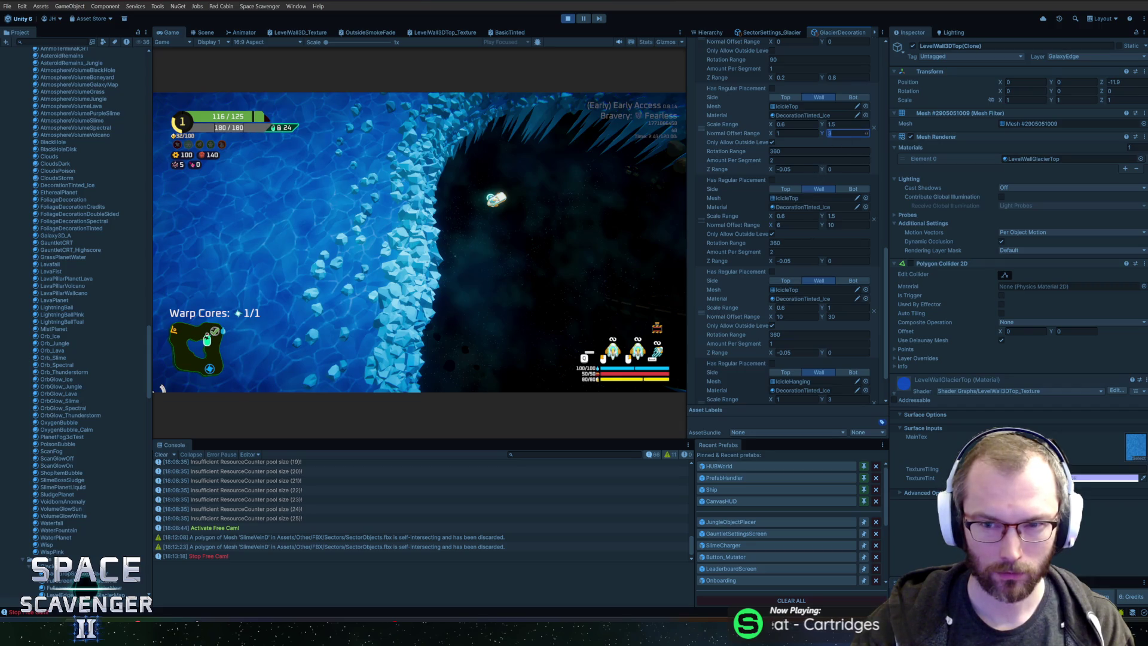
pyautogui.click(605, 180)
pyautogui.write('level regenerate decorations')
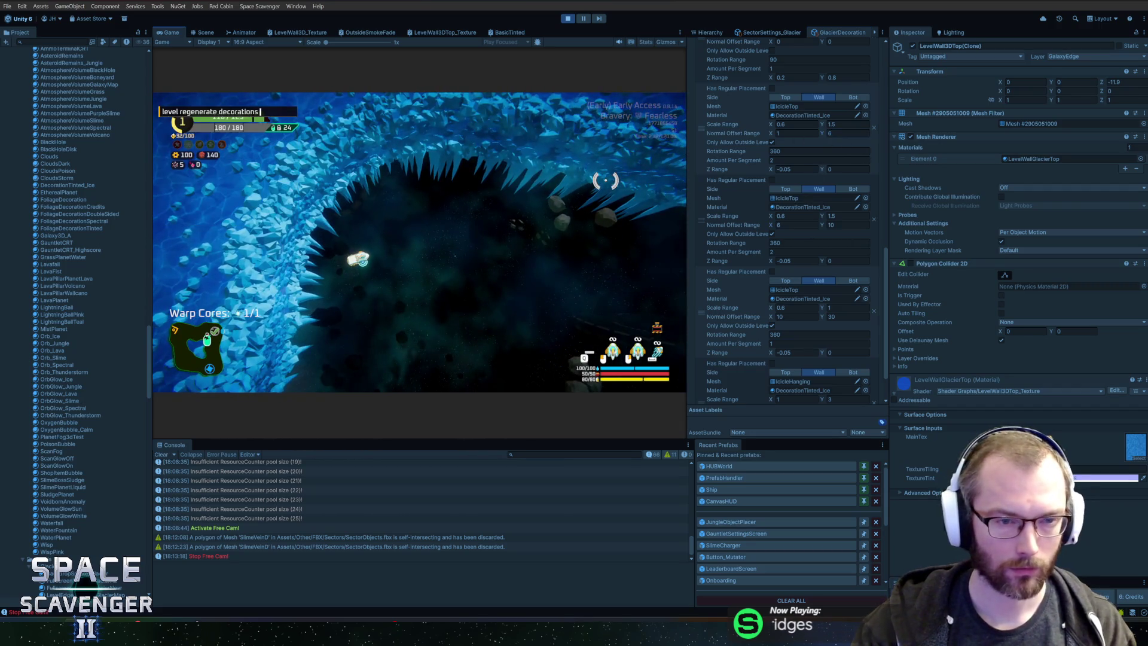
pyautogui.press('Return')
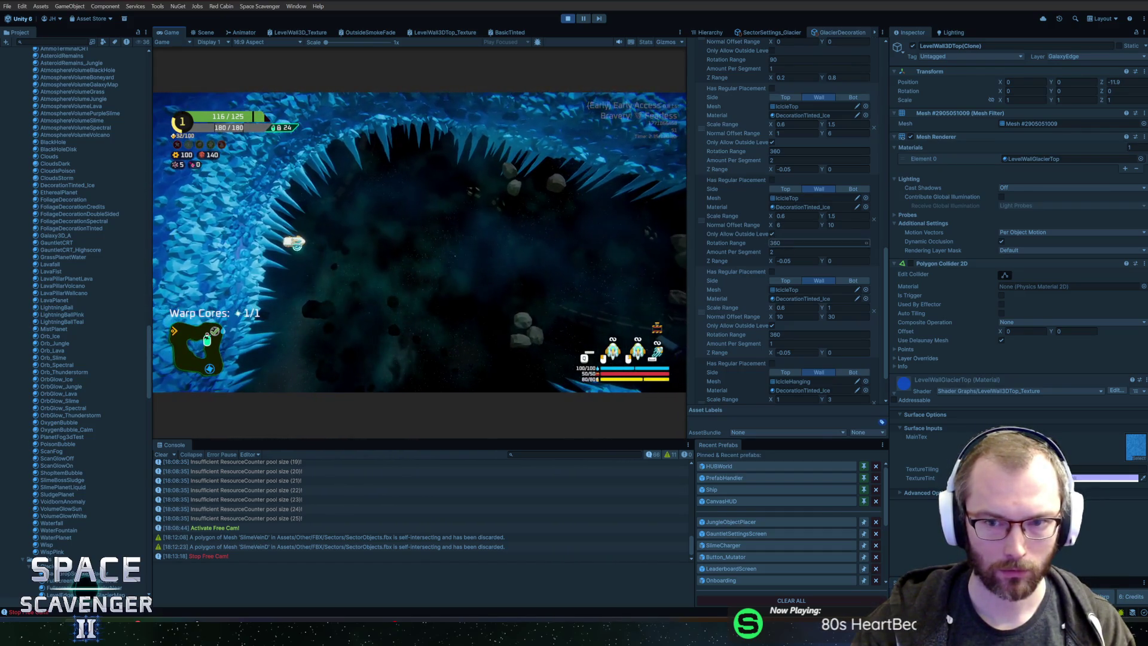
# Step: Set Amount Per Segment to 1.5, raise the next layer's maximum offset to 12, and maximise the Game view
pyautogui.press('Tab')
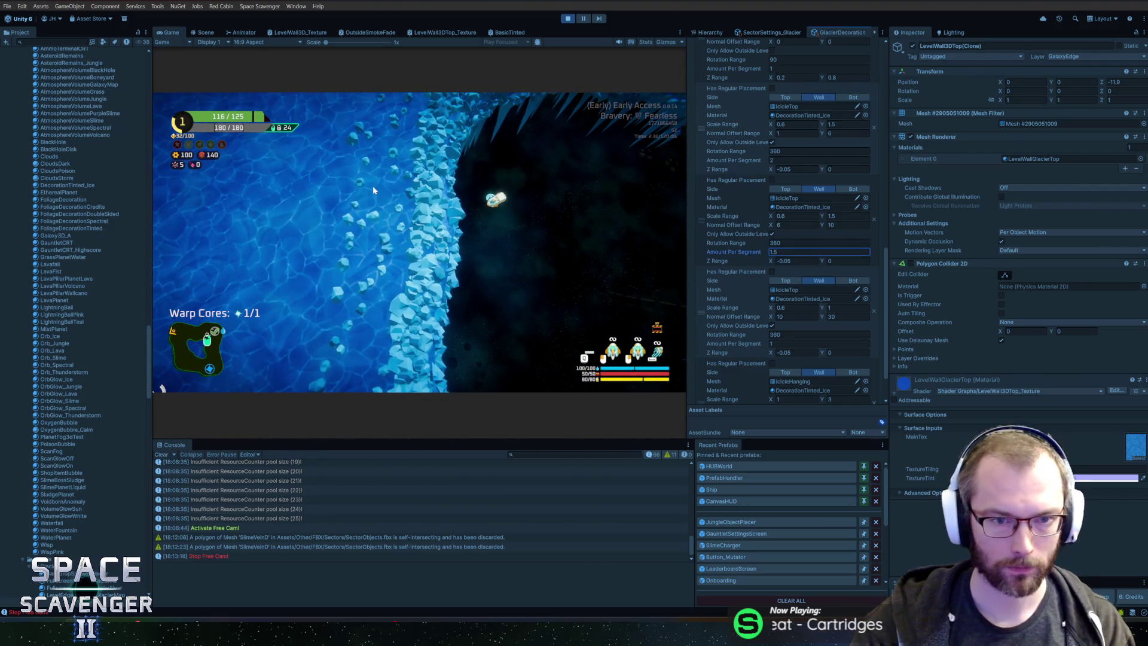
pyautogui.click(355, 194)
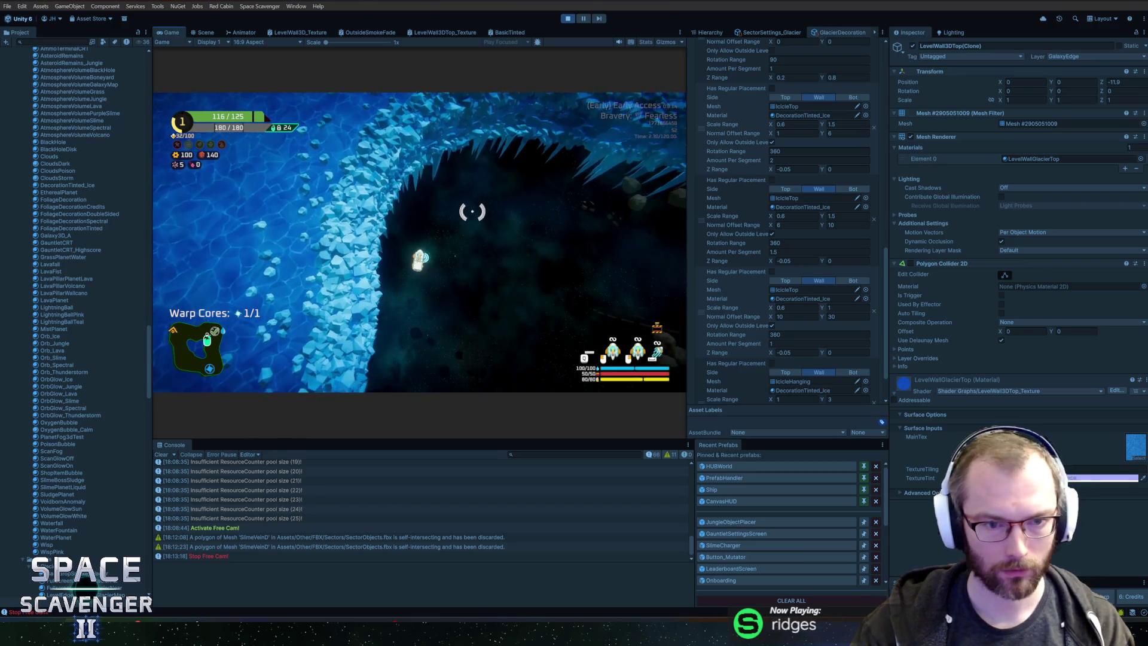
pyautogui.click(848, 225)
pyautogui.write('12')
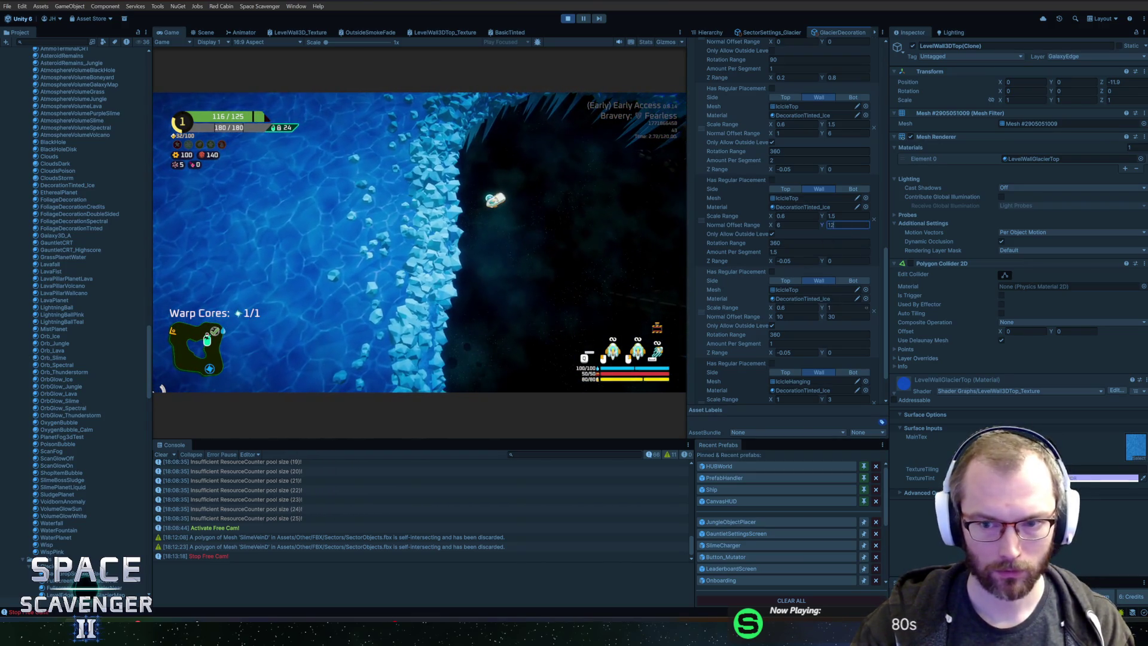
pyautogui.write('12')
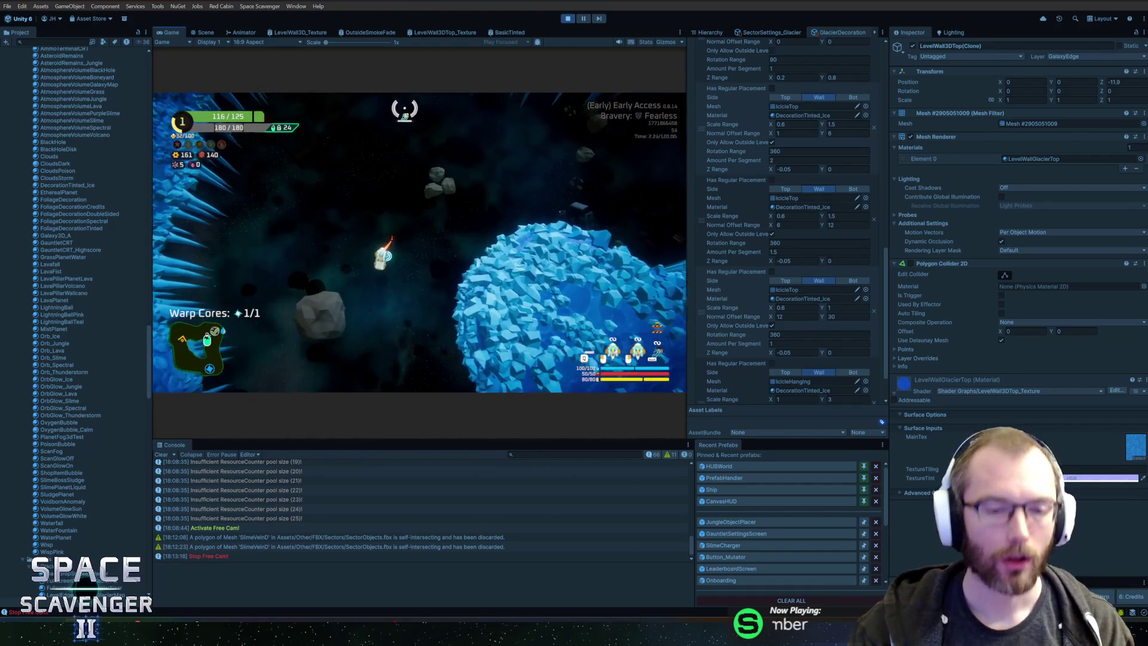
pyautogui.doubleClick(172, 33)
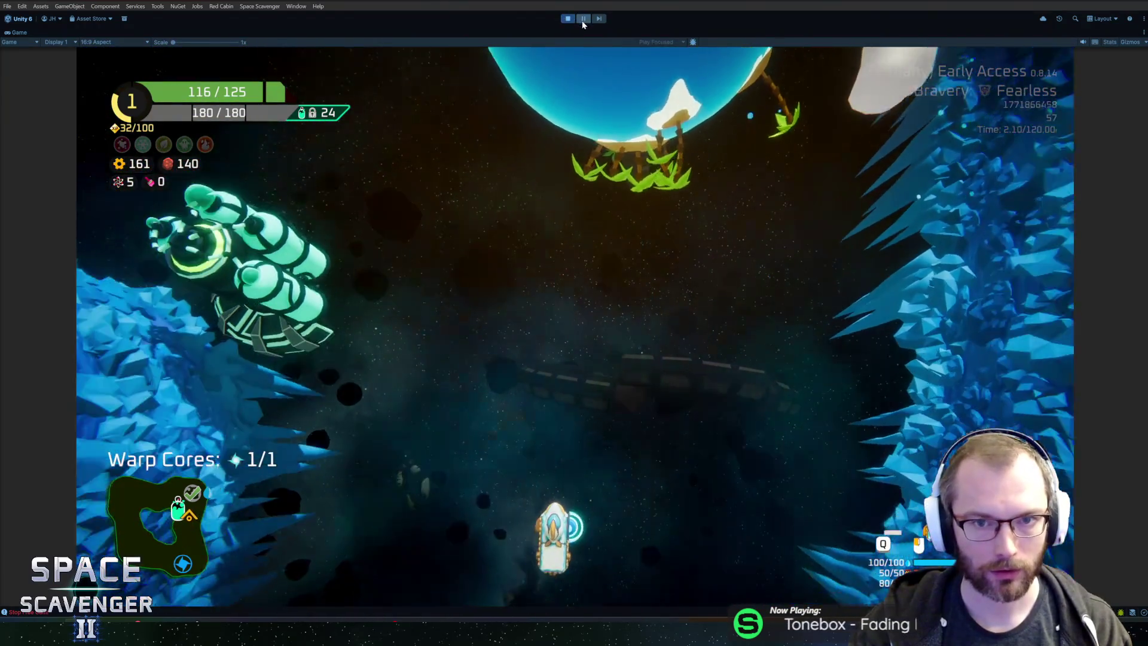
# Step: Select SmokeLayerCurved(Clone) via a 'smokelayer' Hierarchy search and enter 60 in its gizmo colour
pyautogui.hotkey('shift', 'space')
pyautogui.click(723, 33)
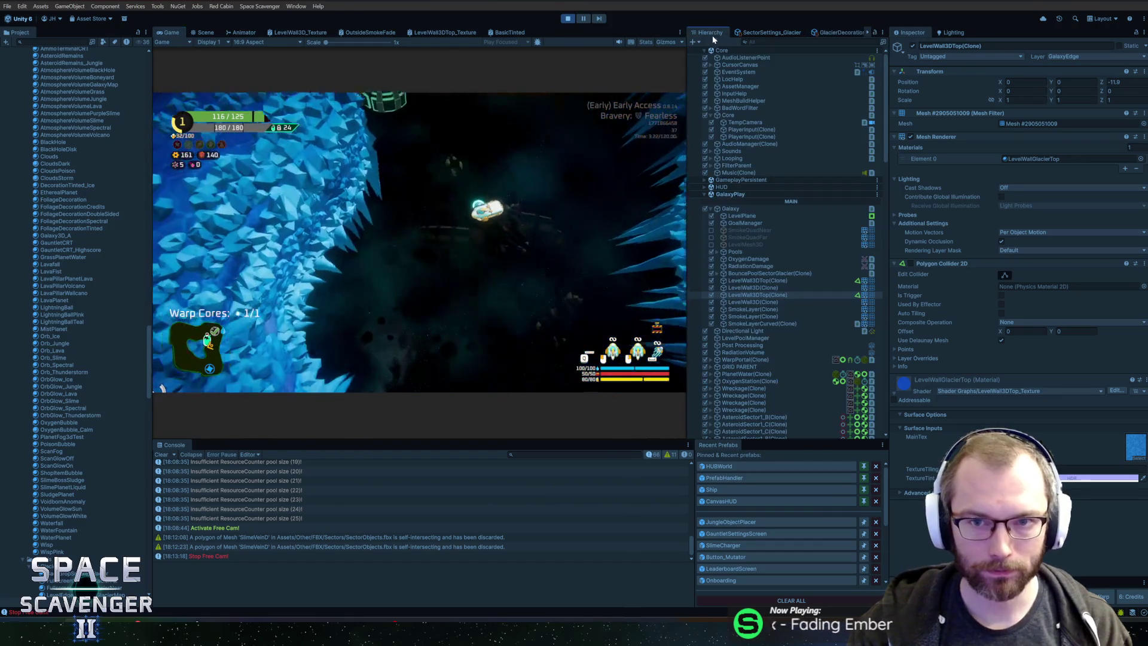
pyautogui.write('sm')
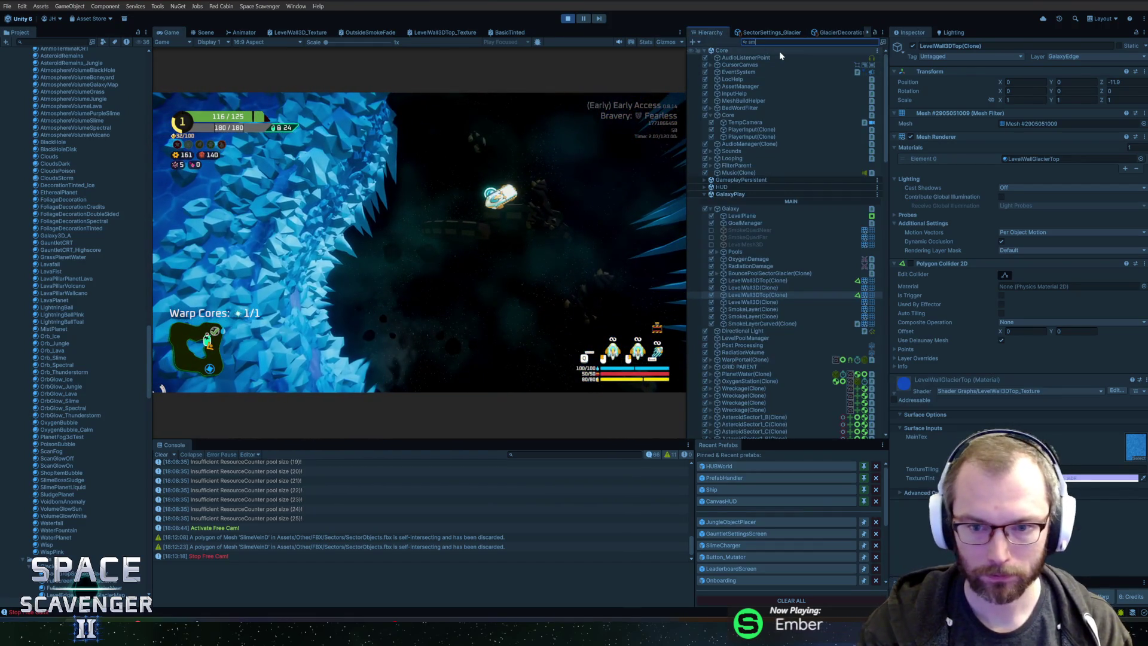
pyautogui.write('okelayer')
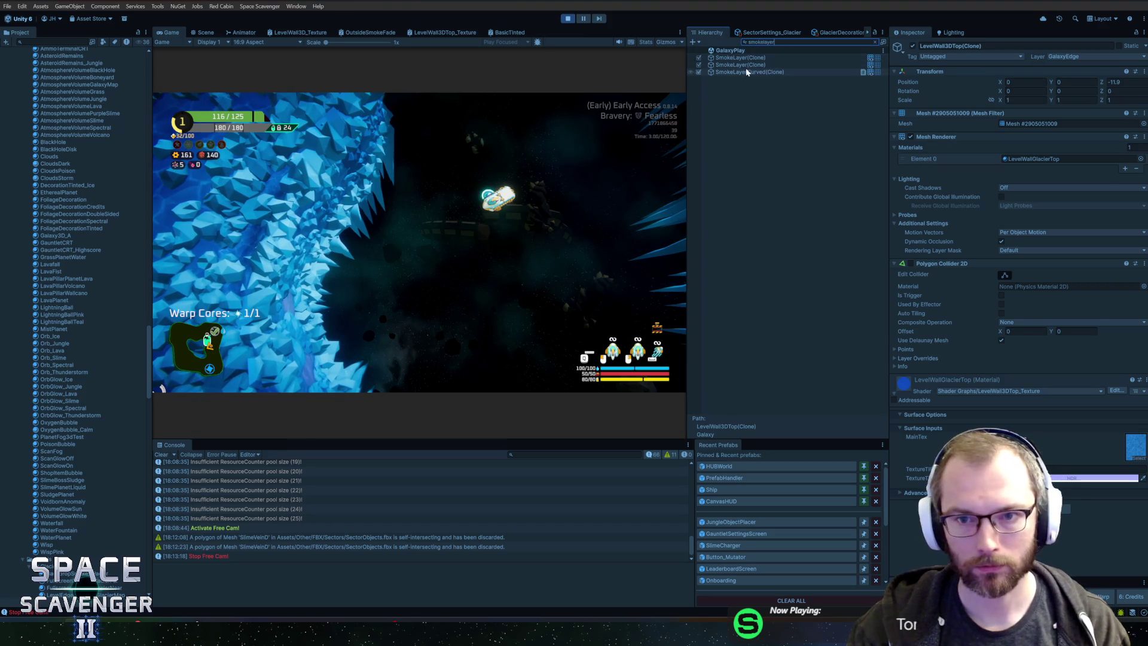
pyautogui.click(740, 72)
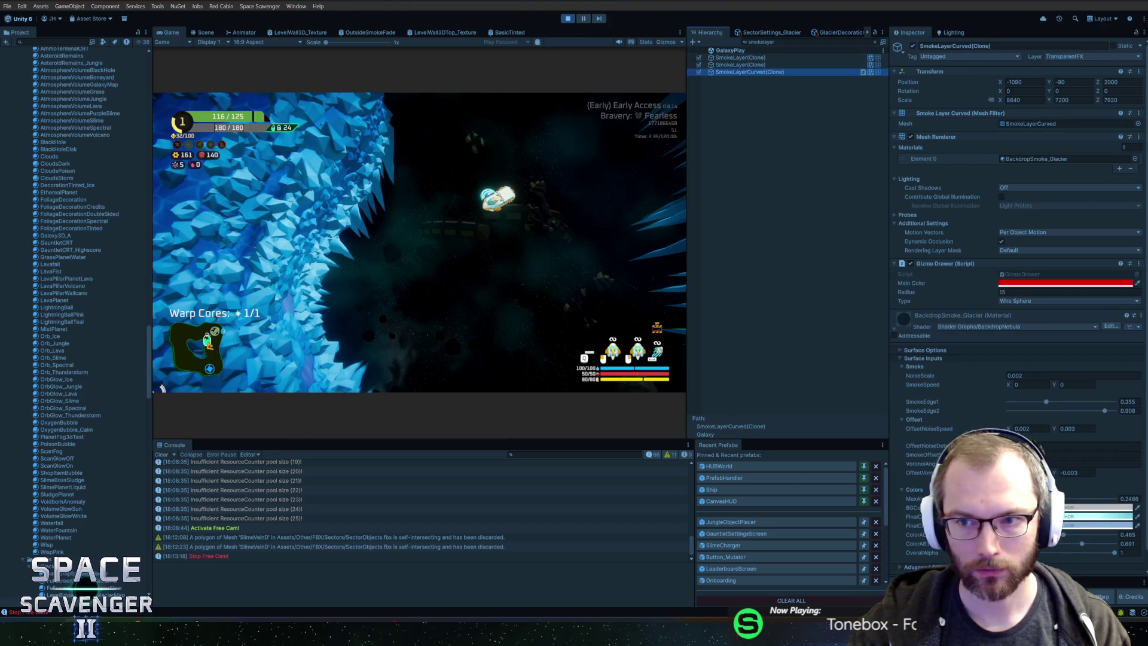
pyautogui.click(1075, 283)
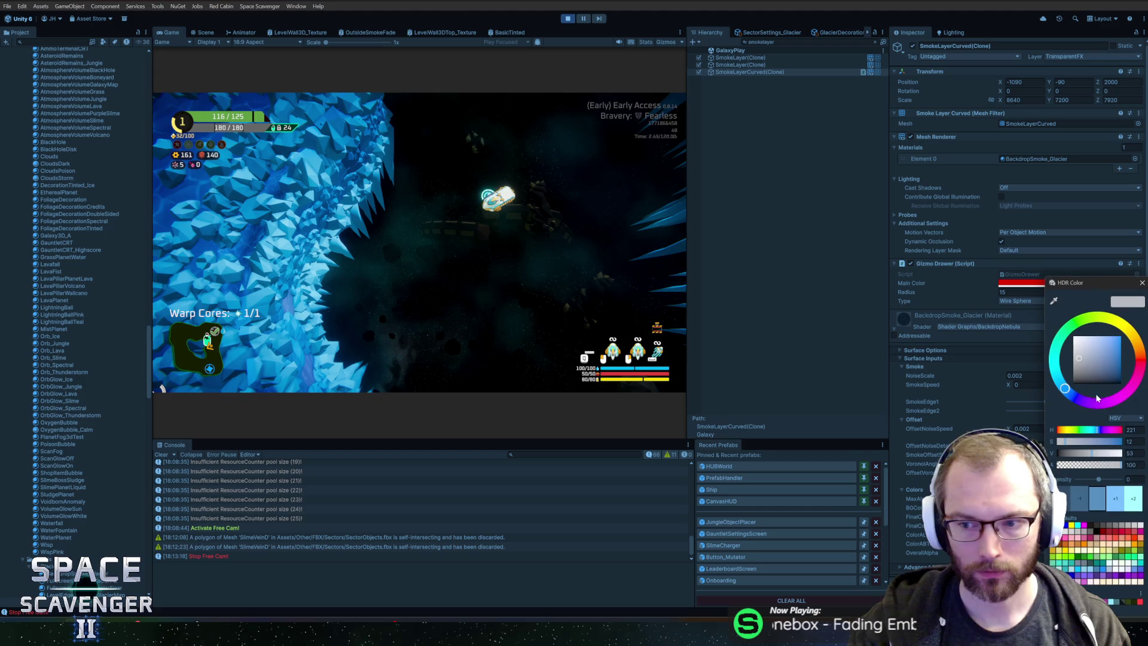
pyautogui.write('60')
pyautogui.click(526, 445)
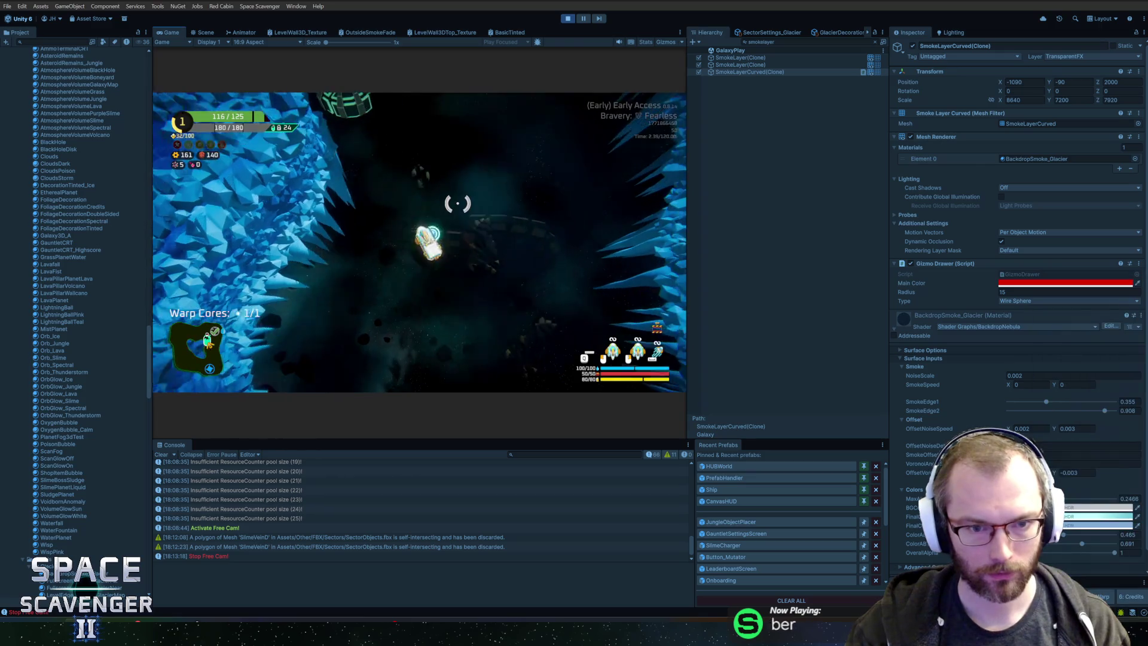
# Step: Retune the BackdropSmoke_Glacier light-blue smoke colour, settling on a pale blue-grey
pyautogui.click(1076, 515)
pyautogui.moveTo(1110, 350); pyautogui.dragTo(1140, 323)
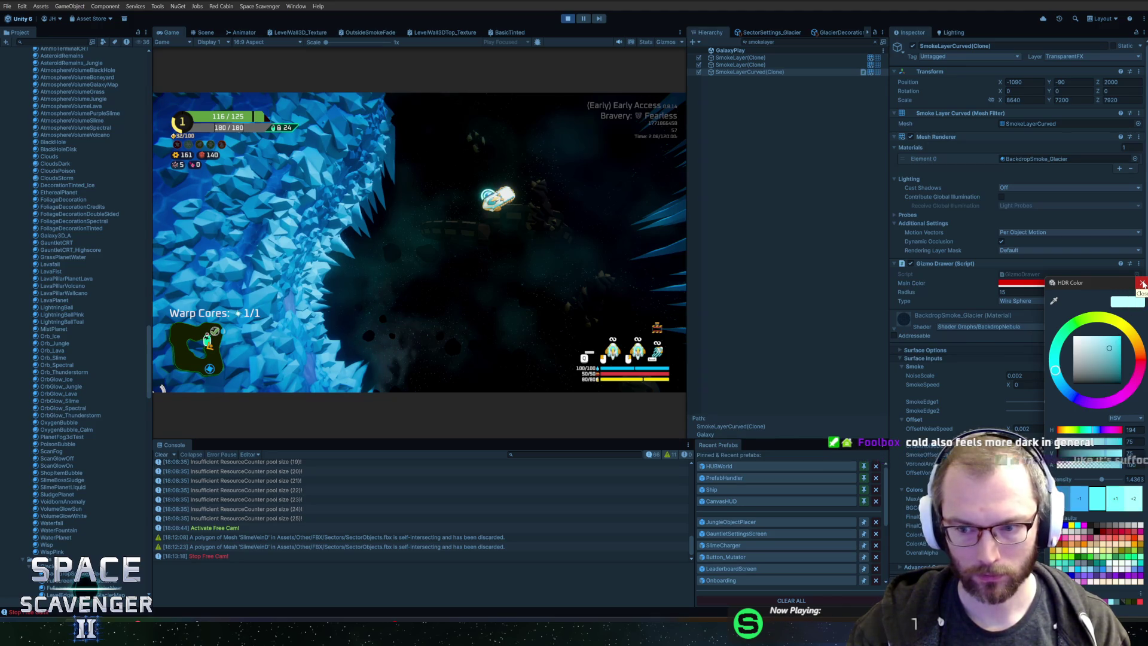
pyautogui.click(1143, 284)
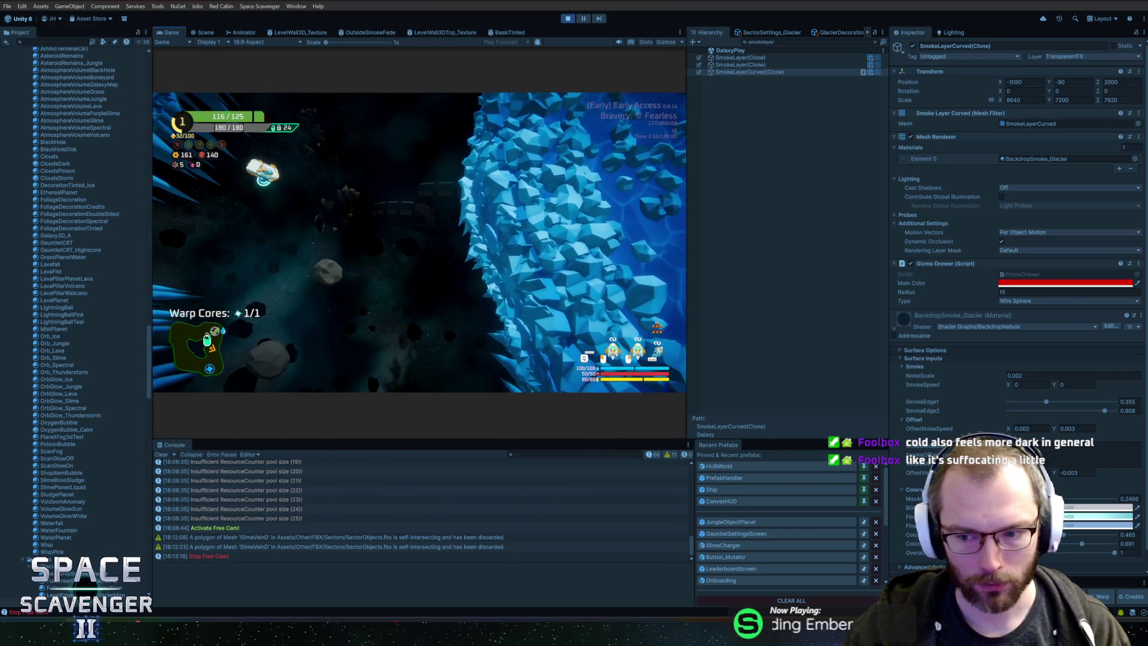
pyautogui.click(1097, 507)
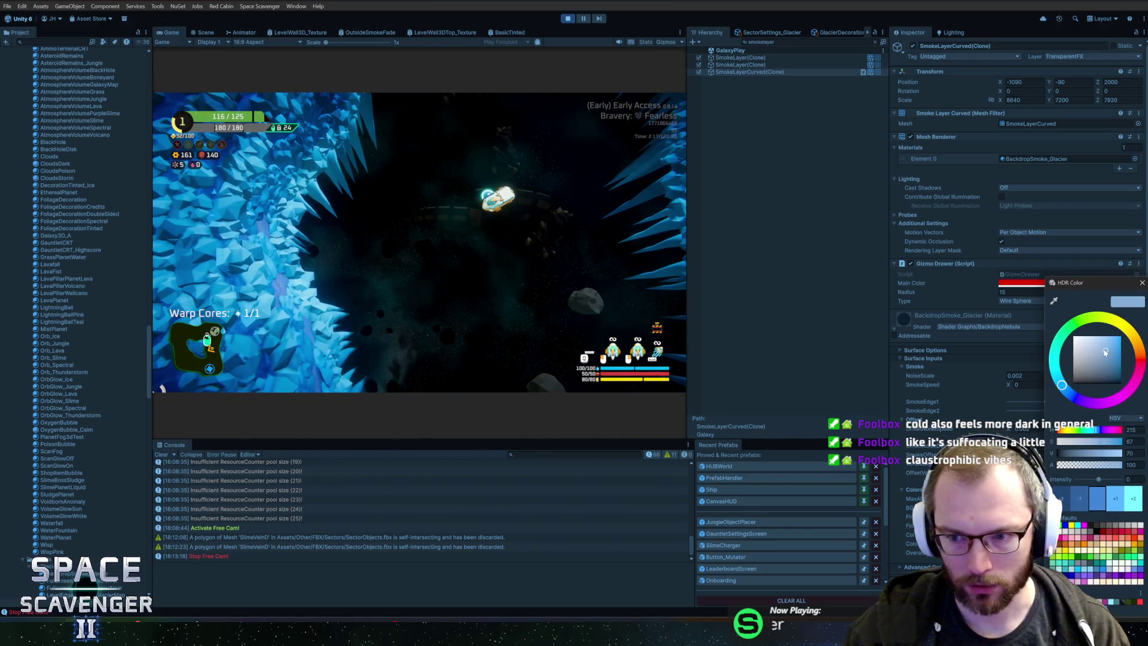
pyautogui.moveTo(1105, 352)
pyautogui.mouseDown()
pyautogui.moveTo(1113, 359)
pyautogui.moveTo(1053, 314)
pyautogui.mouseUp()
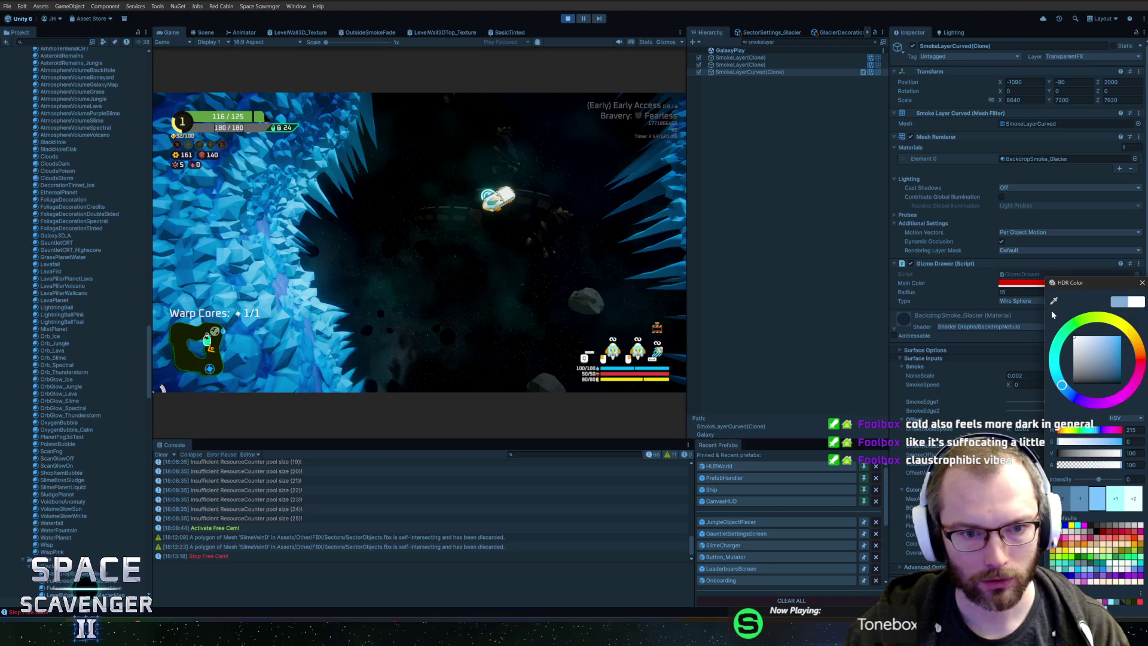
pyautogui.moveTo(979, 339); pyautogui.dragTo(921, 281)
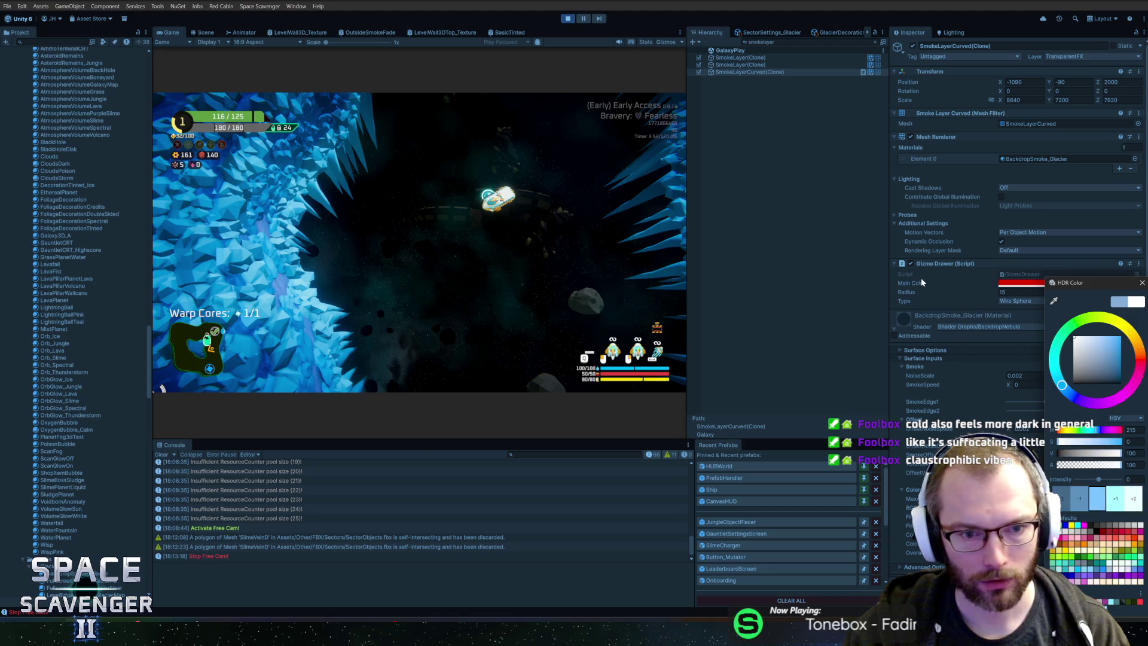
pyautogui.click(1114, 302)
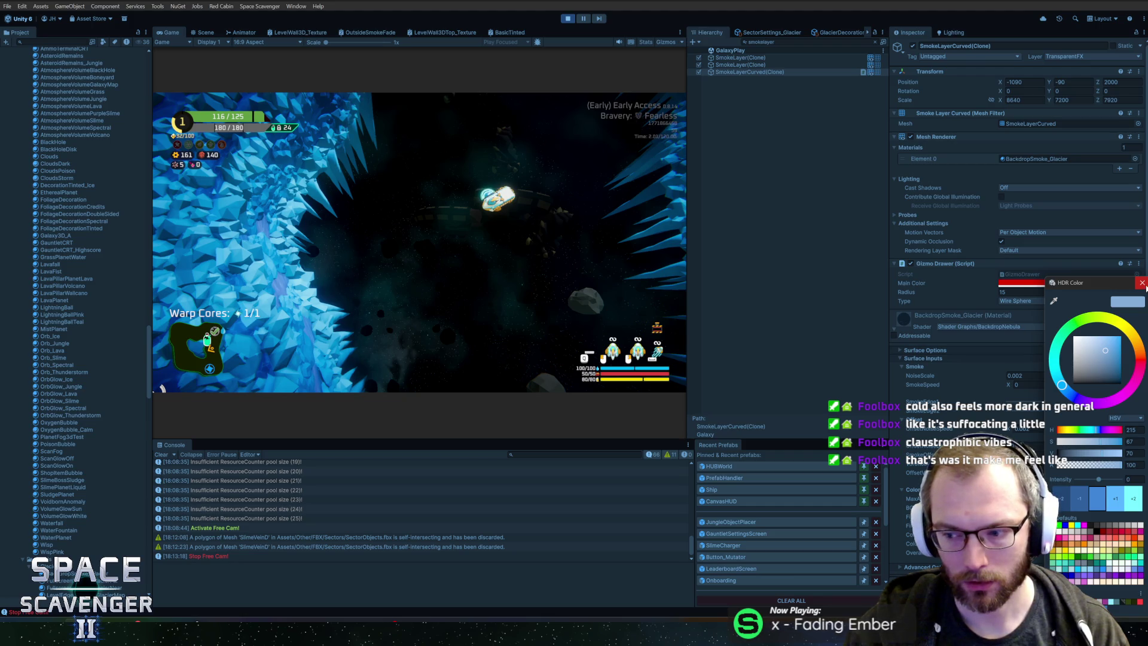
pyautogui.click(1142, 283)
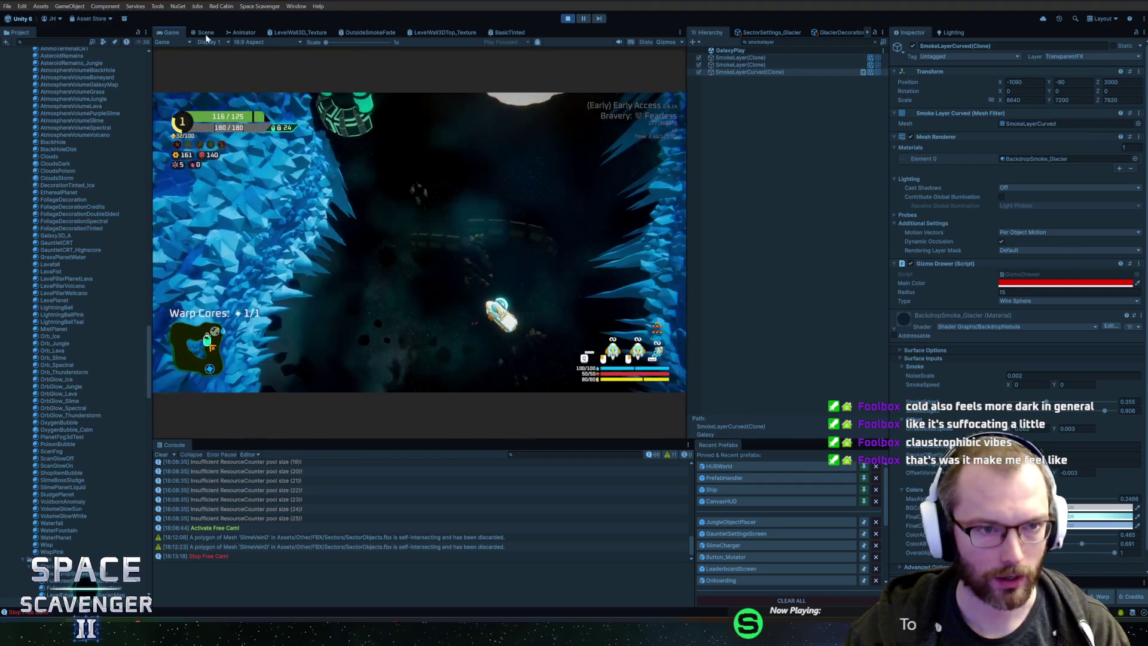
pyautogui.click(173, 35)
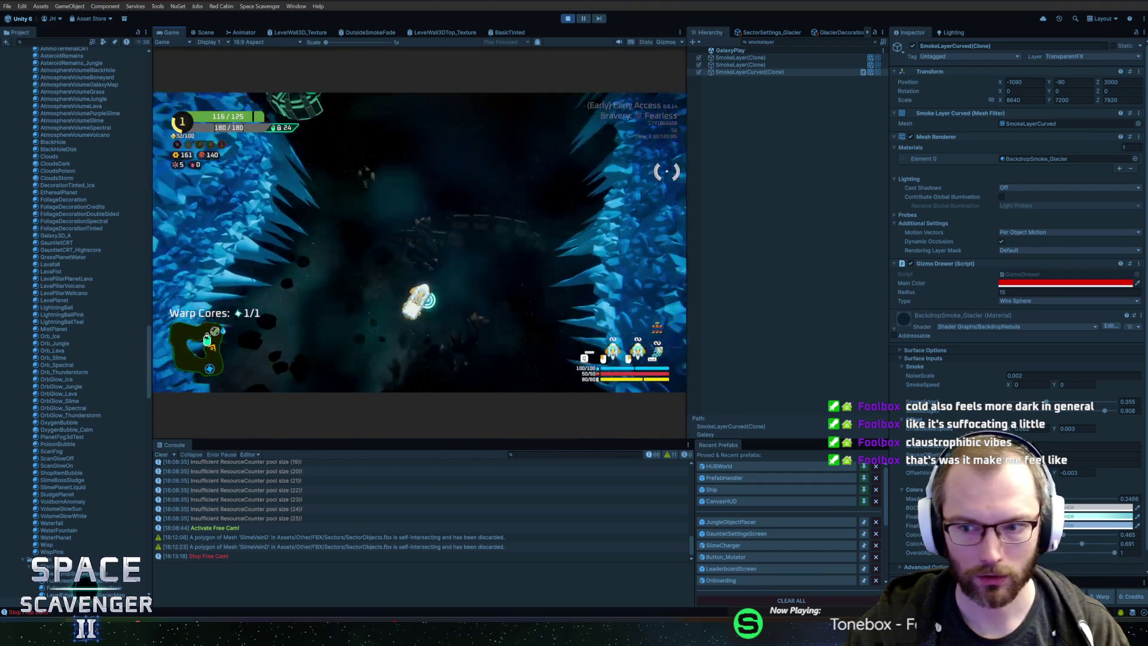
# Step: In Blender, select all icicle meshes, slide their UV island along X on the palette, and re-export the FBX
pyautogui.hotkey('alt', 'Tab')
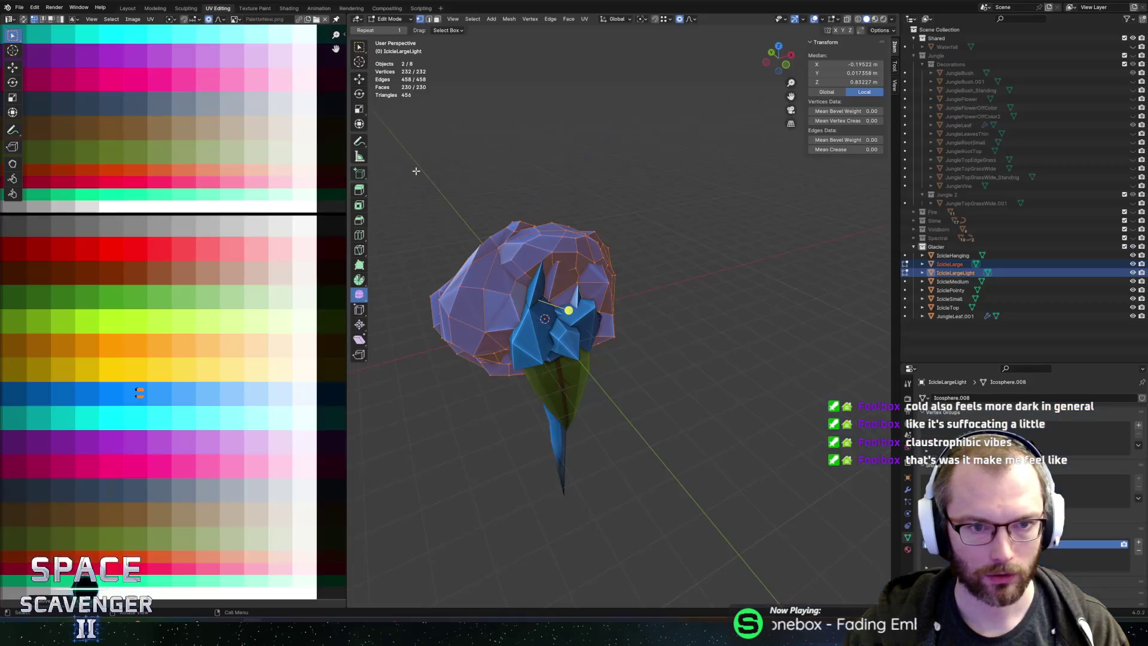
pyautogui.press('Tab')
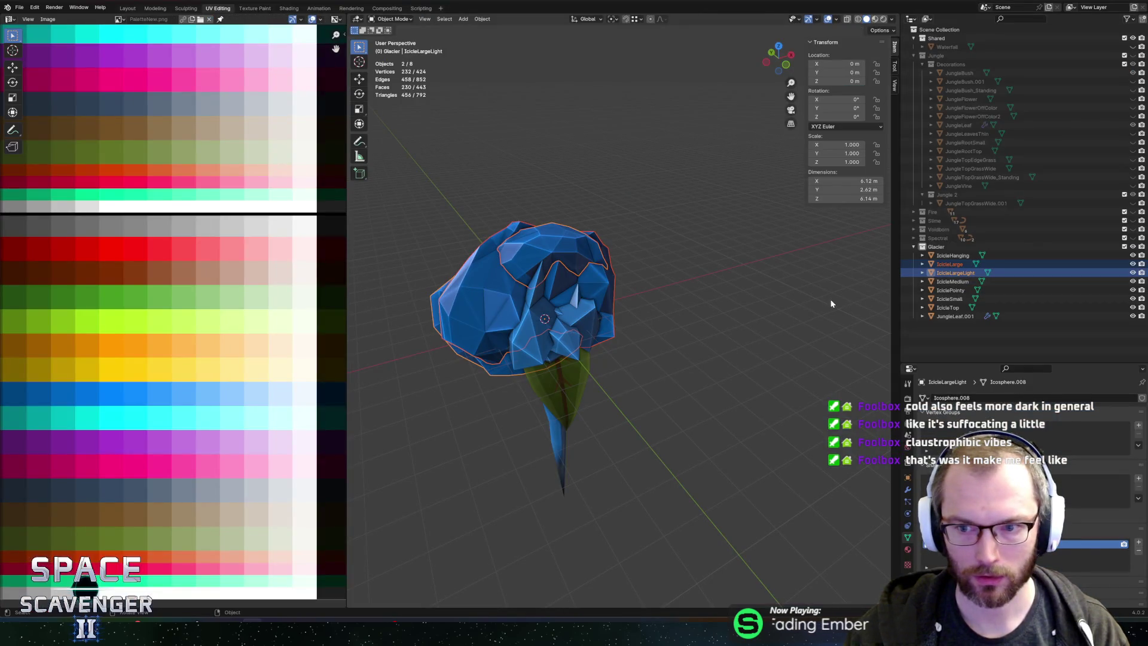
pyautogui.click(949, 291)
pyautogui.click(947, 307)
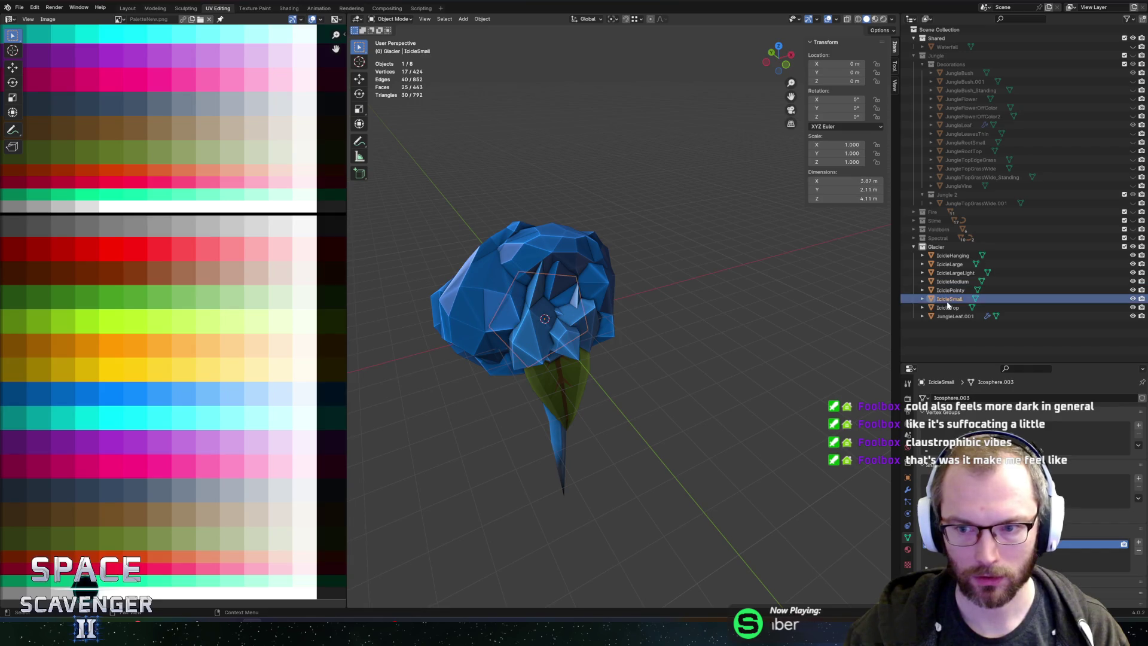
pyautogui.keyDown('shift'); pyautogui.click(952, 256); pyautogui.keyUp('shift')
pyautogui.press('Tab')
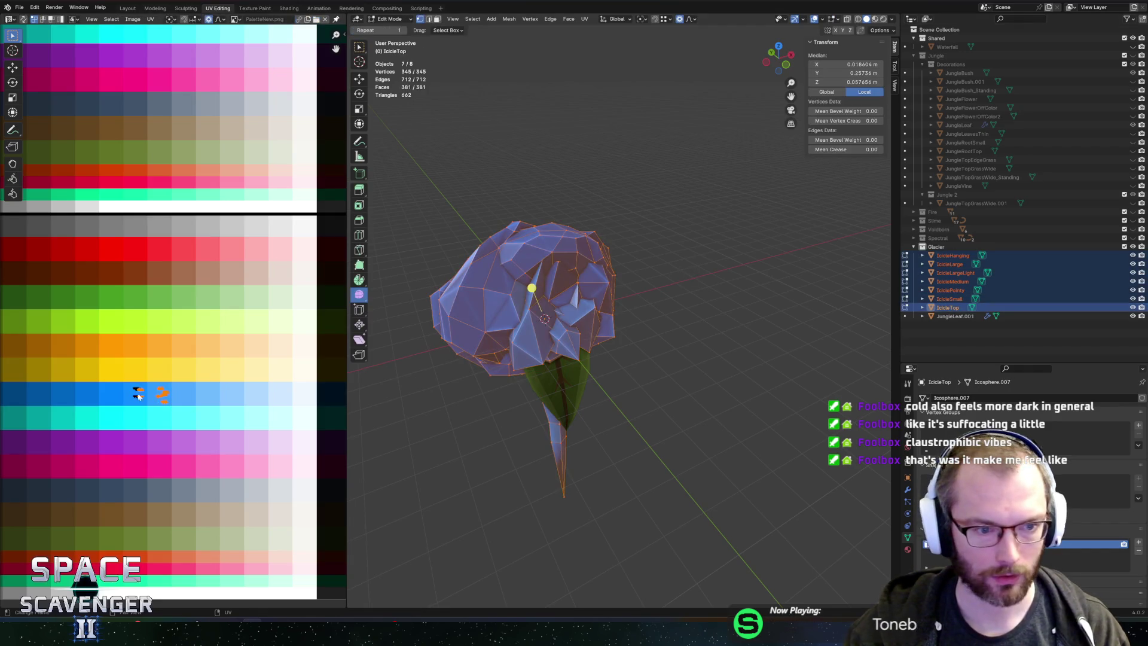
pyautogui.press('g')
pyautogui.press('x')
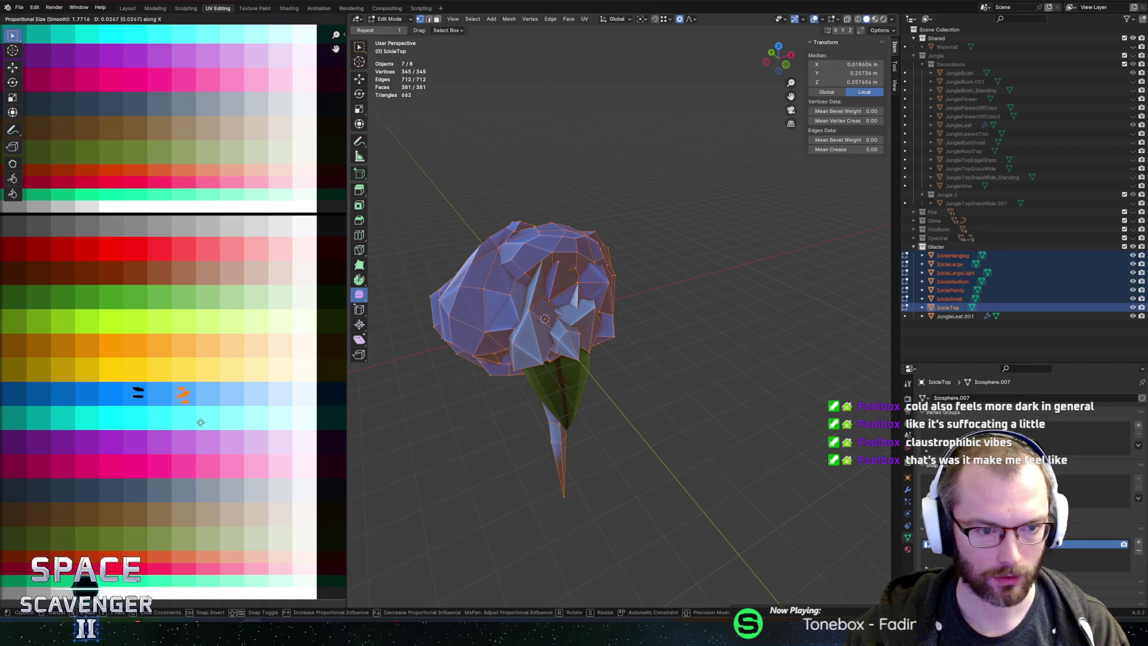
pyautogui.click(200, 422)
pyautogui.hotkey('ctrl', 'shift', 'e')
pyautogui.press('Return')
pyautogui.hotkey('alt', 'Tab')
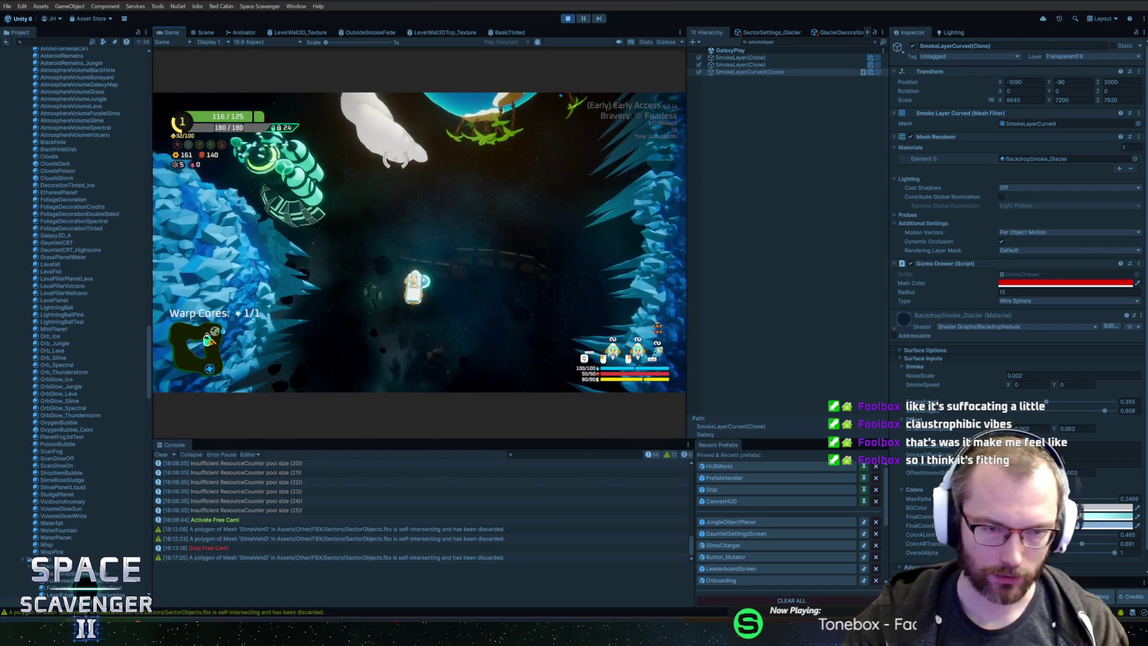
# Step: Collect a reward in the game, then shift the icicle UV island to another swatch and re-export
pyautogui.press('f')
pyautogui.click(470, 315)
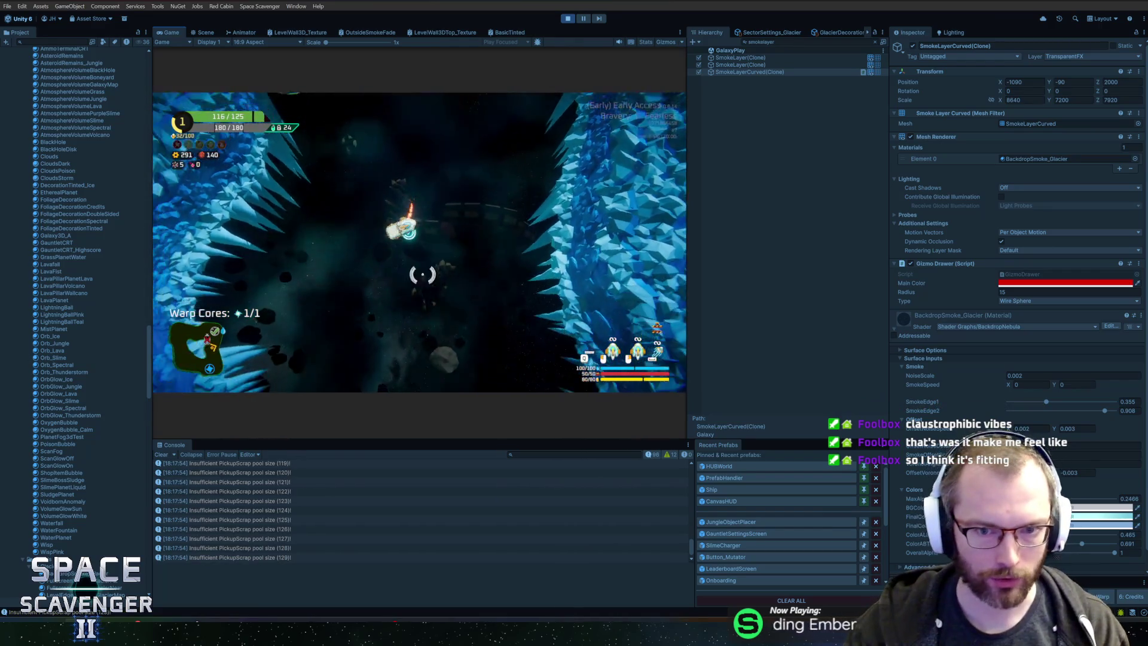
pyautogui.hotkey('alt', 'Tab')
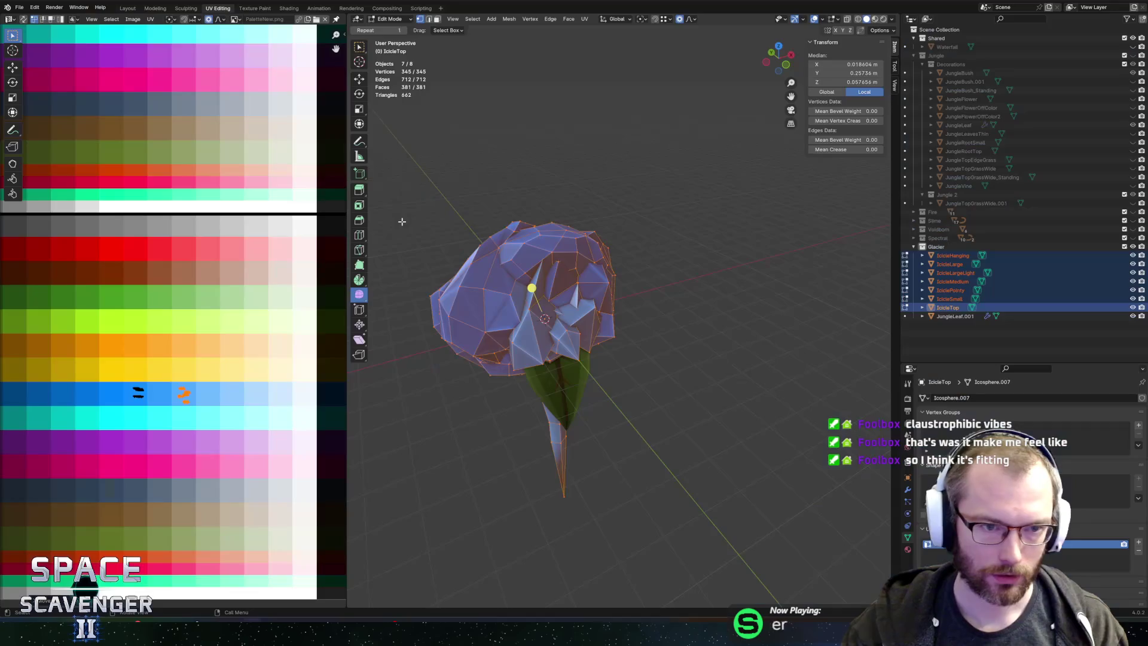
pyautogui.moveTo(136, 432); pyautogui.dragTo(137, 433)
pyautogui.press('g')
pyautogui.click(170, 433)
pyautogui.hotkey('alt', 'o')
pyautogui.click(857, 541)
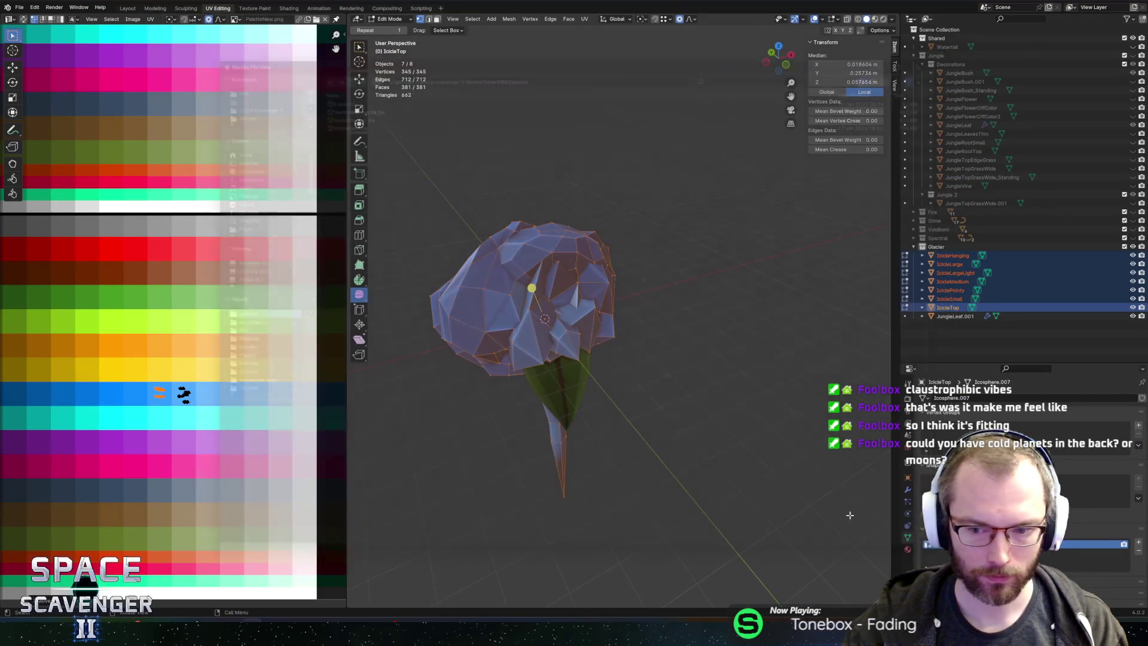
pyautogui.hotkey('alt', 'Tab')
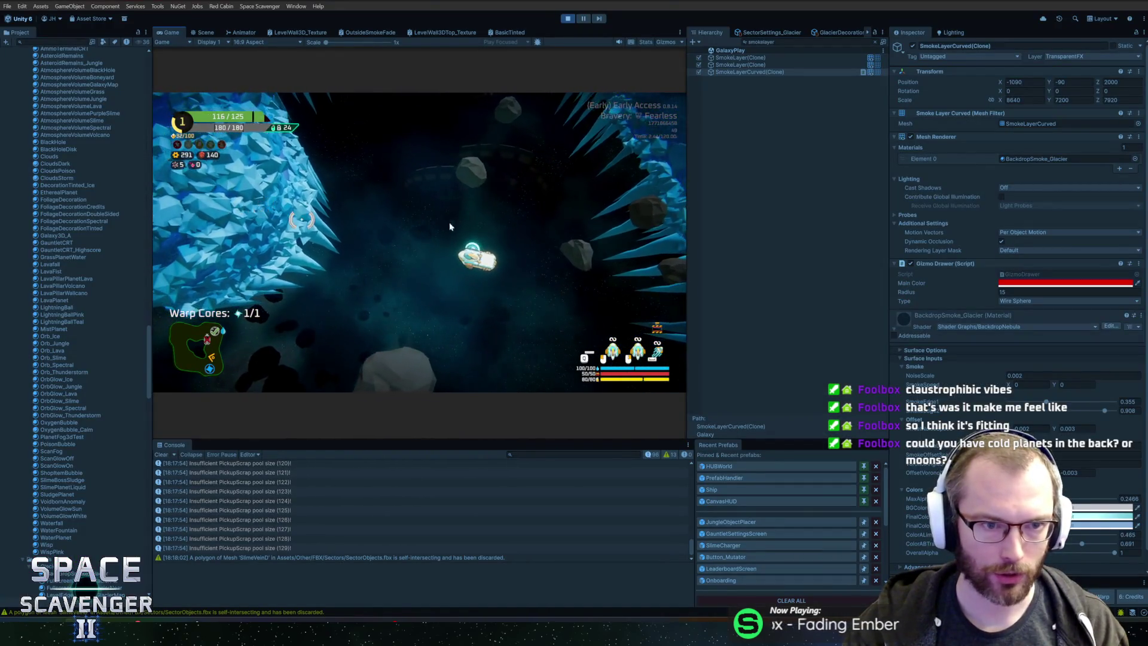
# Step: Slide the icicle UV island along X to a new palette position and re-export the FBX
pyautogui.hotkey('alt', 'Tab')
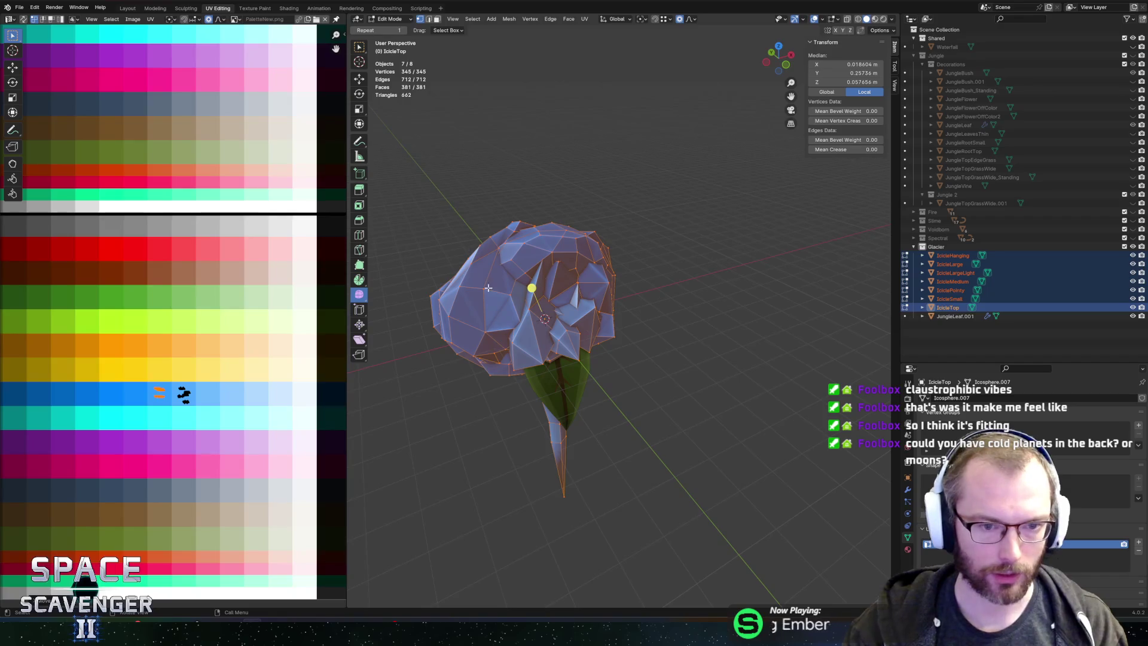
pyautogui.press('g')
pyautogui.press('x')
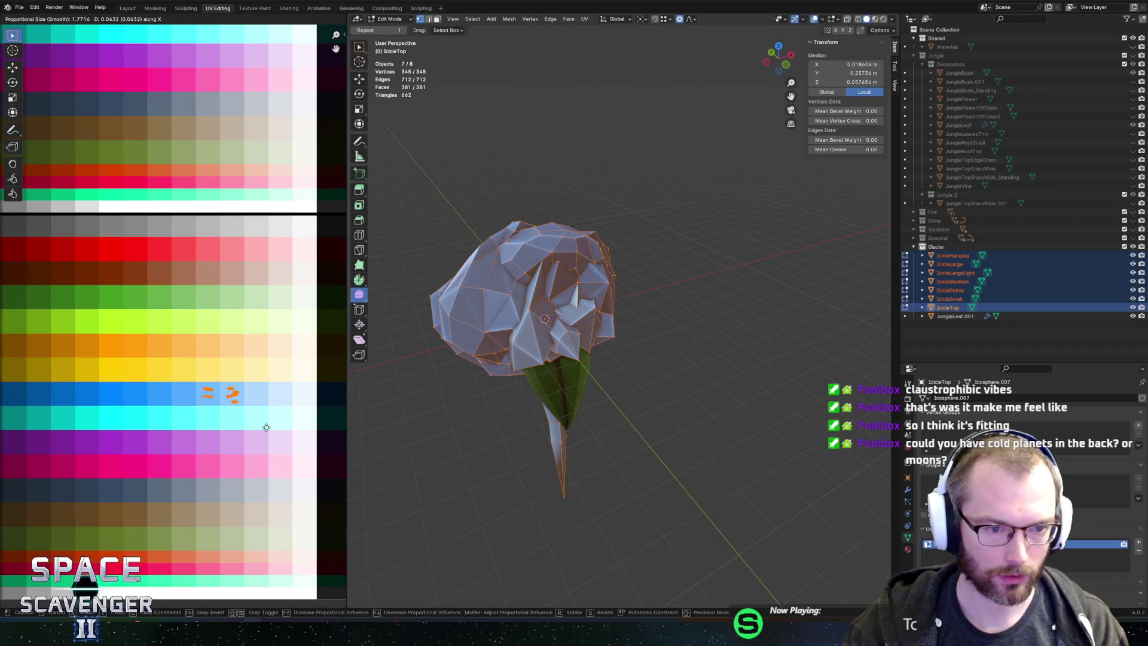
pyautogui.click(258, 427)
pyautogui.hotkey('ctrl', 'shift', 'e')
pyautogui.press('Return')
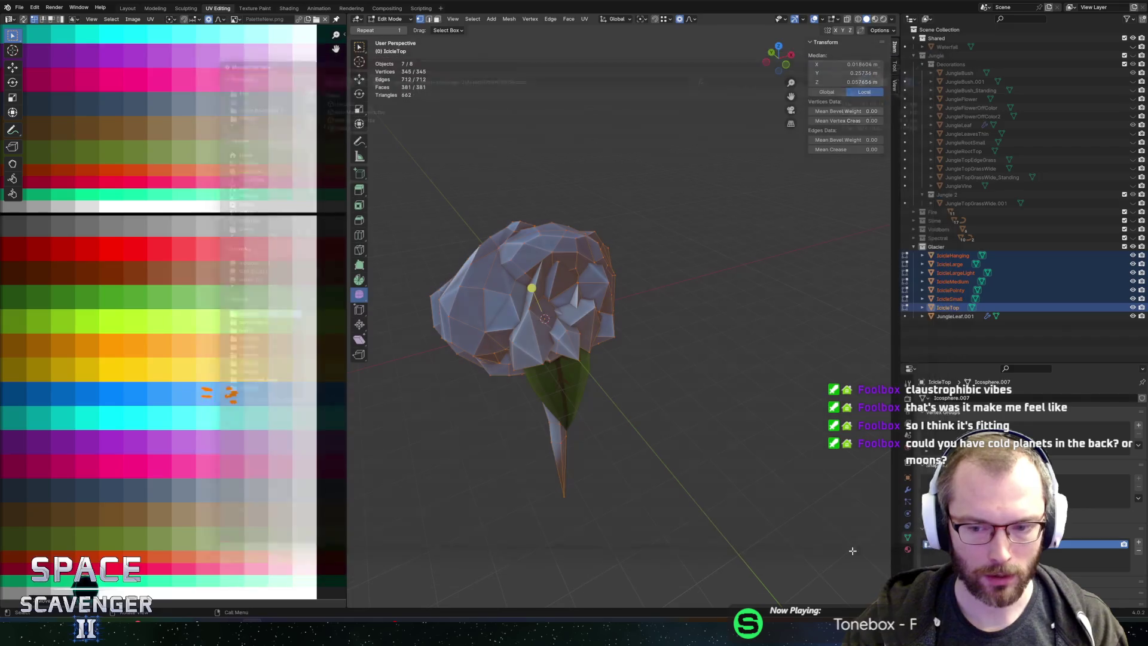
pyautogui.hotkey('alt', 'Tab')
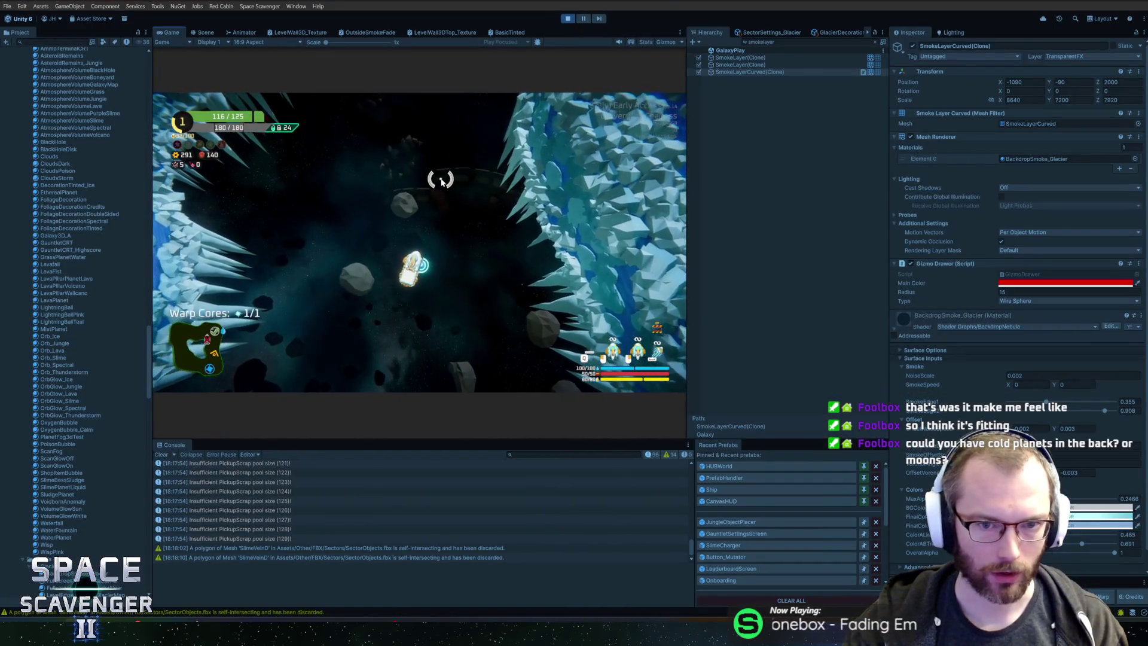
# Step: Move the icicle UV islands back left along X, re-export, and check the tint in Unity
pyautogui.hotkey('alt', 'Tab')
pyautogui.press('g')
pyautogui.press('x')
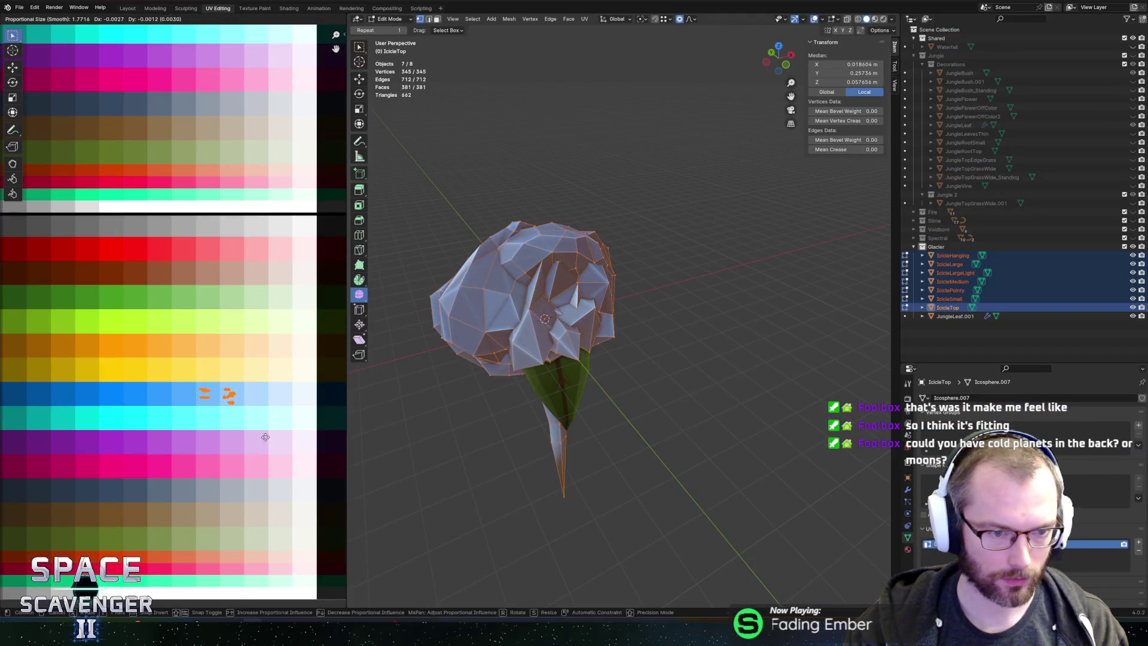
pyautogui.click(253, 437)
pyautogui.press('Return')
pyautogui.hotkey('alt', 'Tab')
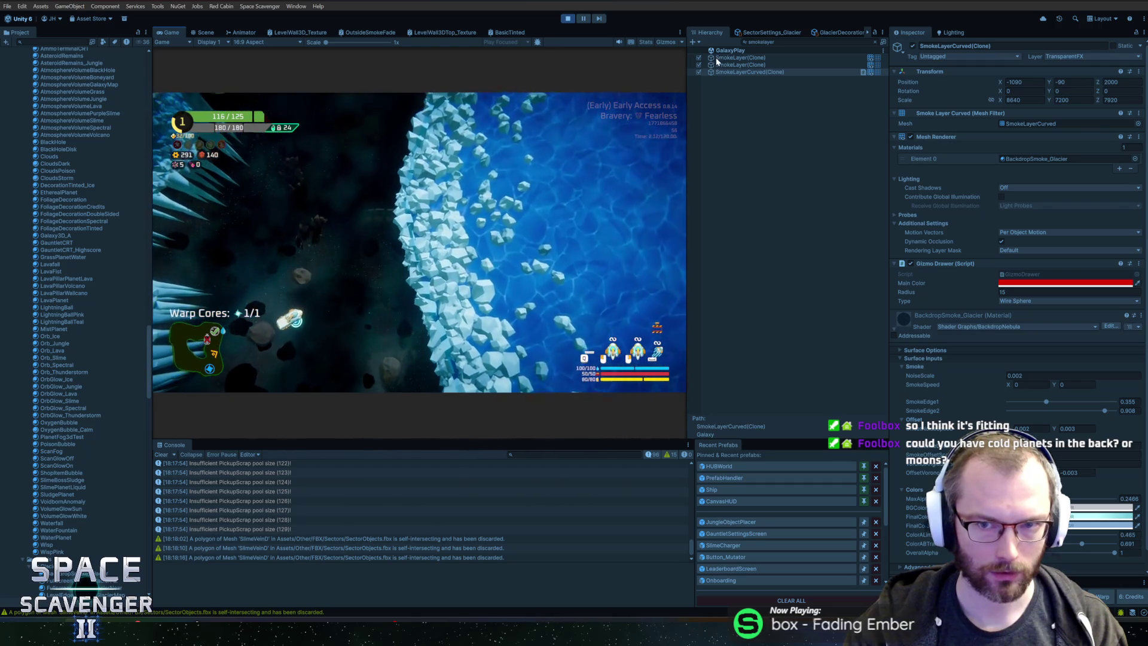
pyautogui.click(49, 185)
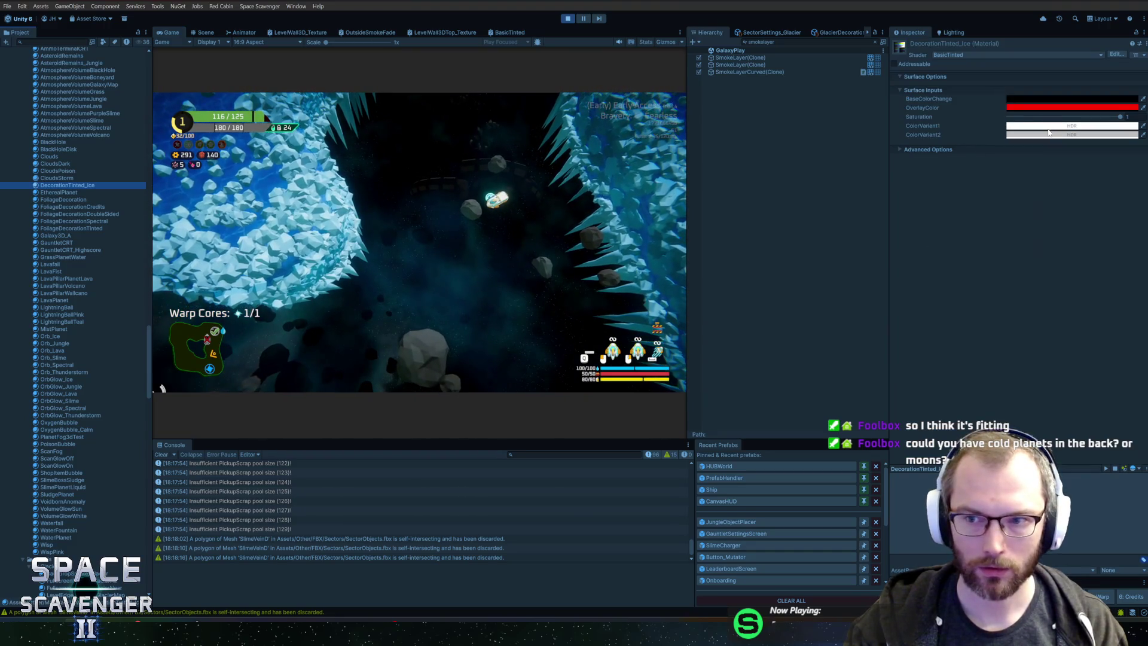
# Step: Set ColorVariant1 to hue 222 as a light blue
pyautogui.click(1070, 125)
pyautogui.write('222')
pyautogui.moveTo(1079, 179); pyautogui.dragTo(1095, 177)
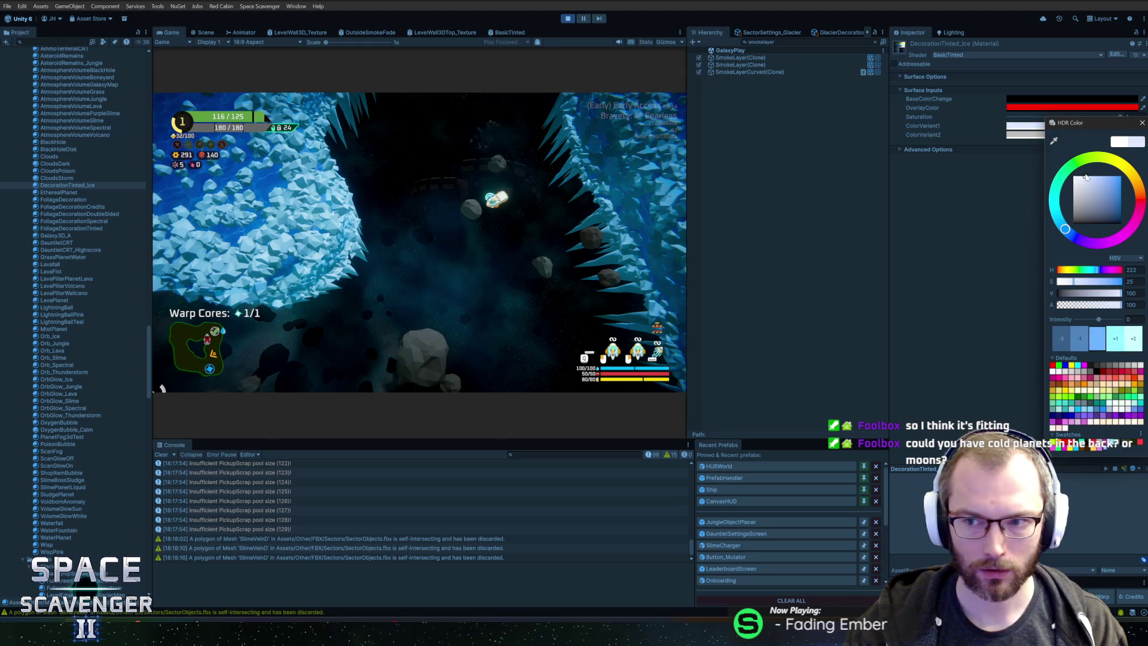
pyautogui.click(1142, 122)
# Step: Set ColorVariant2 to hue 222 and make it a saturated blue
pyautogui.click(1025, 135)
pyautogui.write('222')
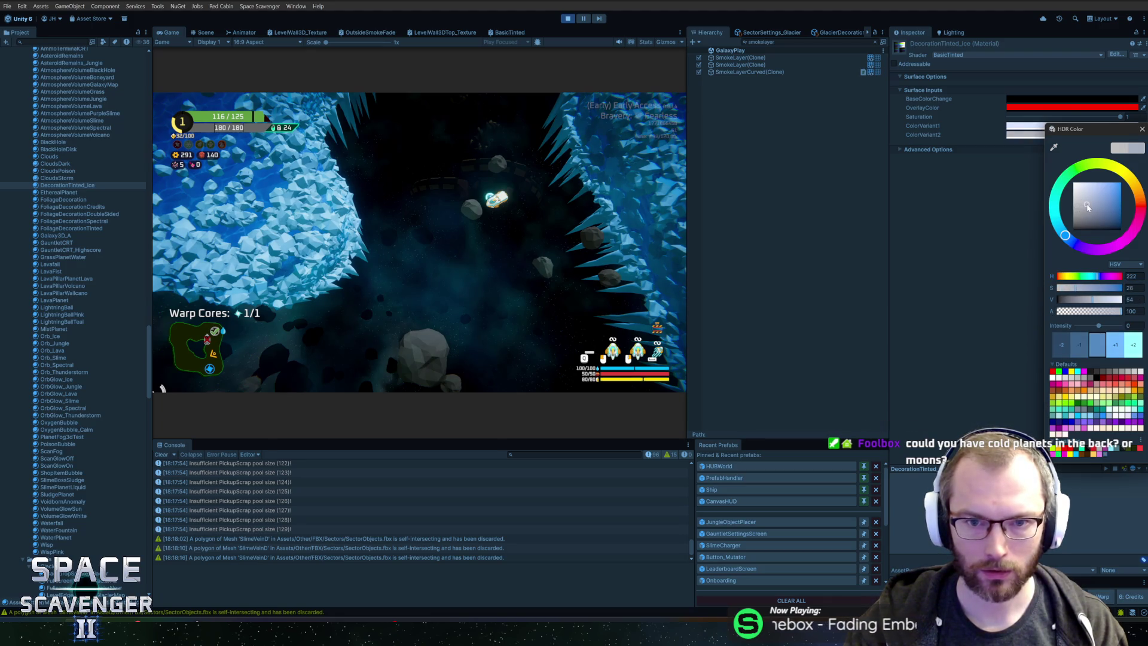
pyautogui.click(351, 187)
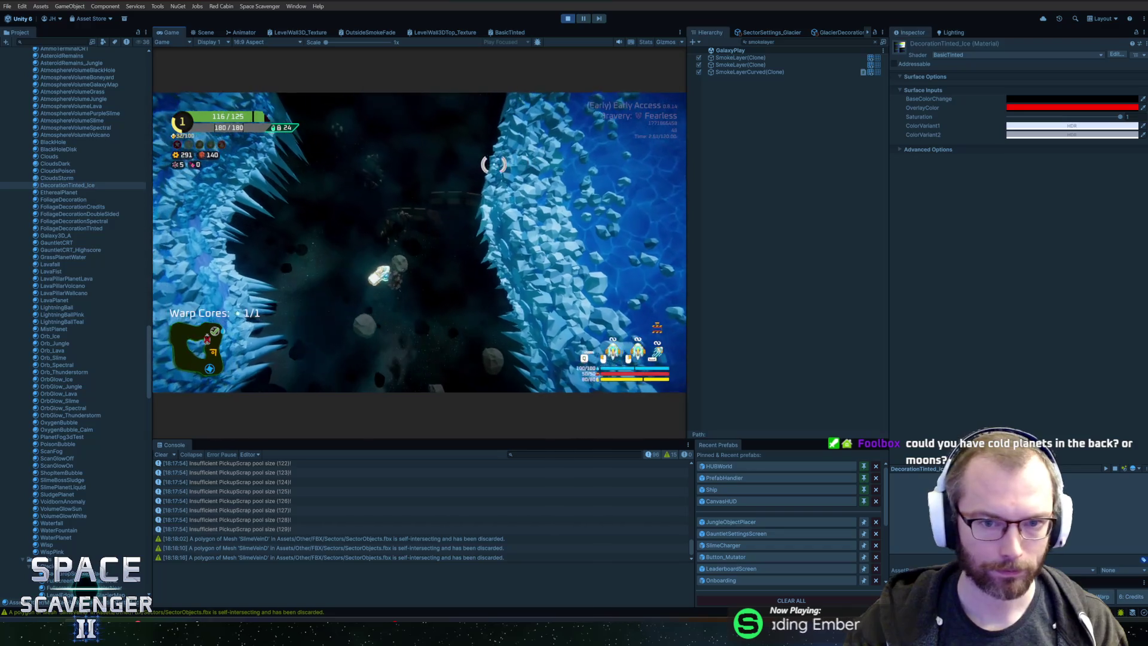
pyautogui.click(1046, 135)
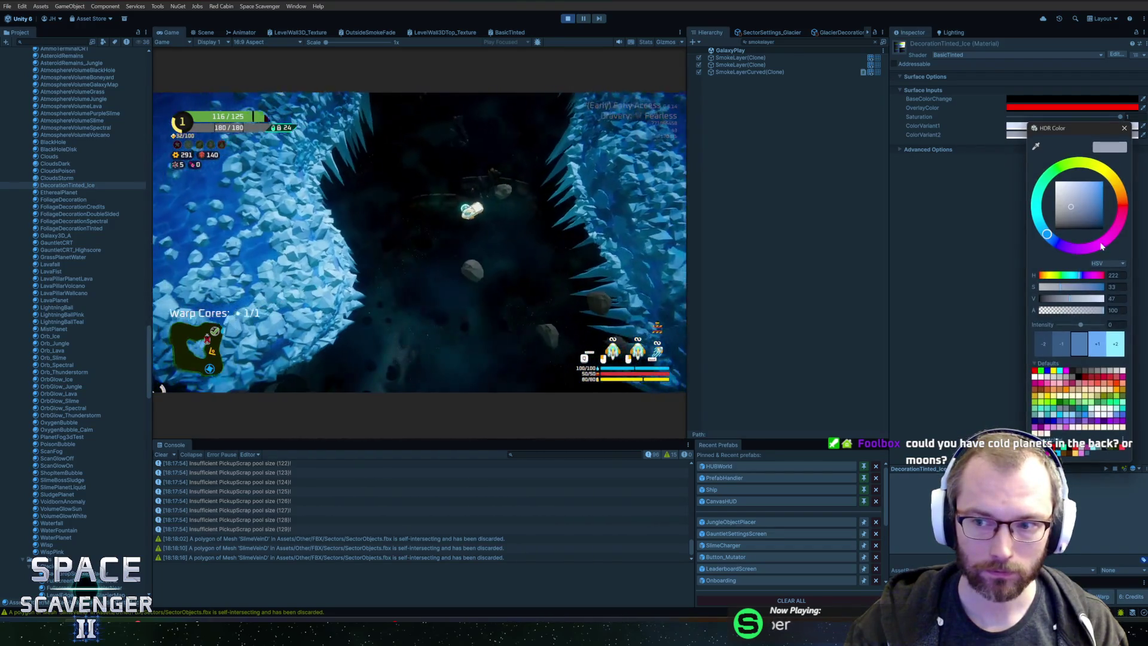
pyautogui.moveTo(1091, 206)
pyautogui.mouseDown()
pyautogui.moveTo(1122, 202)
pyautogui.moveTo(1089, 203)
pyautogui.mouseUp()
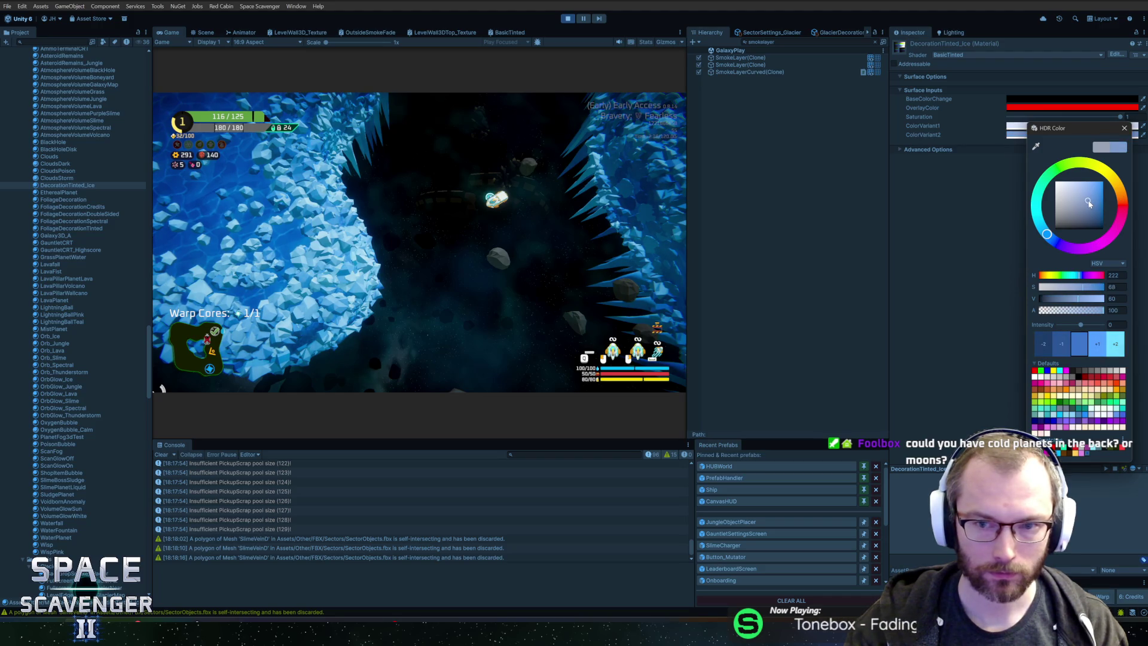
pyautogui.click(1125, 130)
# Step: Fine-tune ColorVariant1 to a pale, lightly saturated blue and darken ColorVariant2 slightly
pyautogui.click(1025, 125)
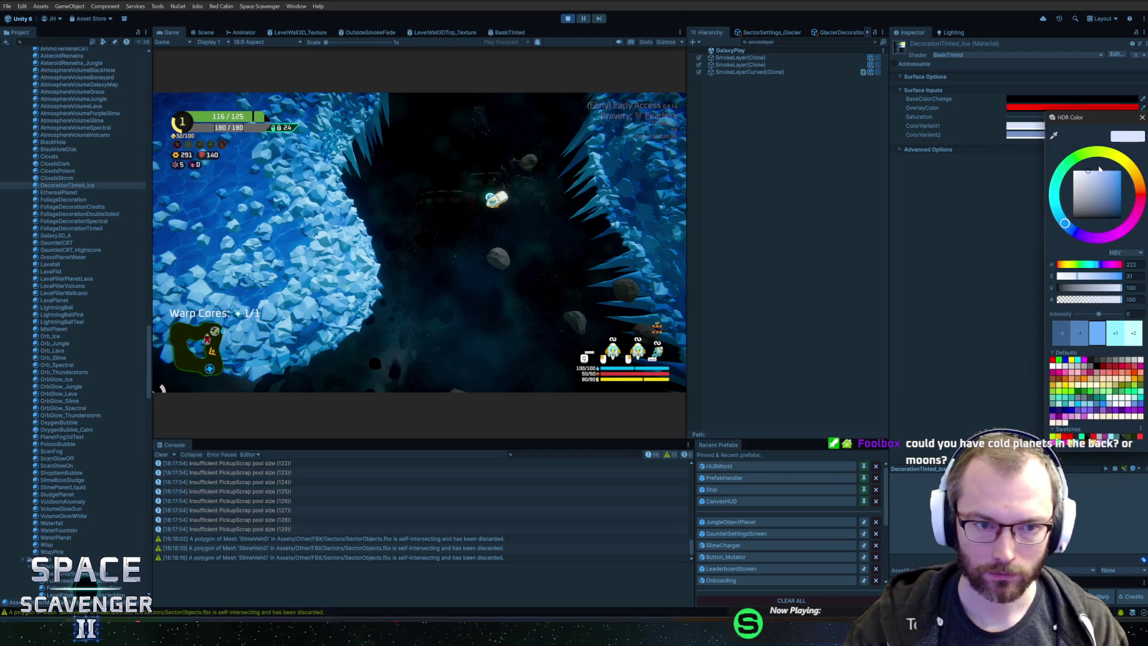
pyautogui.click(1093, 178)
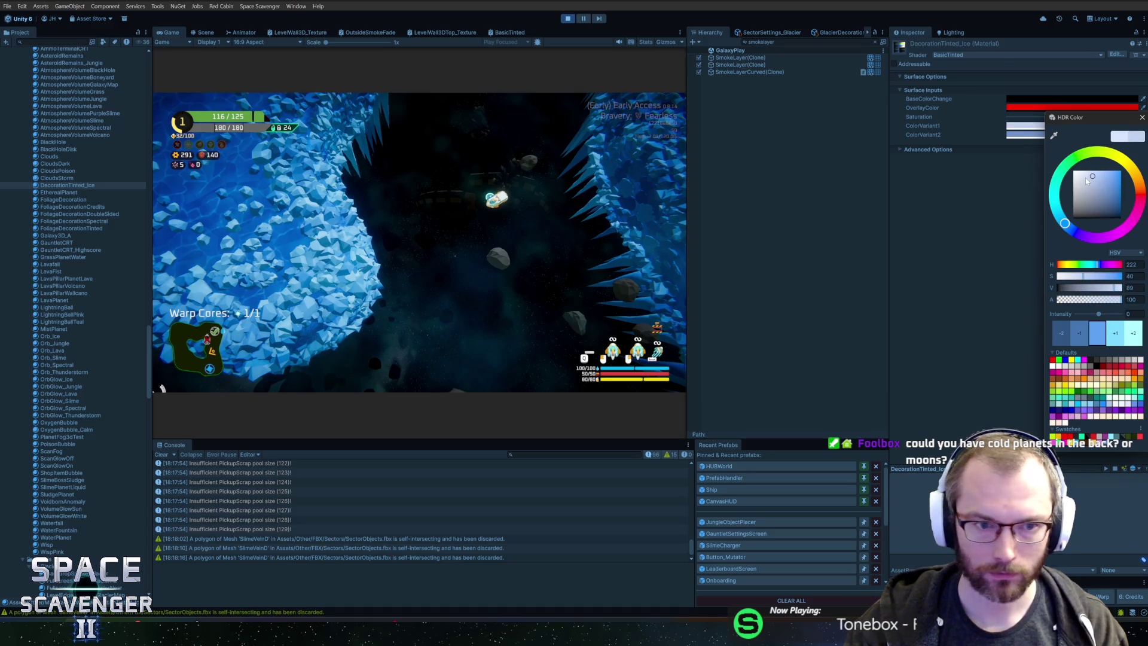
pyautogui.click(1089, 171)
pyautogui.moveTo(1089, 171); pyautogui.dragTo(1073, 172)
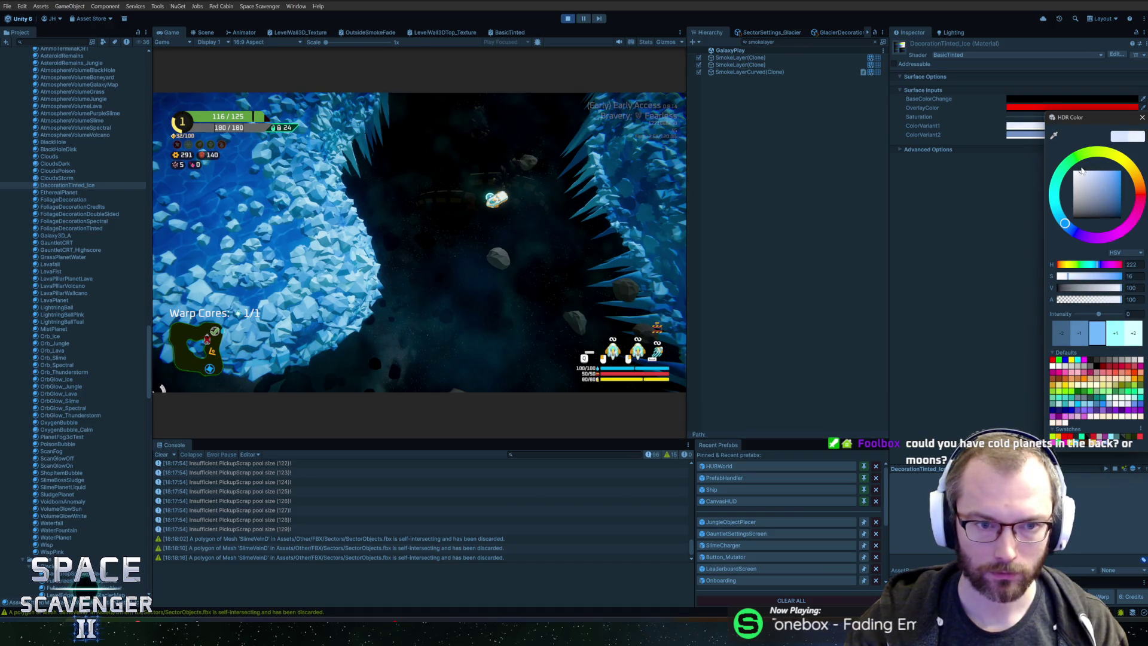
pyautogui.click(1095, 171)
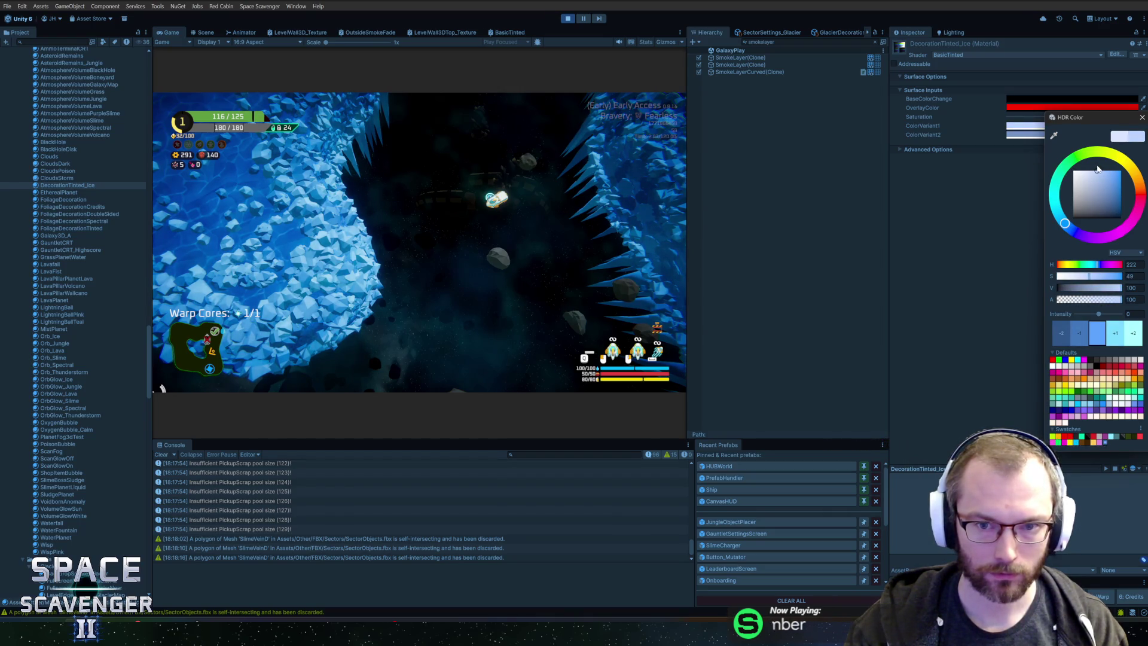
pyautogui.moveTo(1094, 169); pyautogui.dragTo(1088, 168)
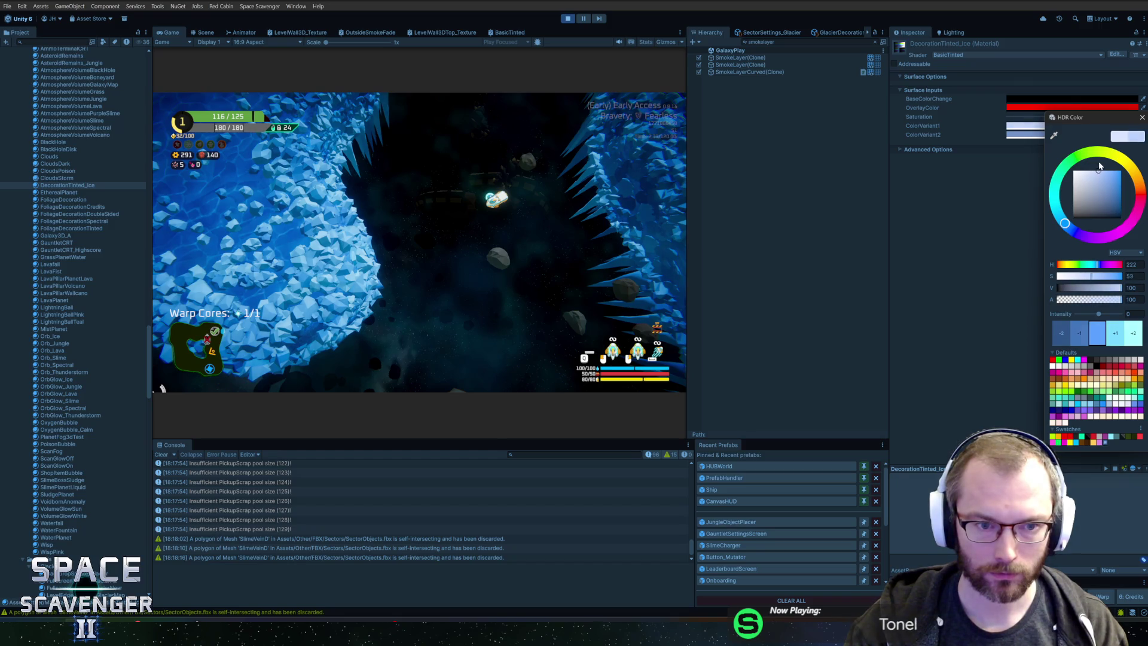
pyautogui.click(1142, 118)
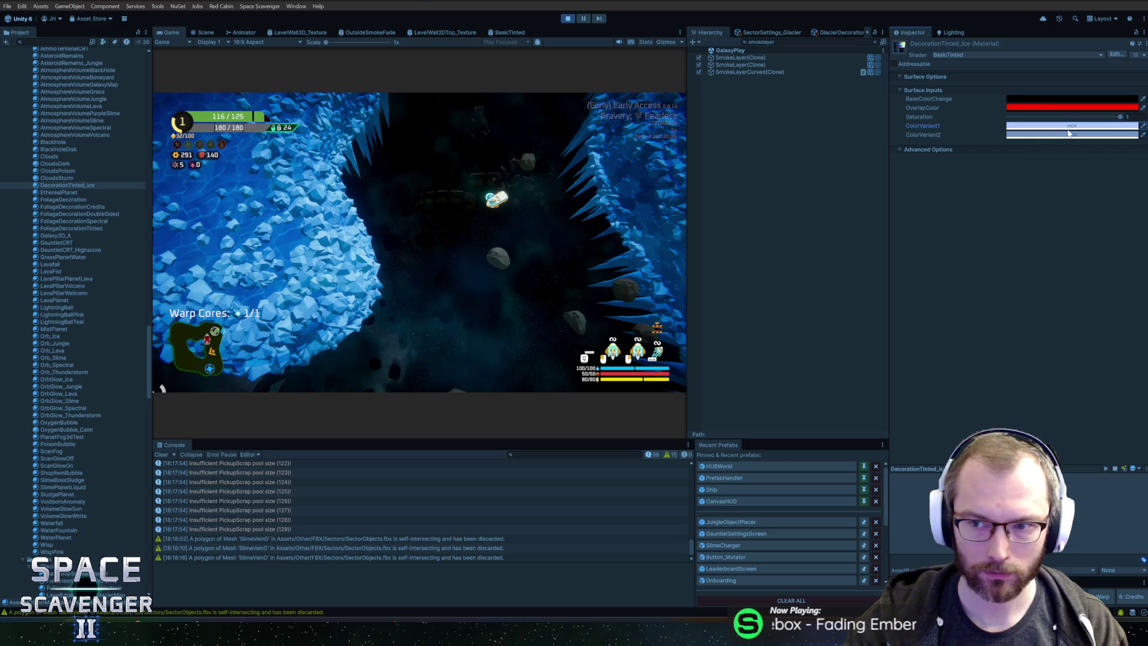
pyautogui.click(1025, 135)
pyautogui.moveTo(1107, 199); pyautogui.dragTo(1108, 208)
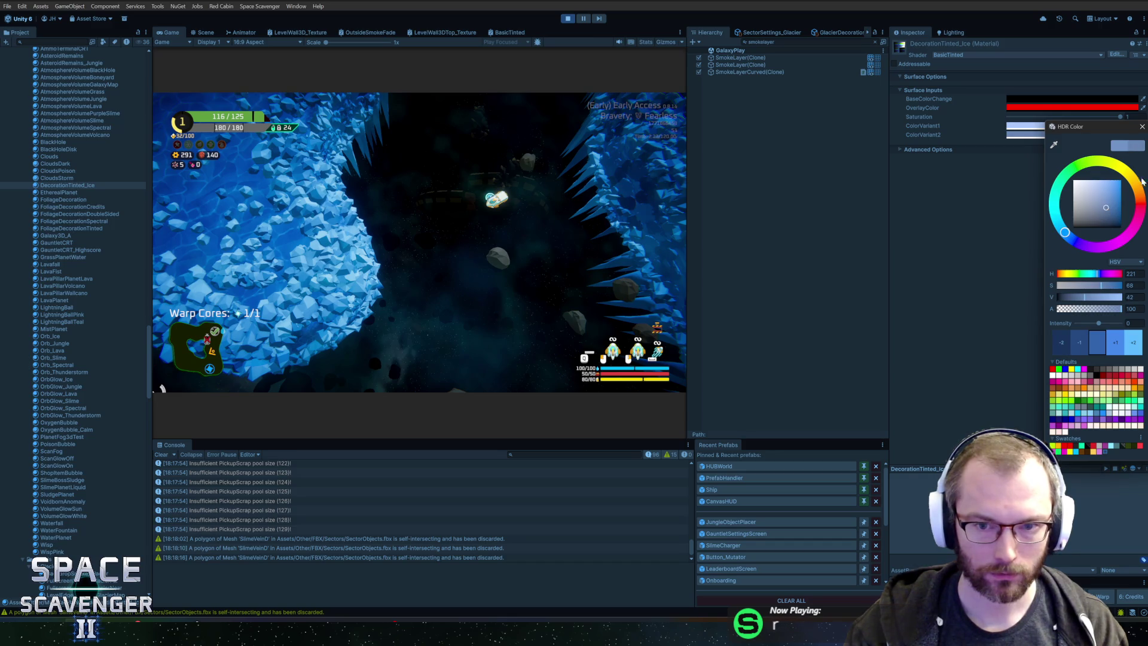
pyautogui.click(1140, 127)
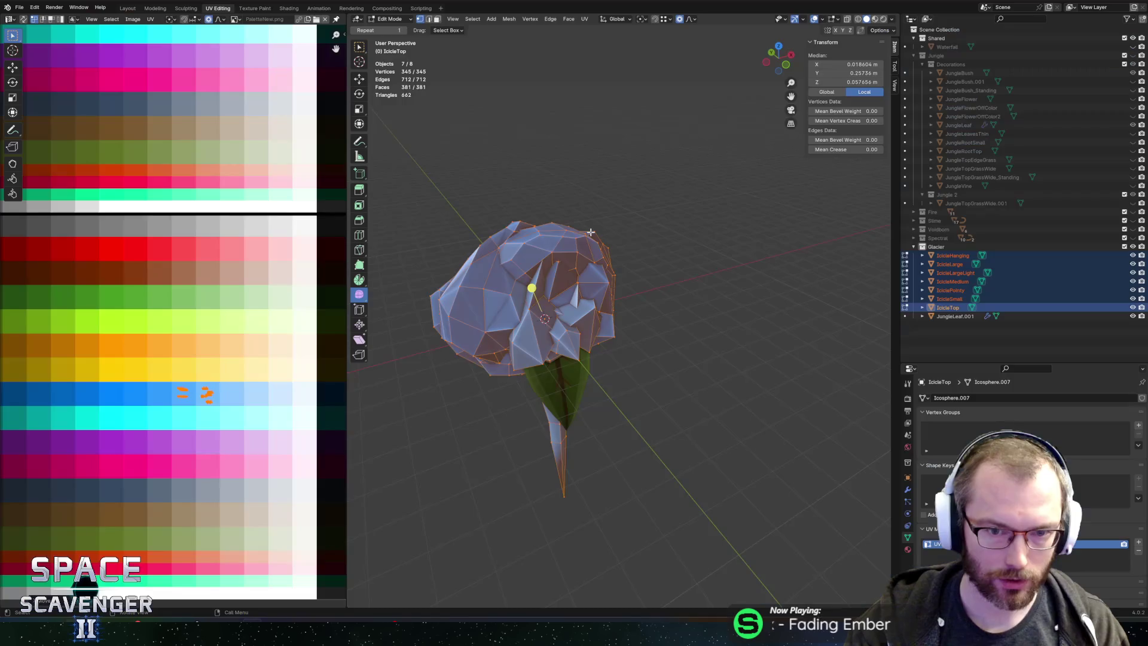
# Step: Move the left icicle UV island onto another palette swatch and export SectorObjects.fbx
pyautogui.hotkey('alt', 'Tab')
pyautogui.moveTo(199, 407); pyautogui.dragTo(199, 405)
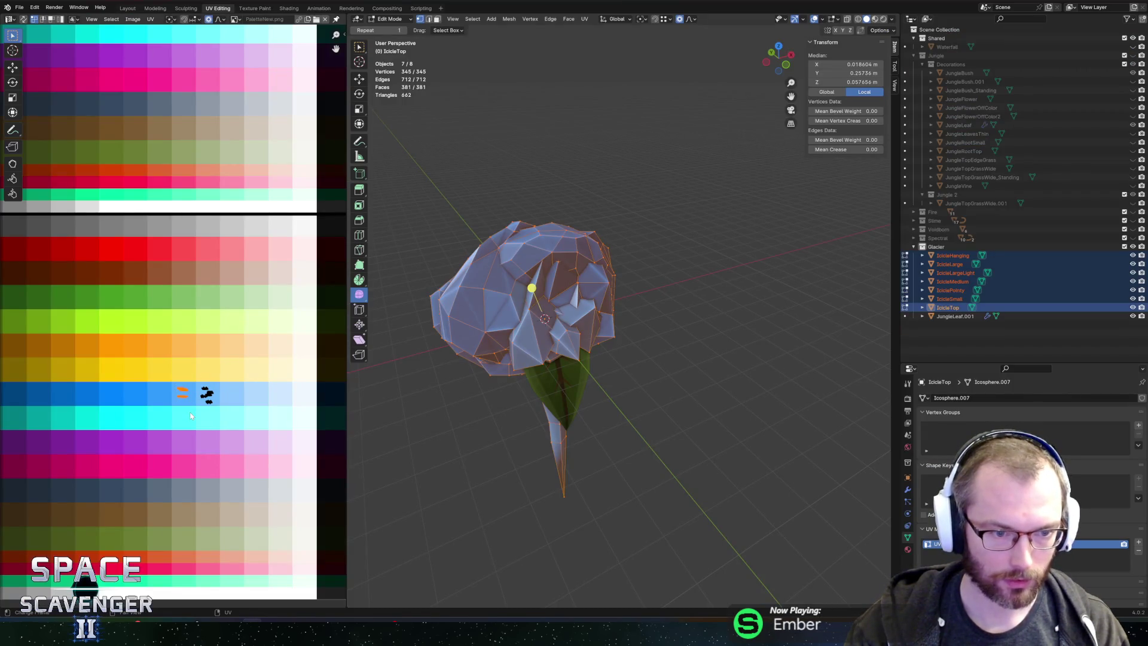
pyautogui.press('g')
pyautogui.click(50, 422)
pyautogui.hotkey('ctrl', 'shift', 'e')
pyautogui.click(861, 544)
# Step: Check the icicles in the running game, then reselect the icicle UV island in Blender
pyautogui.hotkey('alt', 'Tab')
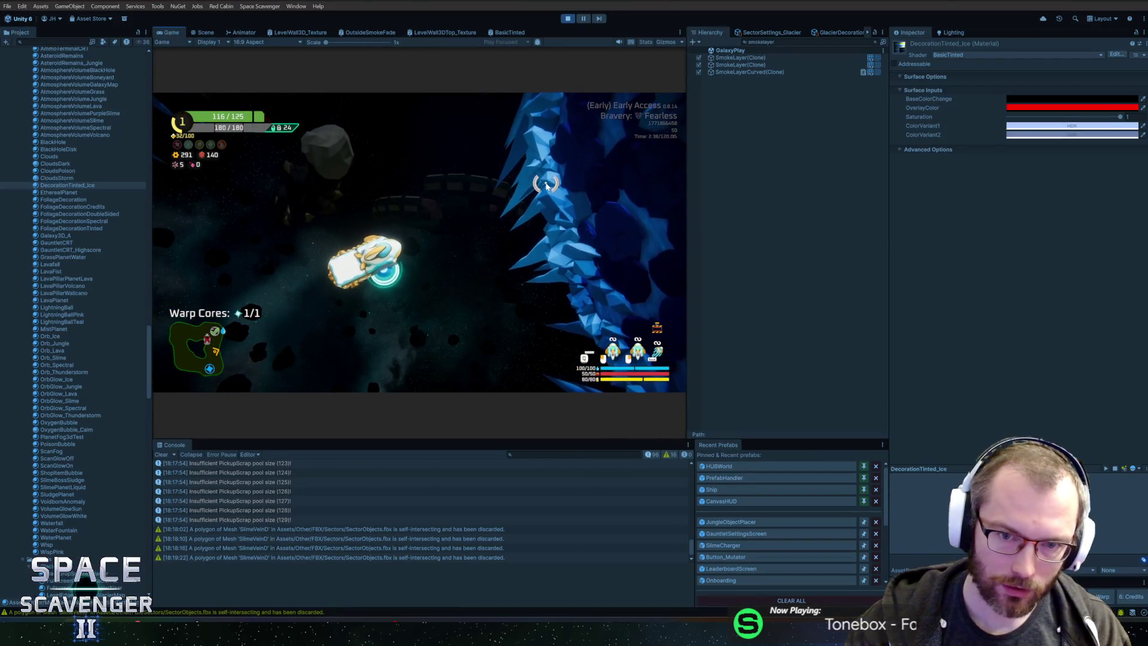
pyautogui.hotkey('alt', 'Tab')
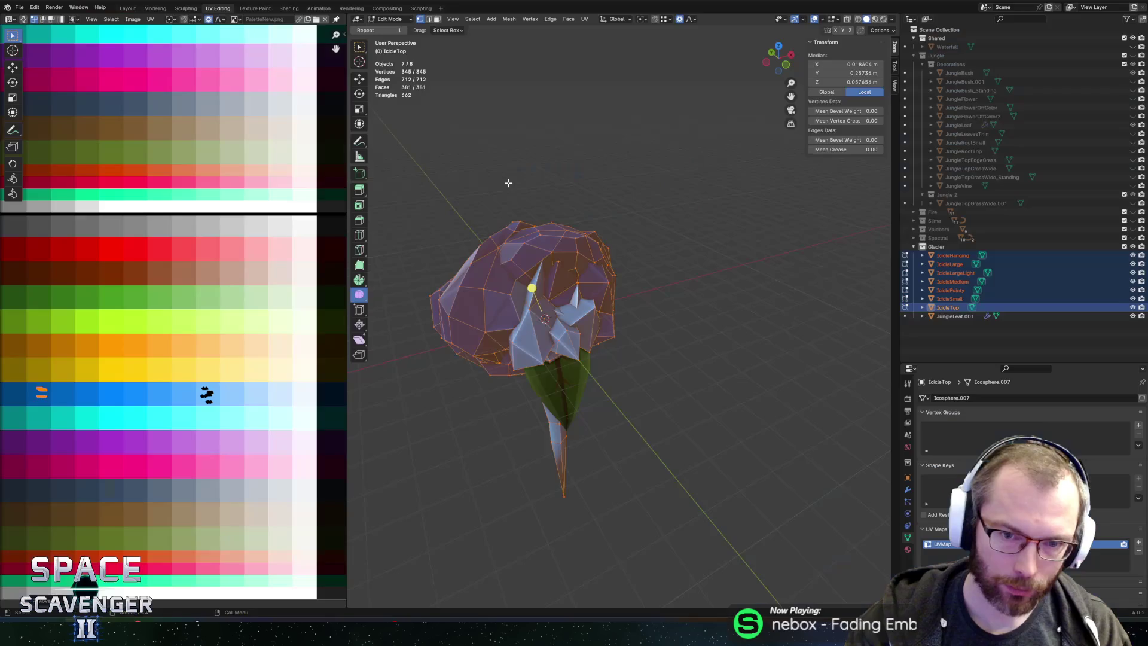
pyautogui.moveTo(16, 377); pyautogui.dragTo(49, 410)
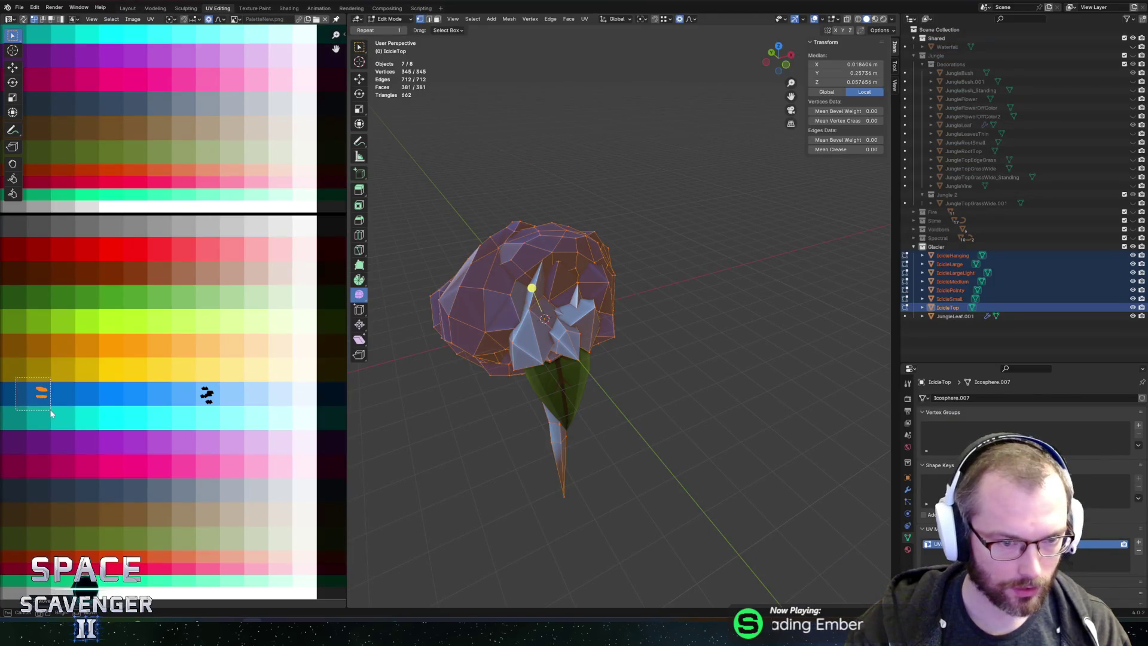
pyautogui.hotkey('alt', 'Tab')
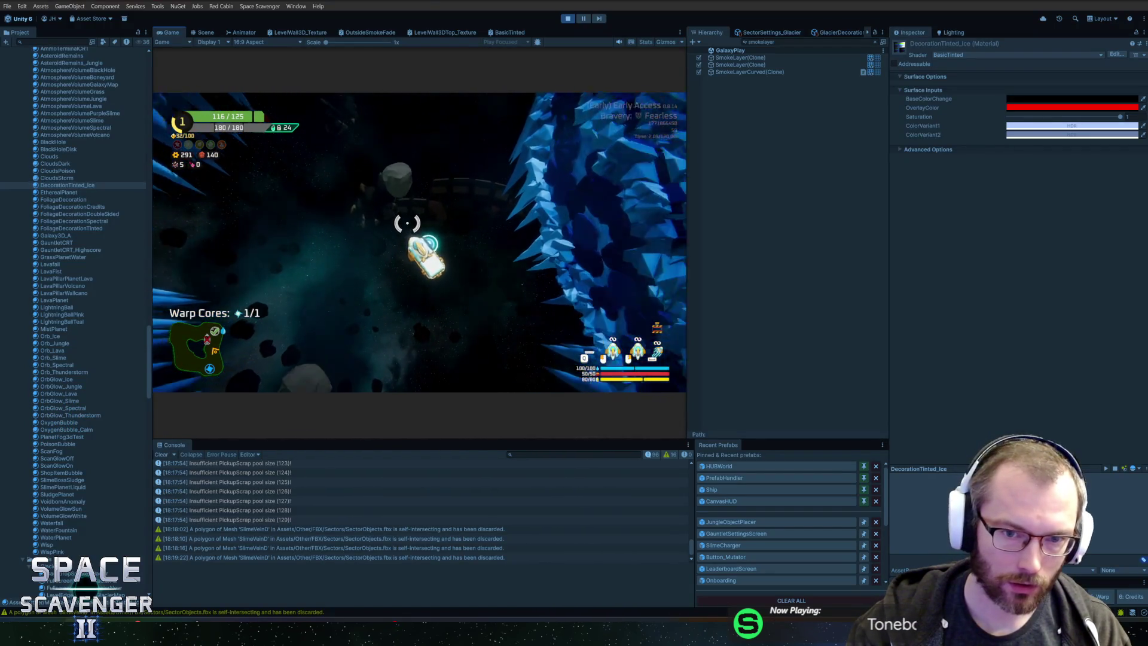
# Step: Slide the icicle UV island to a new blue palette swatch and re-export over SectorObjects.fbx
pyautogui.hotkey('alt', 'Tab')
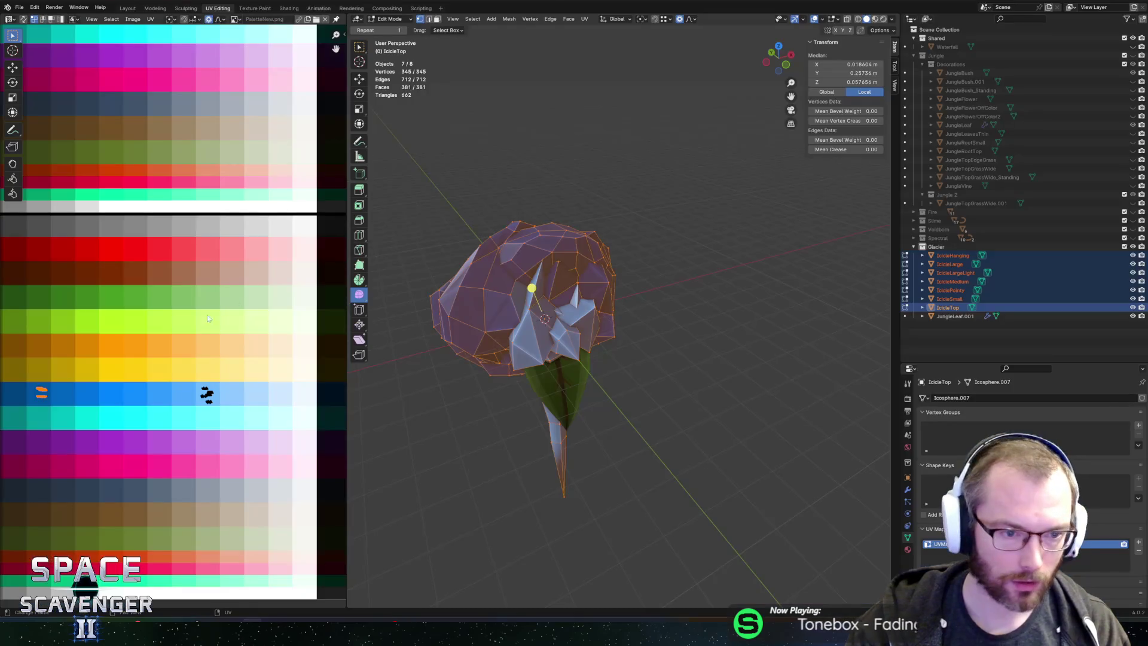
pyautogui.moveTo(181, 429)
pyautogui.mouseDown()
pyautogui.moveTo(241, 427)
pyautogui.moveTo(207, 430)
pyautogui.mouseUp()
pyautogui.rightClick(207, 429)
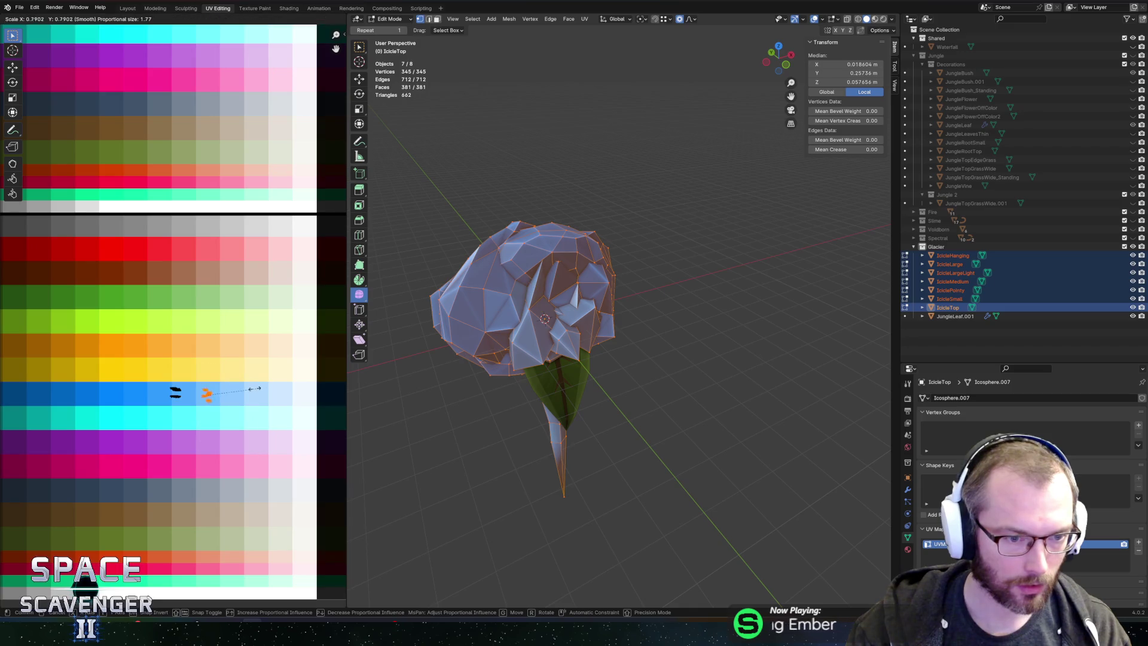
pyautogui.press('g')
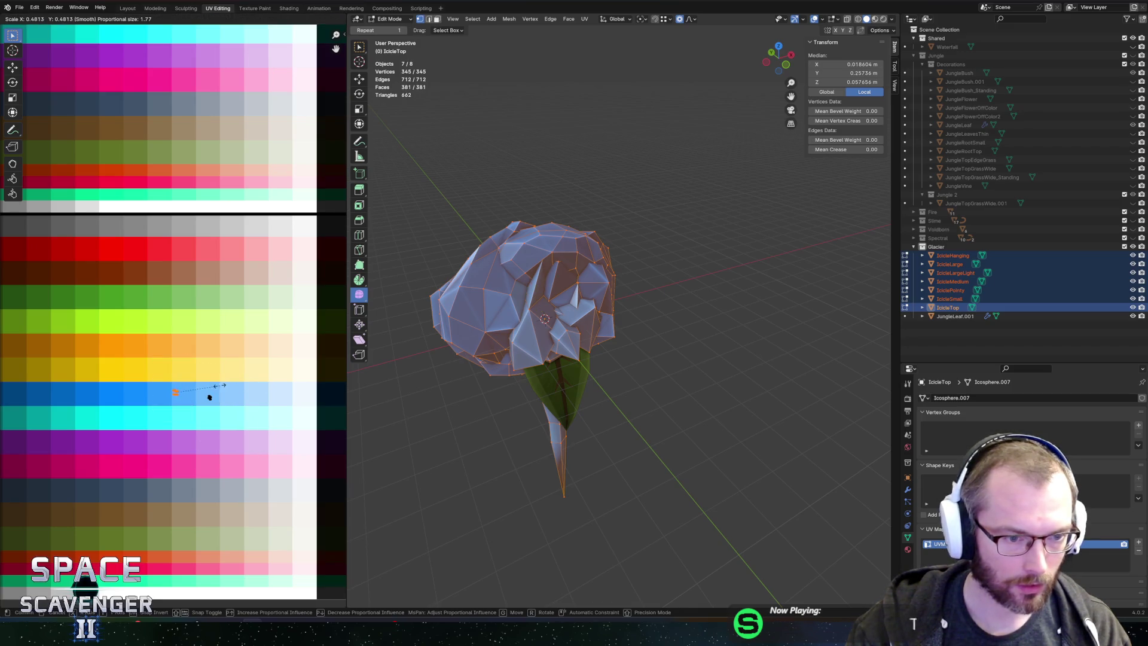
pyautogui.click(209, 397)
pyautogui.hotkey('shift', 'alt', 's')
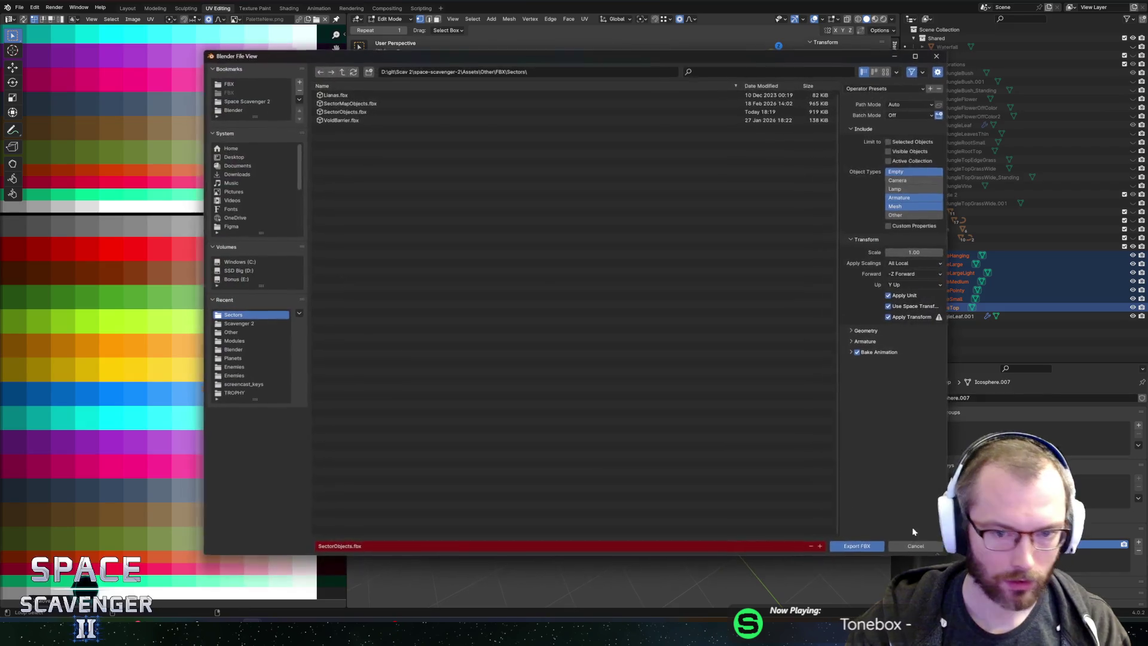
pyautogui.click(856, 541)
pyautogui.hotkey('alt', 'Tab')
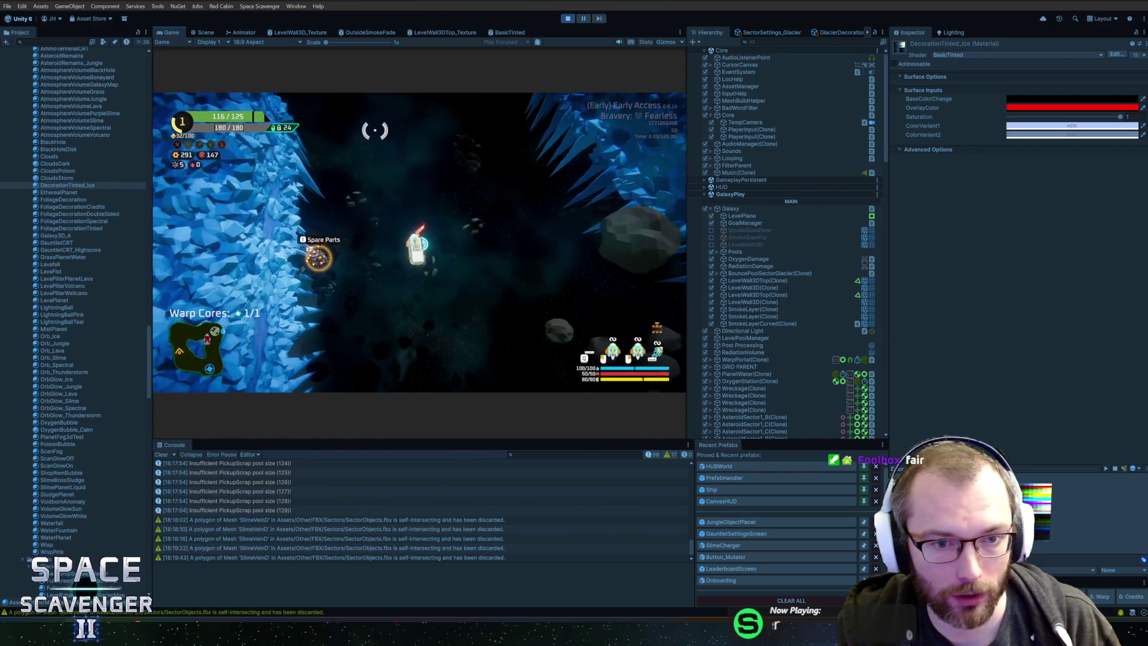
# Step: Grab the spare part as a Large Thruster, fly the ship in the maximized game view, then stop playing
pyautogui.press('e')
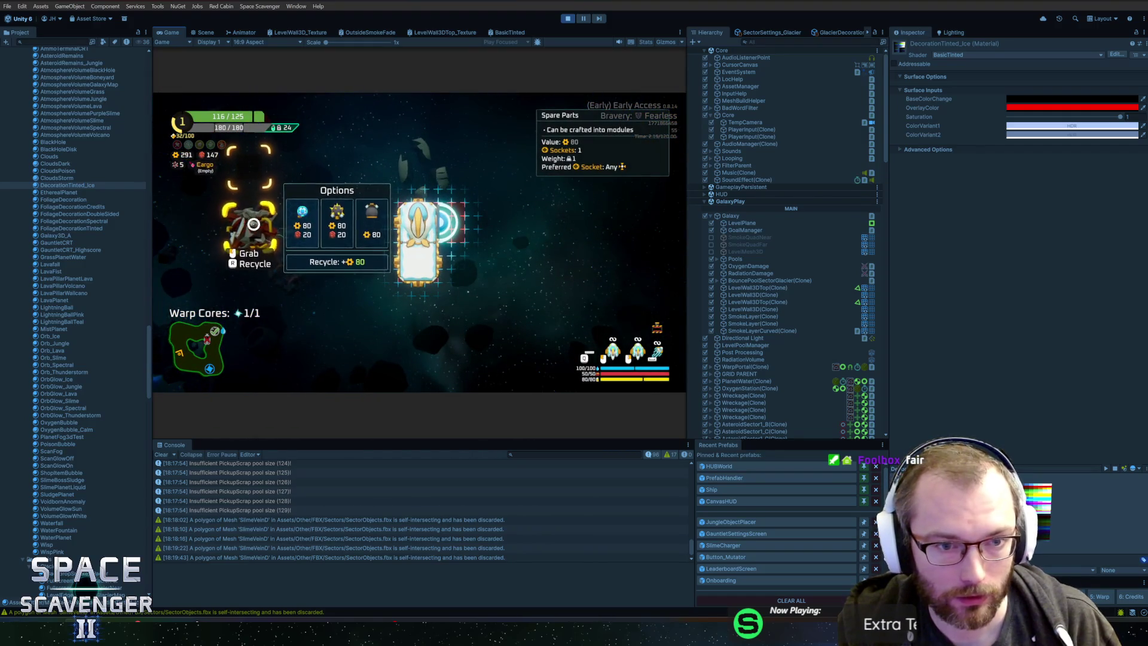
pyautogui.press('e')
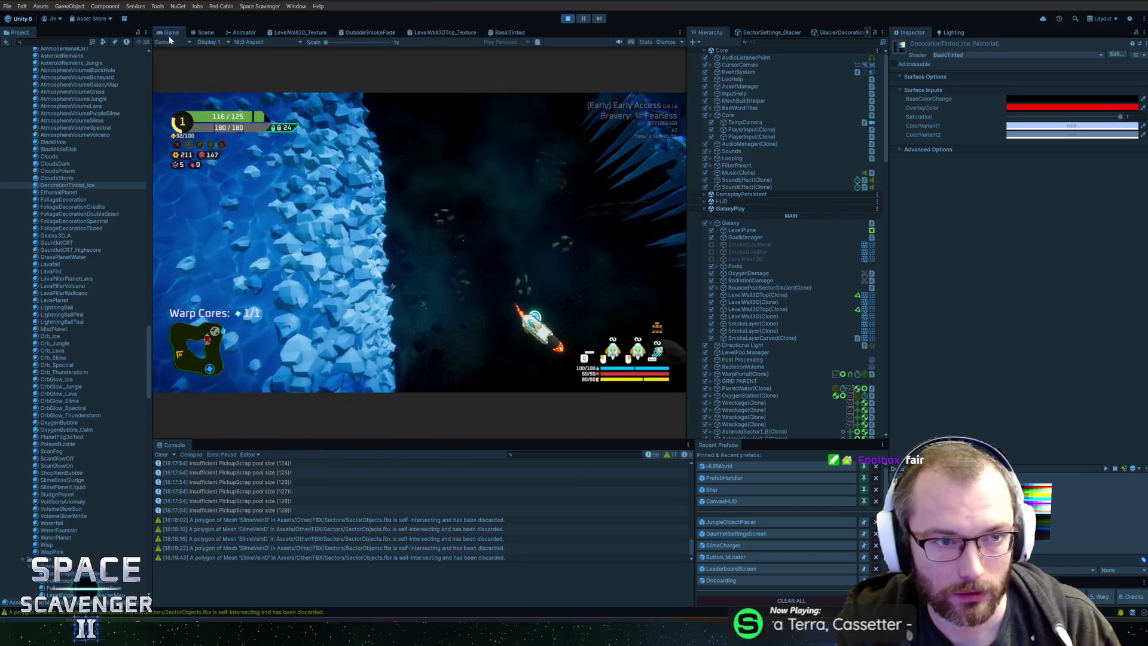
pyautogui.doubleClick(173, 35)
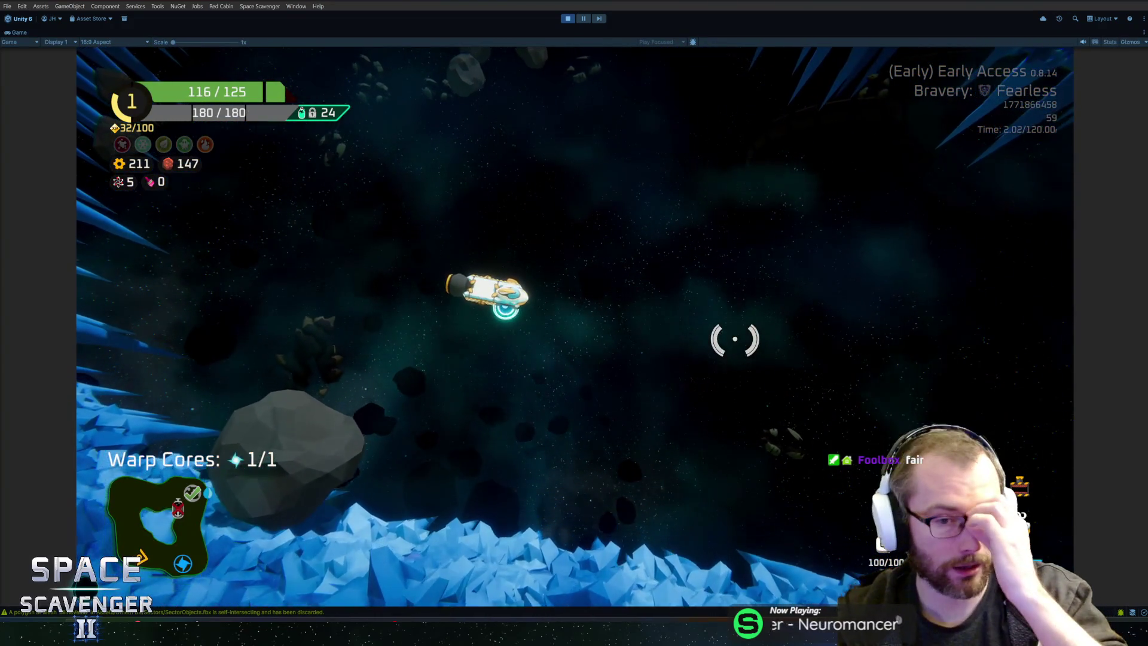
pyautogui.press('w')
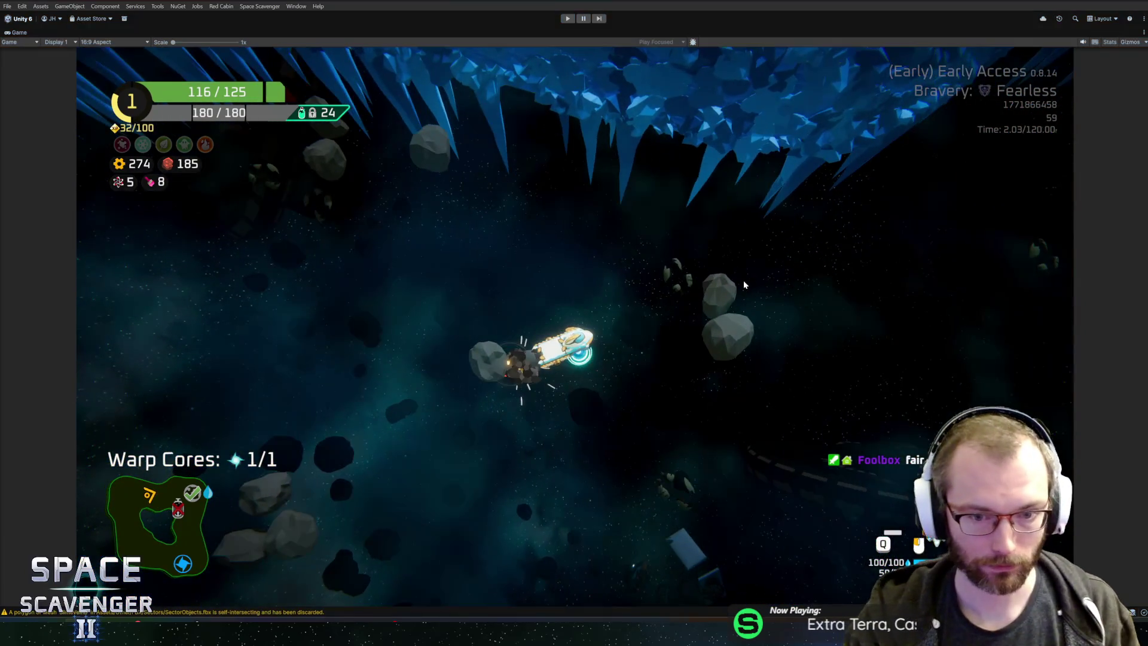
pyautogui.hotkey('ctrl', 'p')
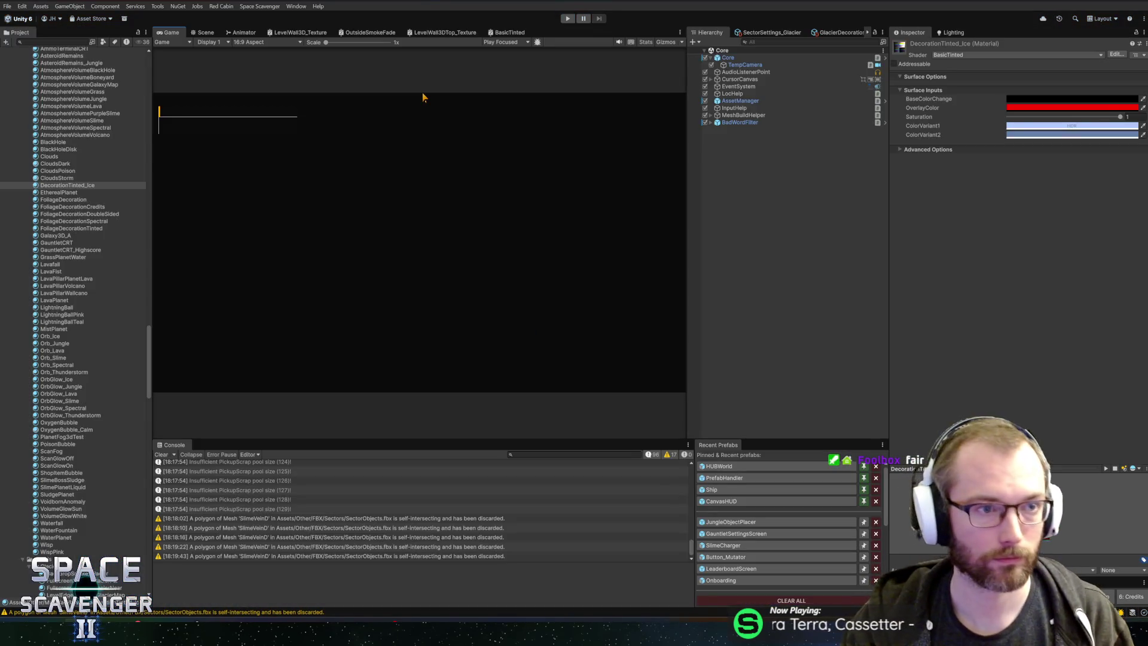
# Step: Open the PaintPickup_Interactable prefab and expand its Spawn Effect, framed in the scene view
pyautogui.write('paint')
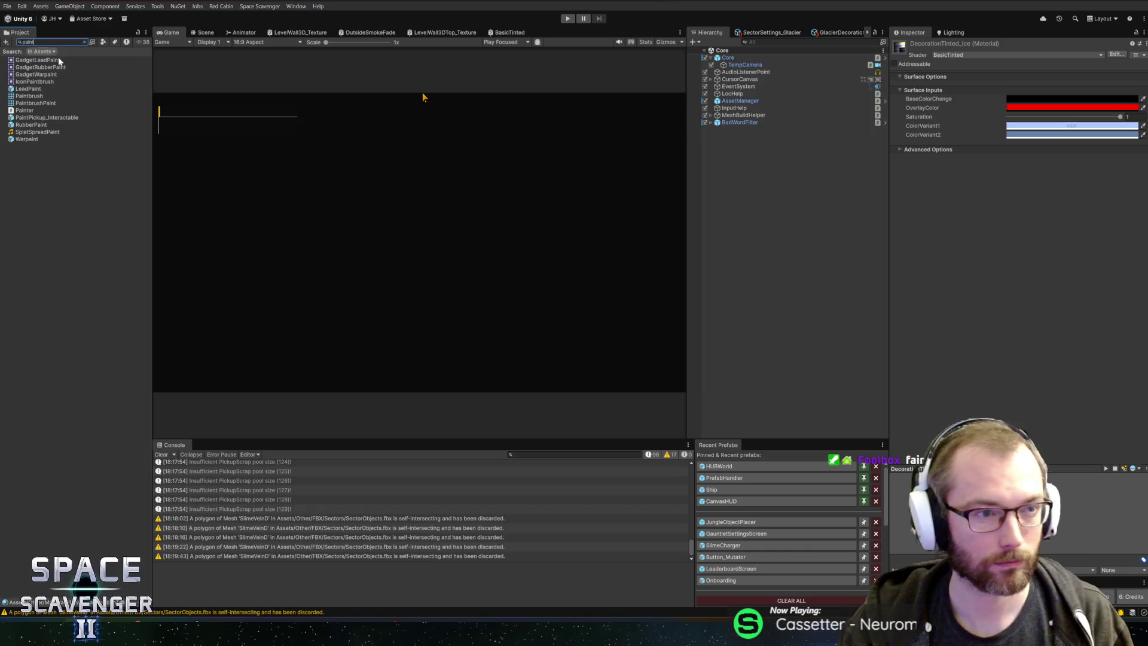
pyautogui.doubleClick(24, 117)
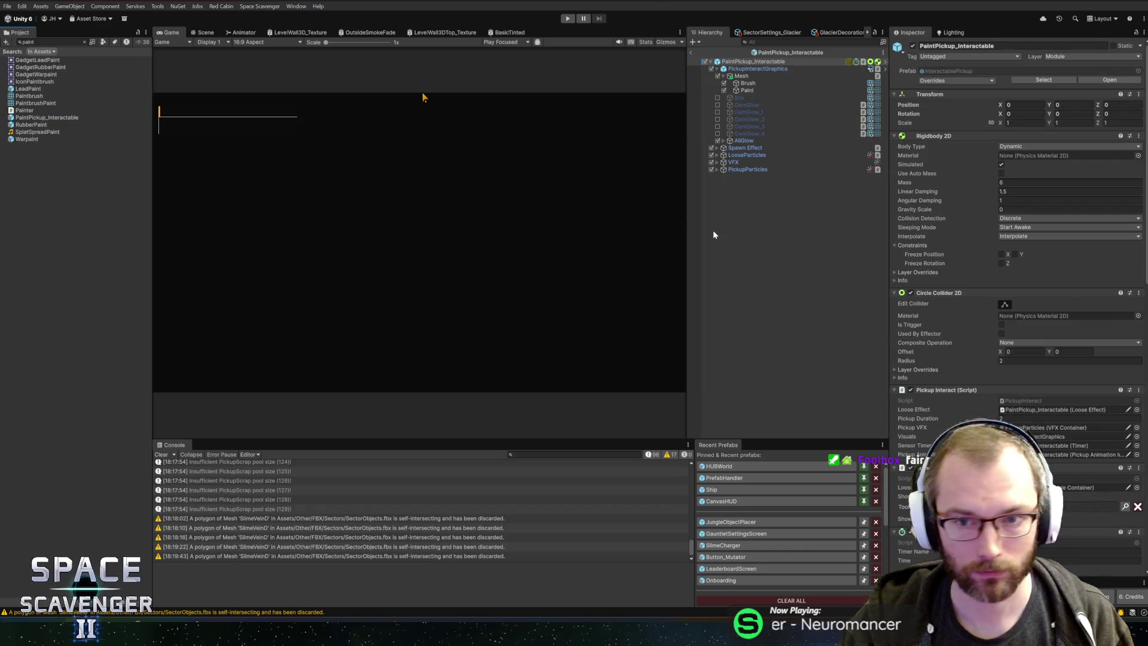
pyautogui.click(744, 148)
pyautogui.click(717, 148)
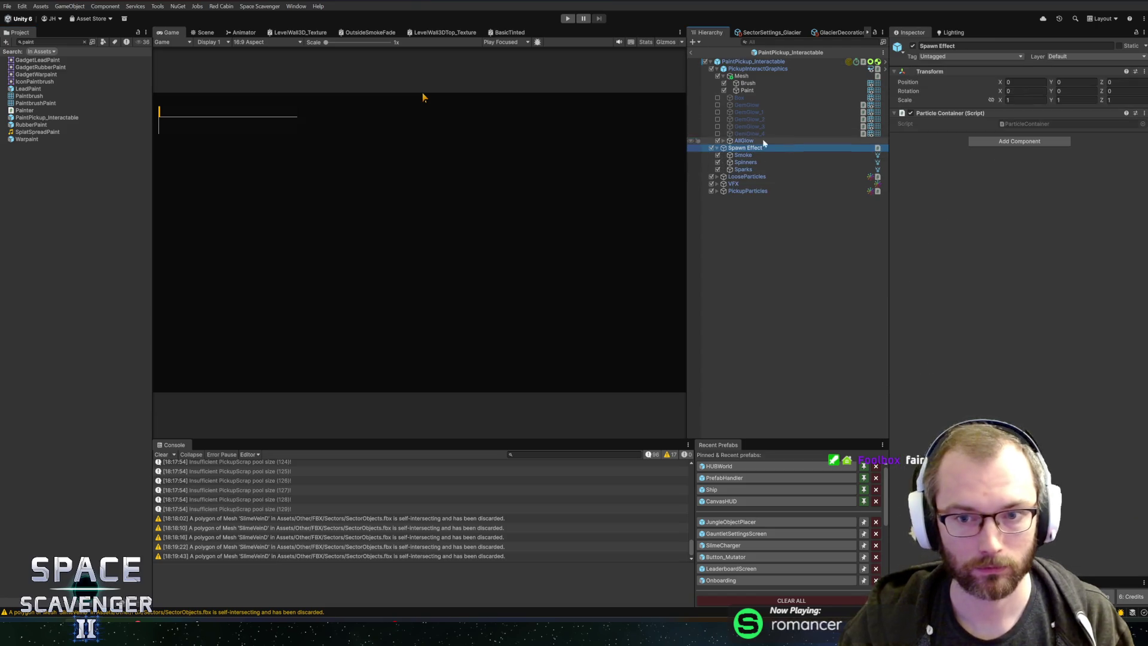
pyautogui.click(193, 30)
pyautogui.press('f')
pyautogui.scroll(-3, 491, 207)
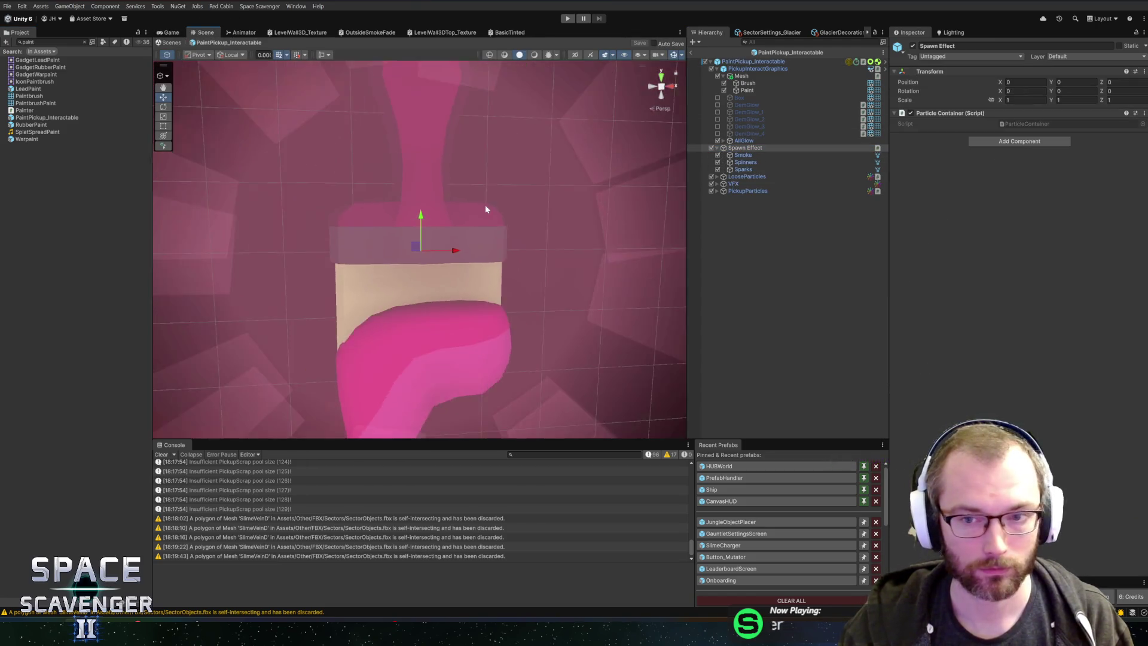
# Step: Delete the Smoke, Spinners and Sparks effects, save the prefab, and start a new playtest
pyautogui.click(768, 153)
pyautogui.keyDown('shift'); pyautogui.click(756, 170); pyautogui.keyUp('shift')
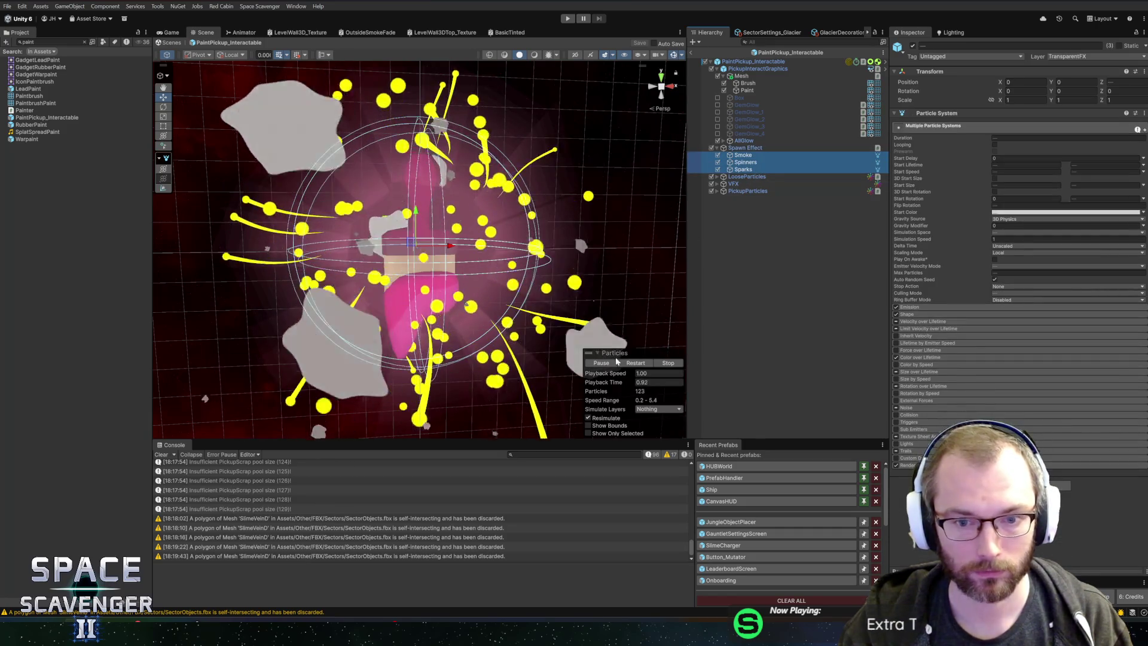
pyautogui.click(599, 362)
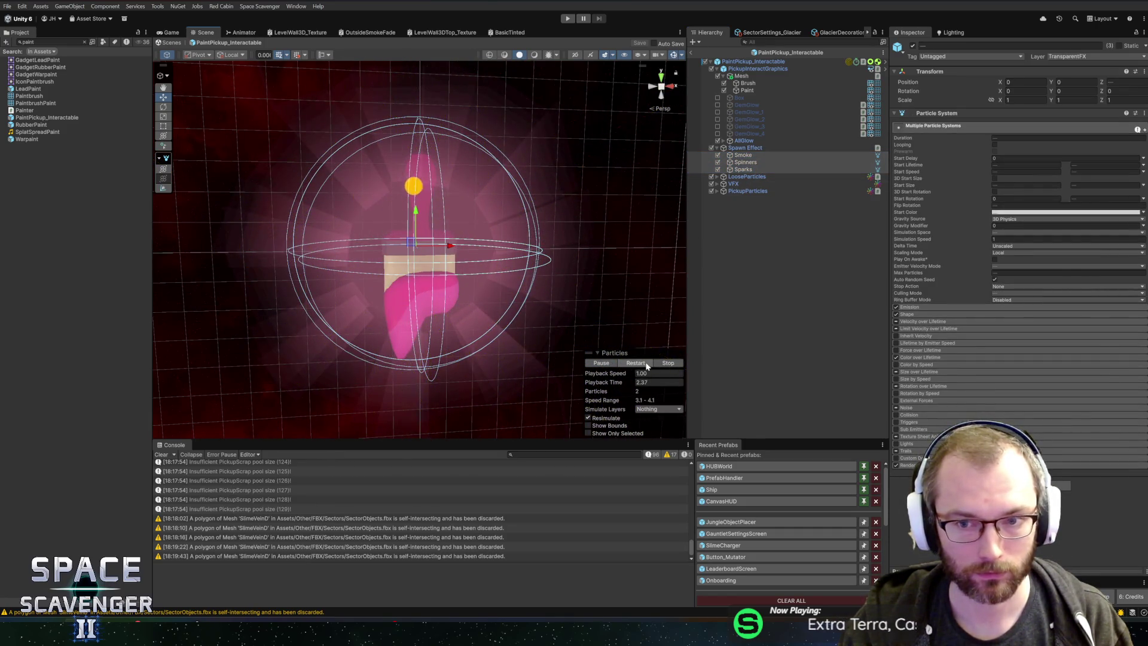
pyautogui.click(744, 162)
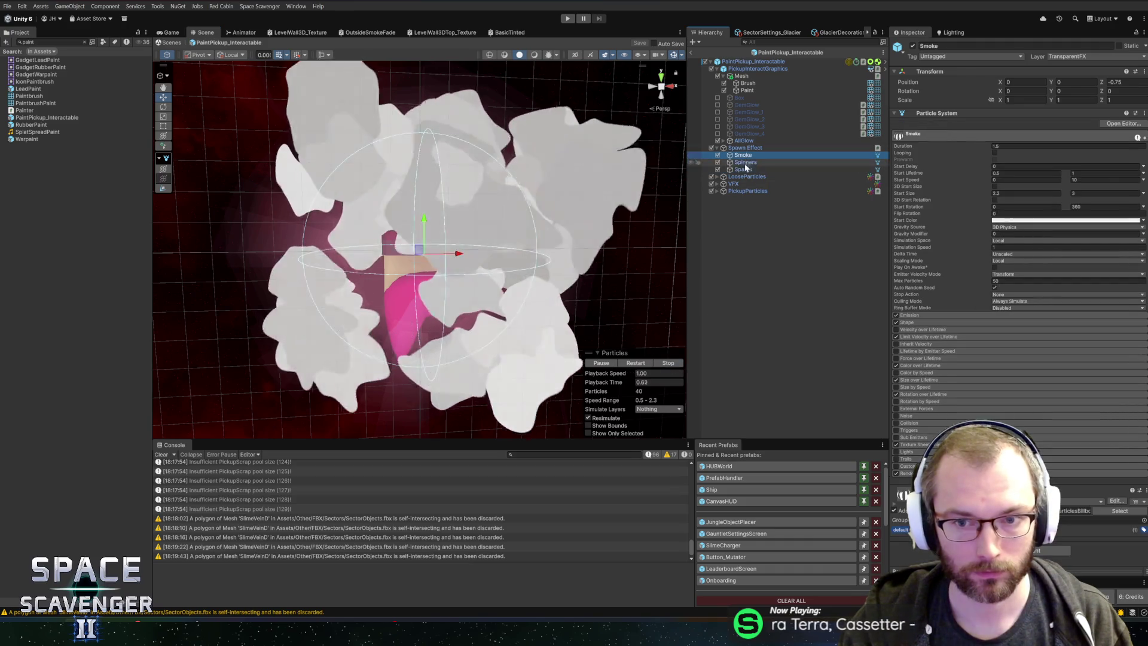
pyautogui.press('Delete')
pyautogui.hotkey('ctrl', 's')
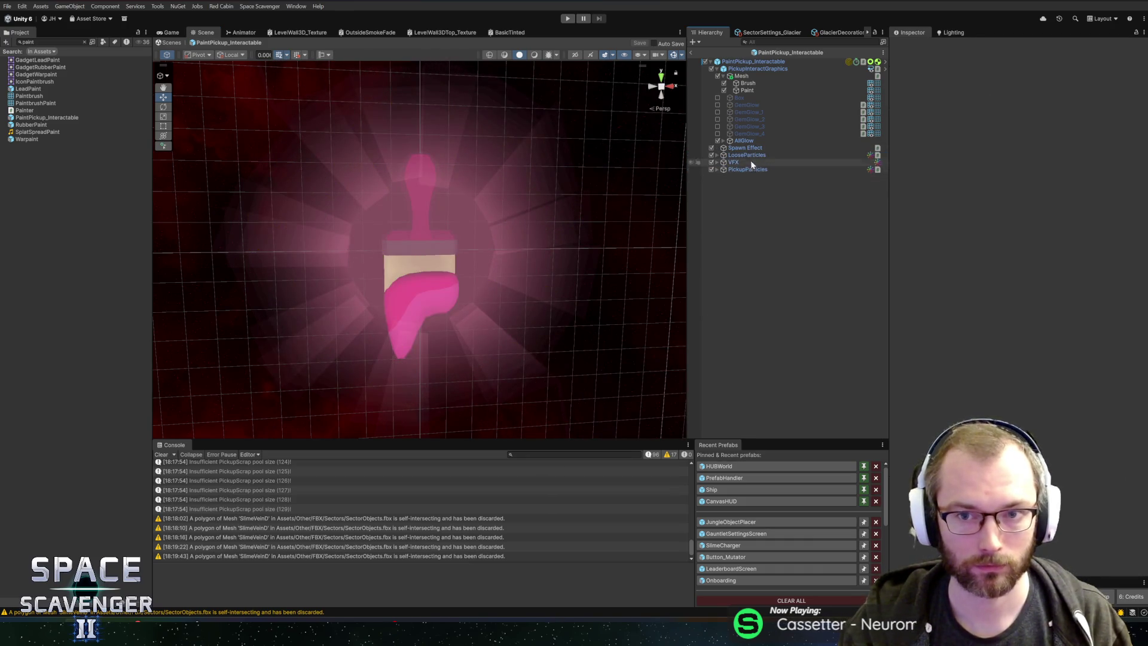
pyautogui.click(692, 54)
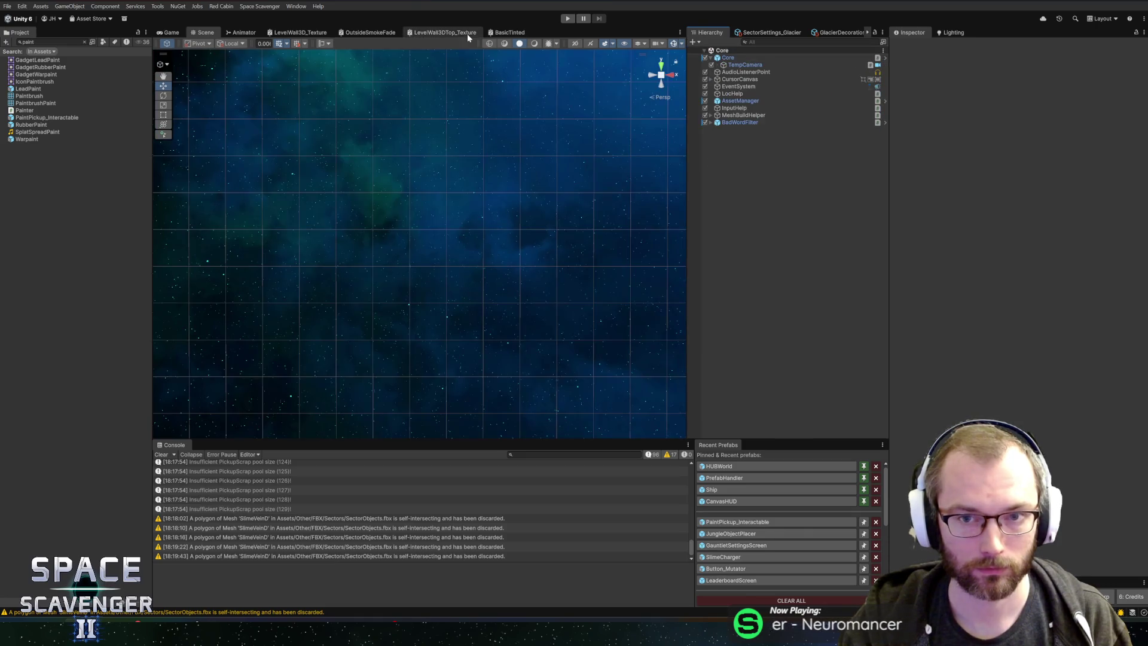
pyautogui.click(568, 18)
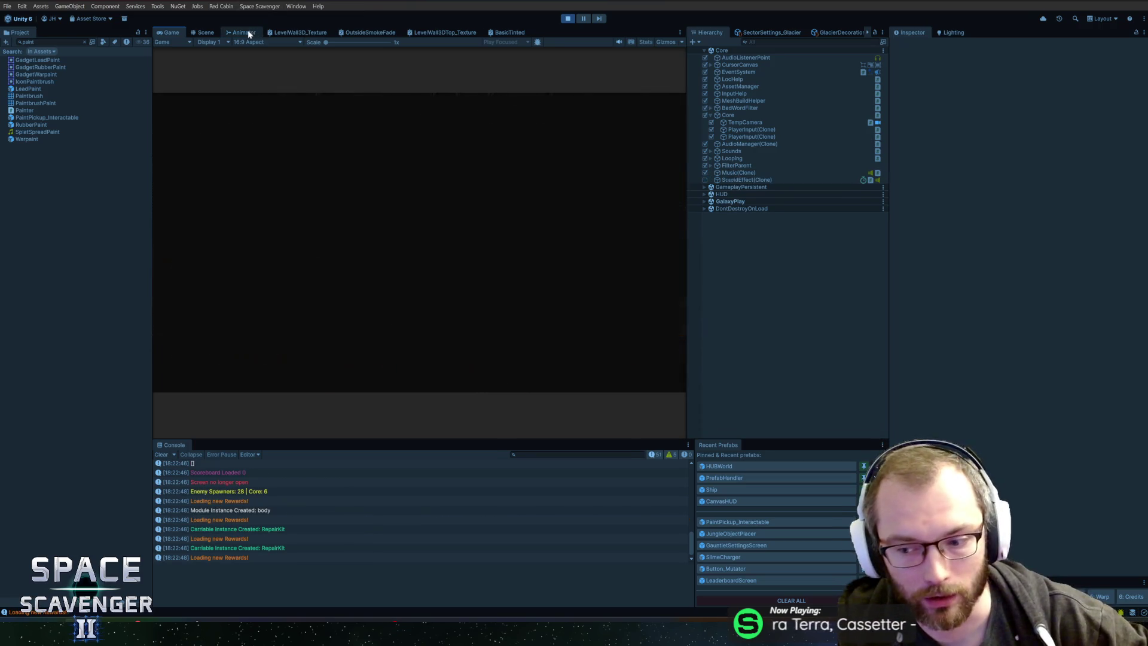
# Step: In the maximized game view, fly through the asteroids and fit the Large Thruster spare part
pyautogui.doubleClick(173, 33)
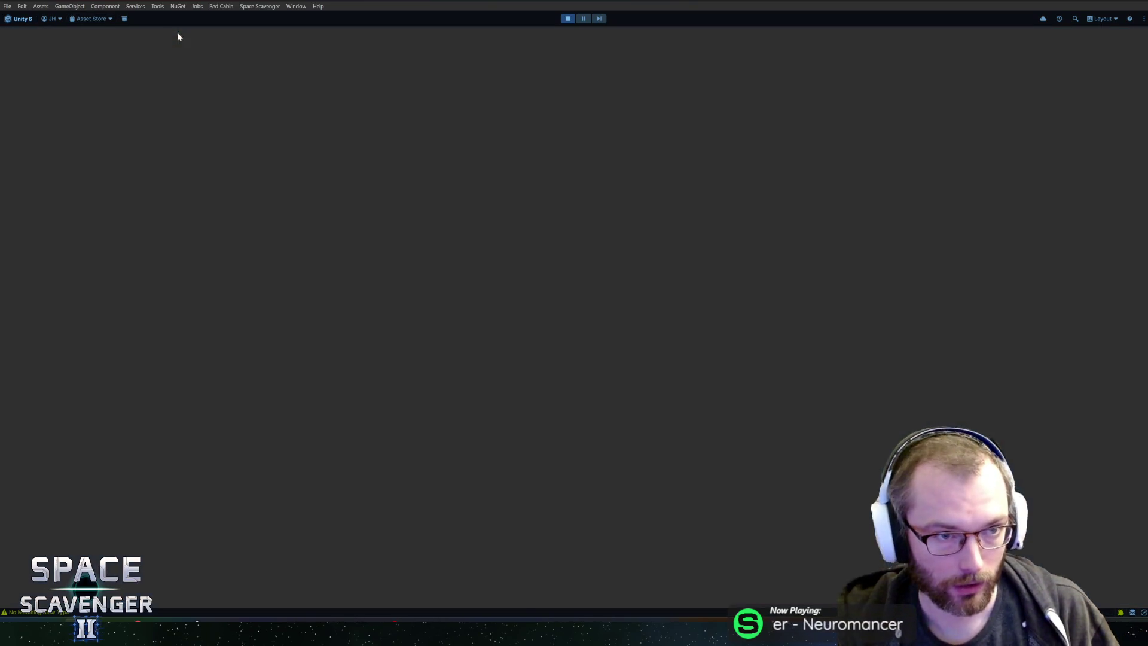
pyautogui.press('w')
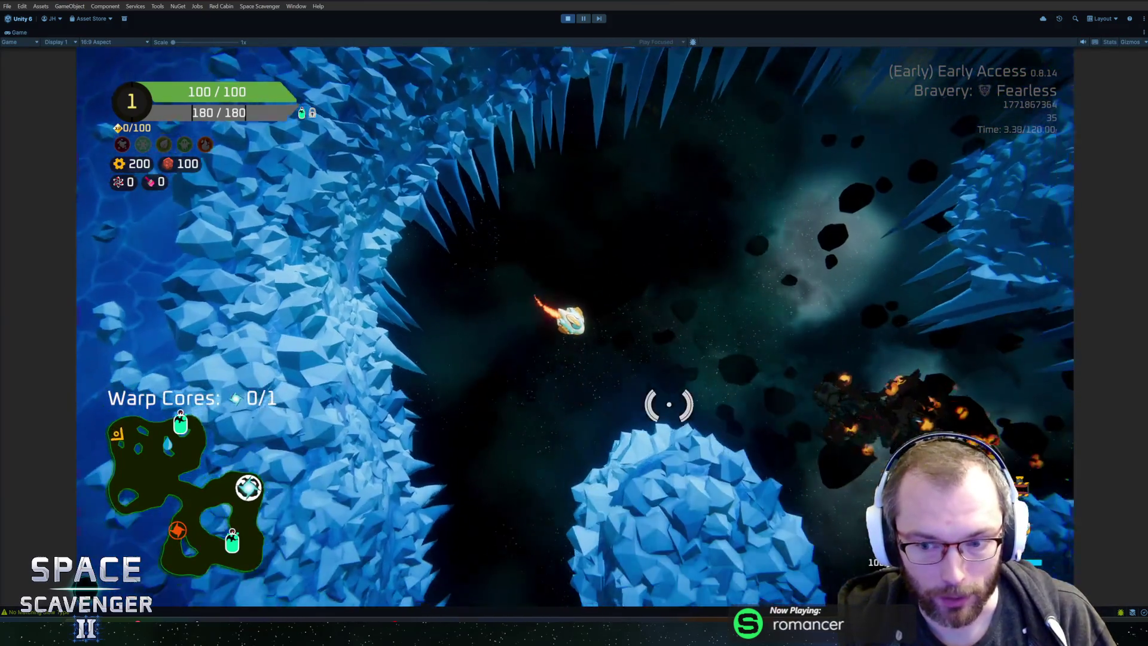
pyautogui.press('w')
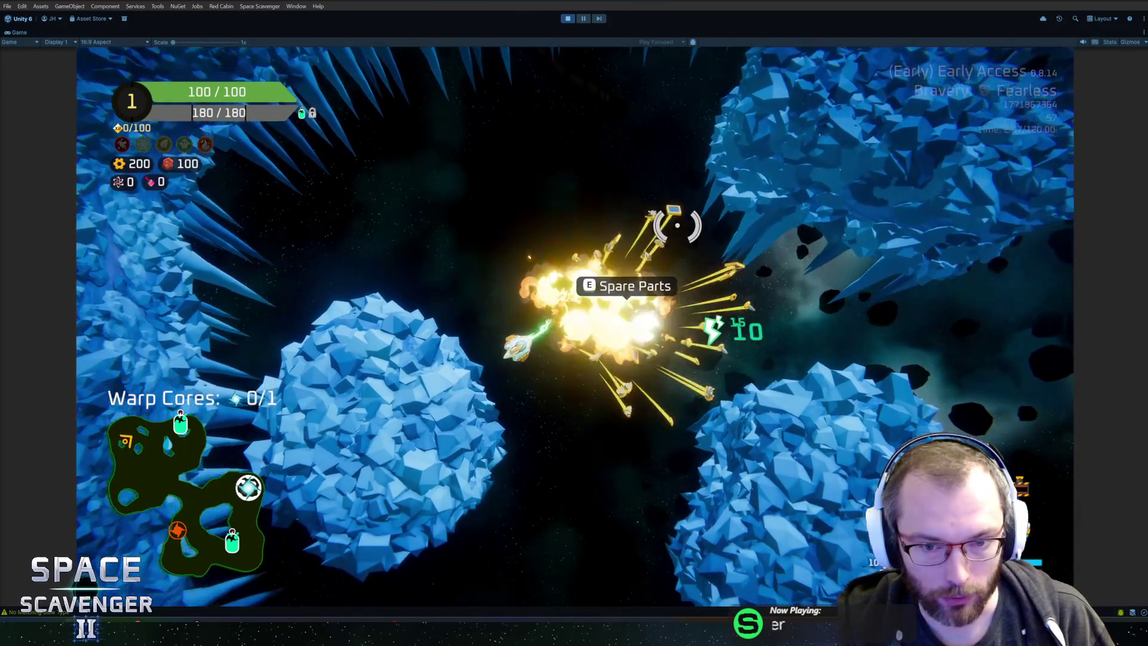
pyautogui.press('e')
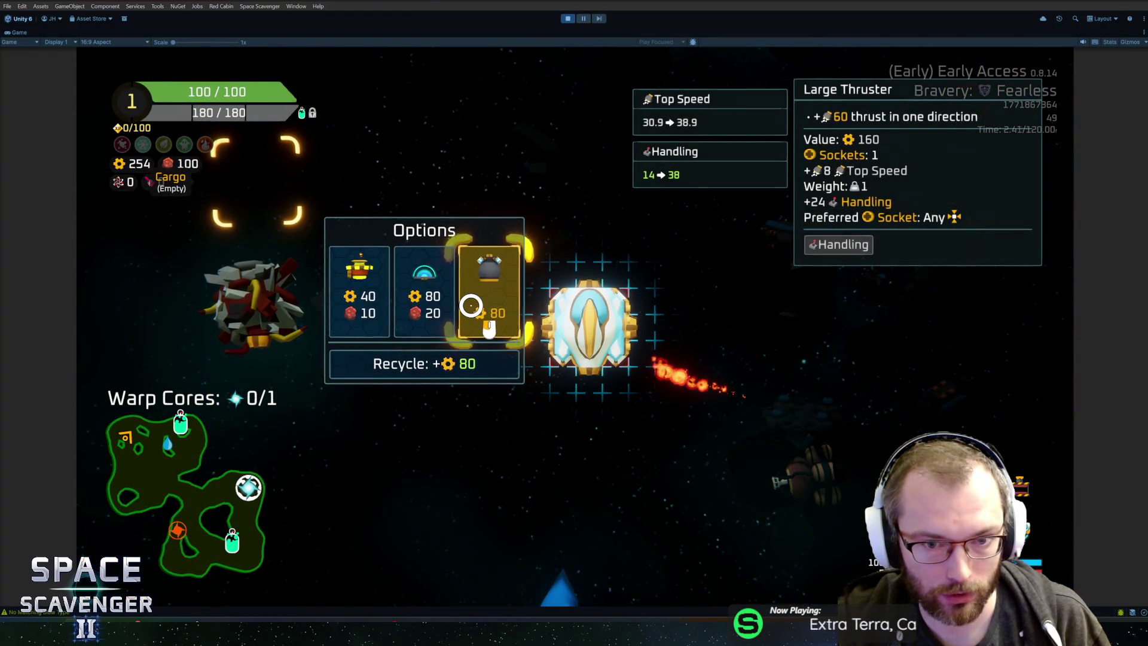
pyautogui.click(571, 404)
pyautogui.press('w')
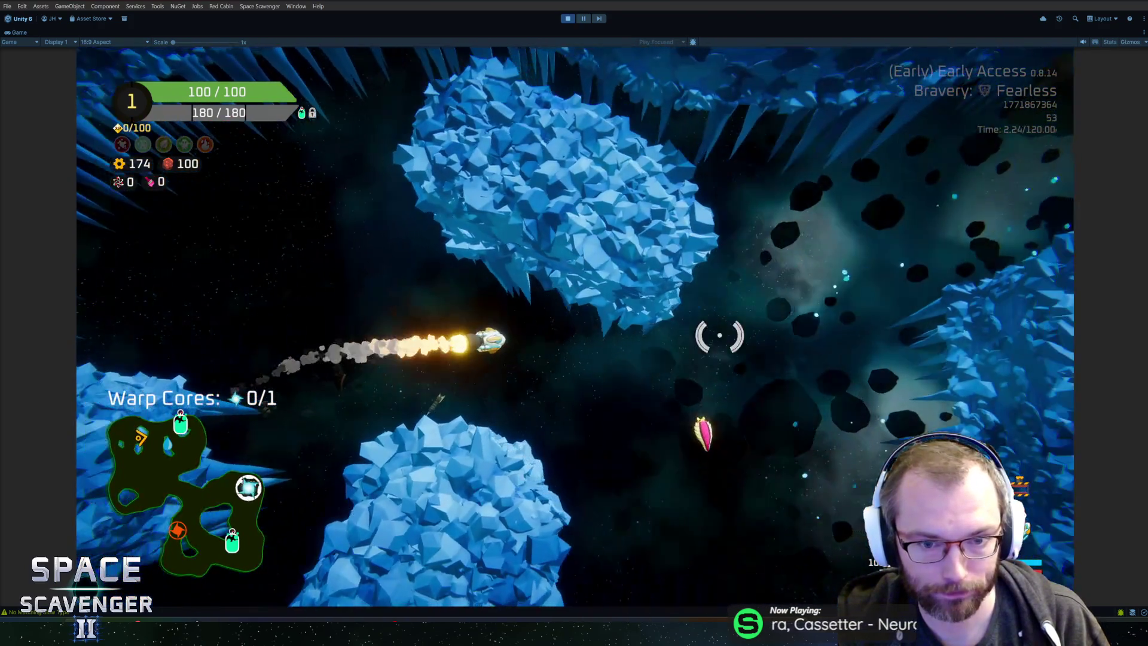
# Step: Shoot at a nearby enemy, thrust through the asteroid field, and use the Oxygen Station
pyautogui.moveTo(719, 335)
pyautogui.mouseDown()
pyautogui.moveTo(679, 351)
pyautogui.moveTo(617, 317)
pyautogui.moveTo(515, 359)
pyautogui.moveTo(486, 414)
pyautogui.moveTo(541, 440)
pyautogui.moveTo(454, 418)
pyautogui.moveTo(392, 357)
pyautogui.mouseUp()
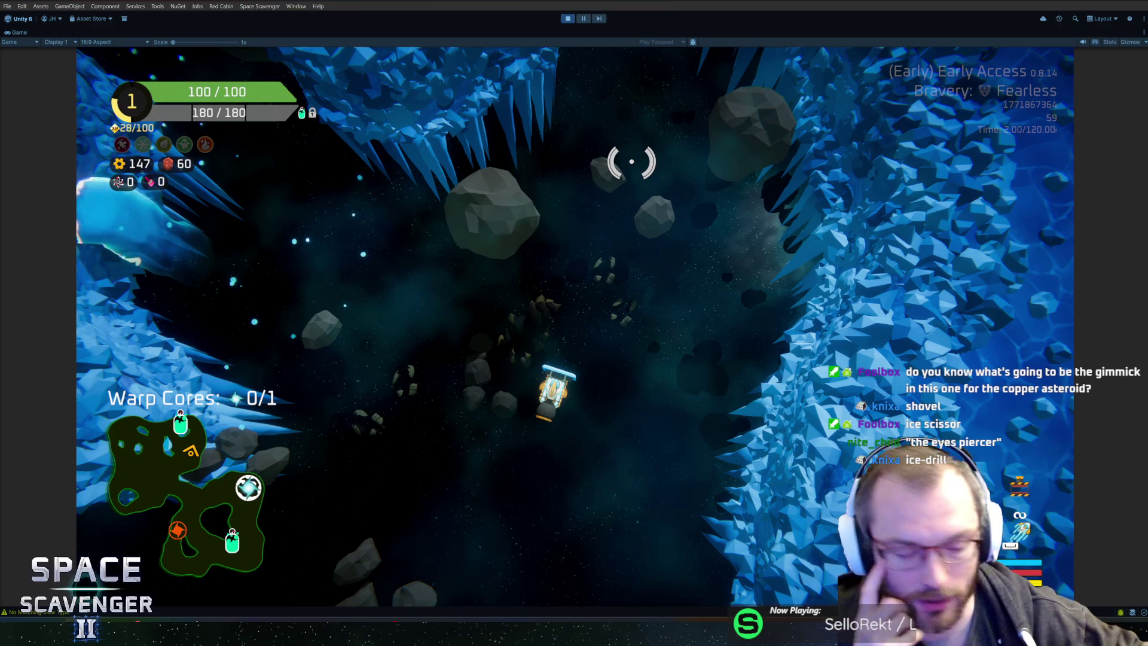
pyautogui.press('w')
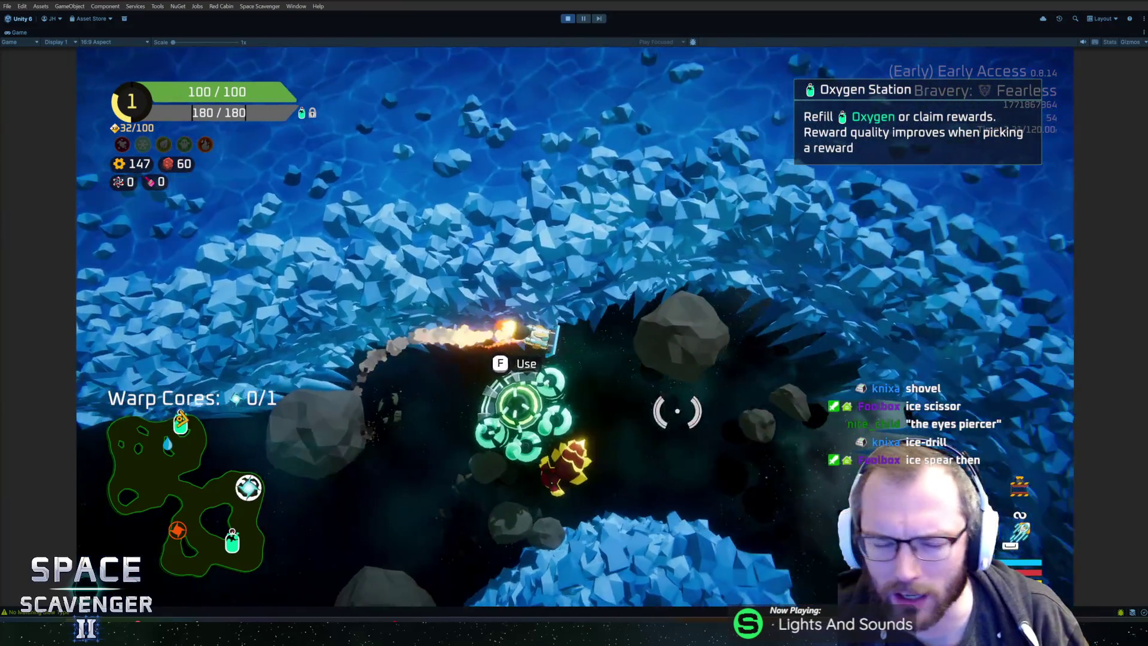
pyautogui.press('f')
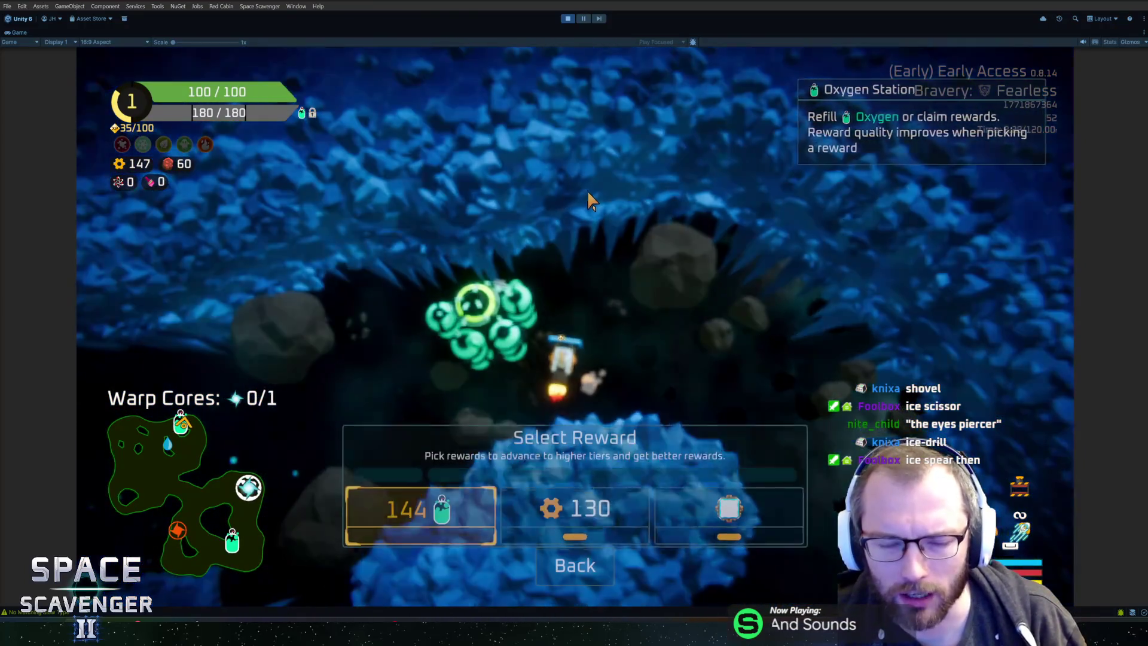